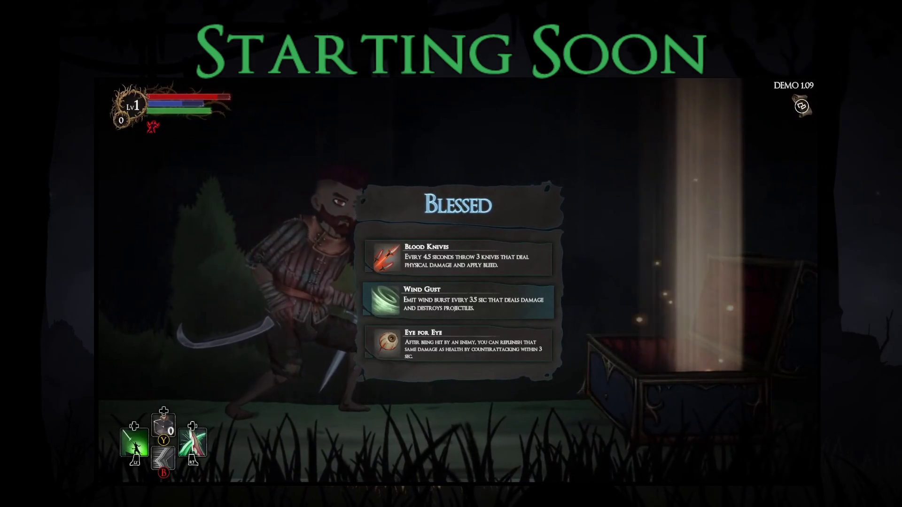
Take the Wind Gust blessing and glance at the level map.
click(458, 342)
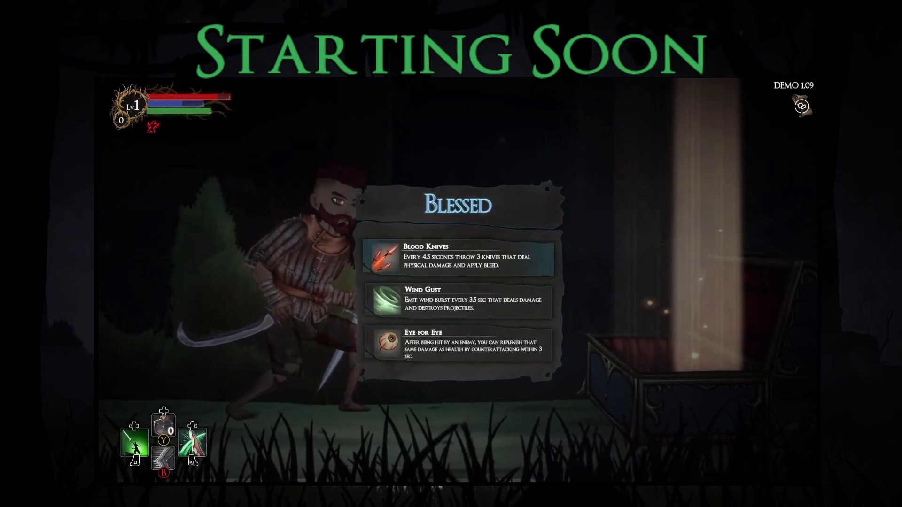
key(Return)
key(Tab)
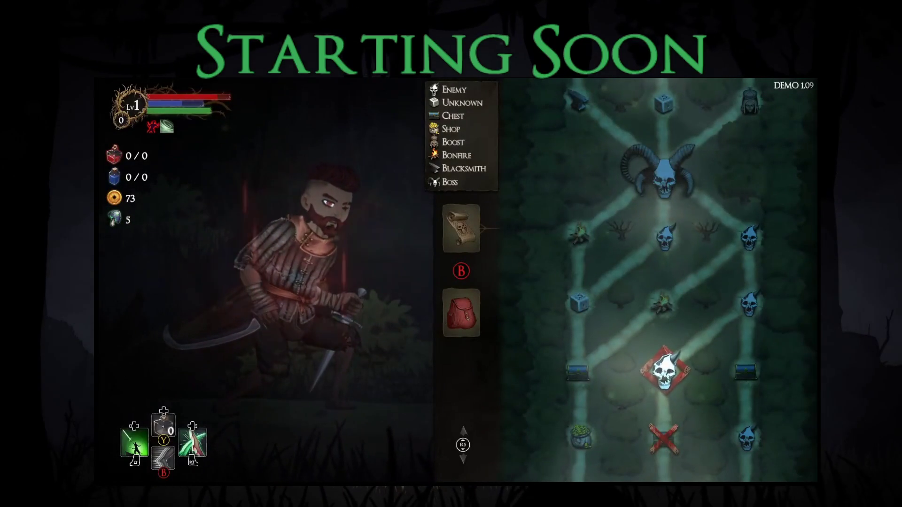
key(Tab)
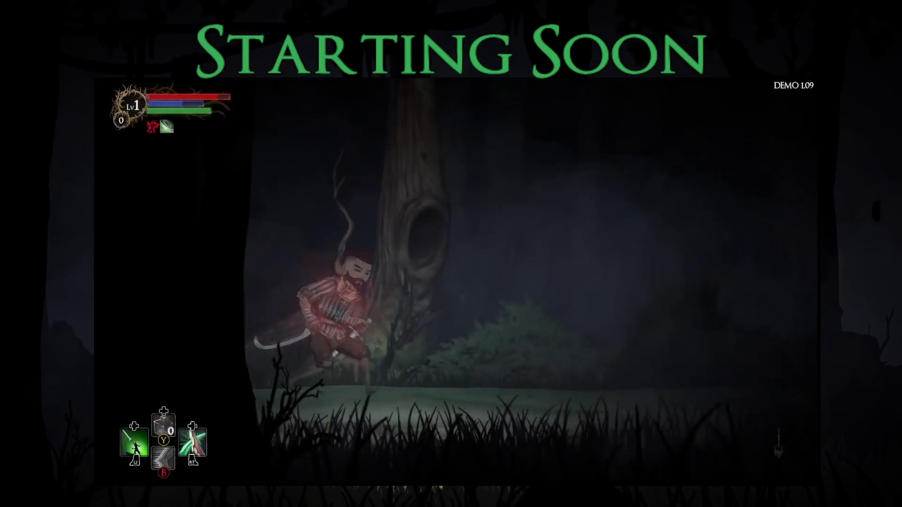
Run right, slash the red-eyed beast to death and take all its loot.
key(Right)
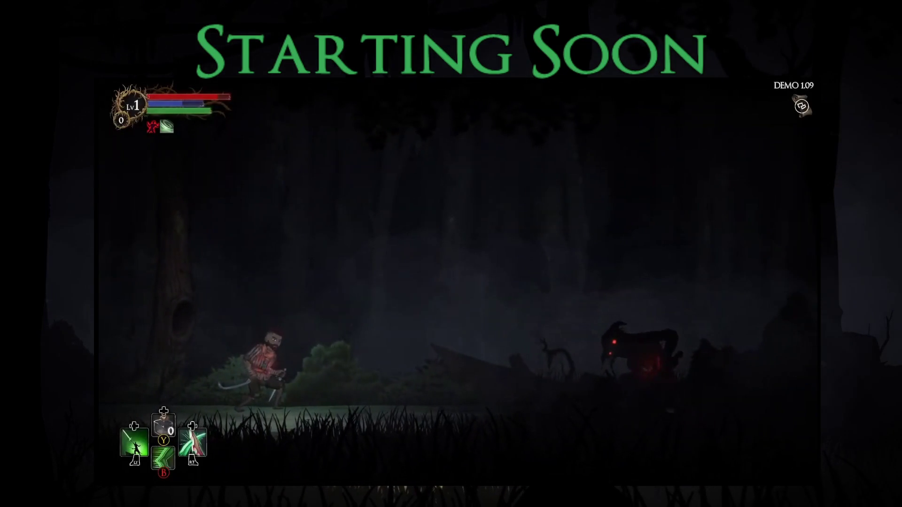
key(Right)
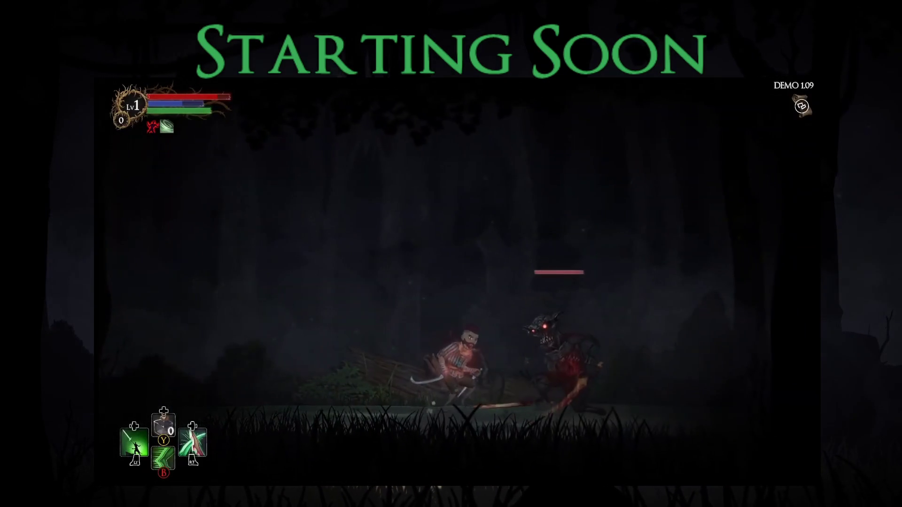
key(x)
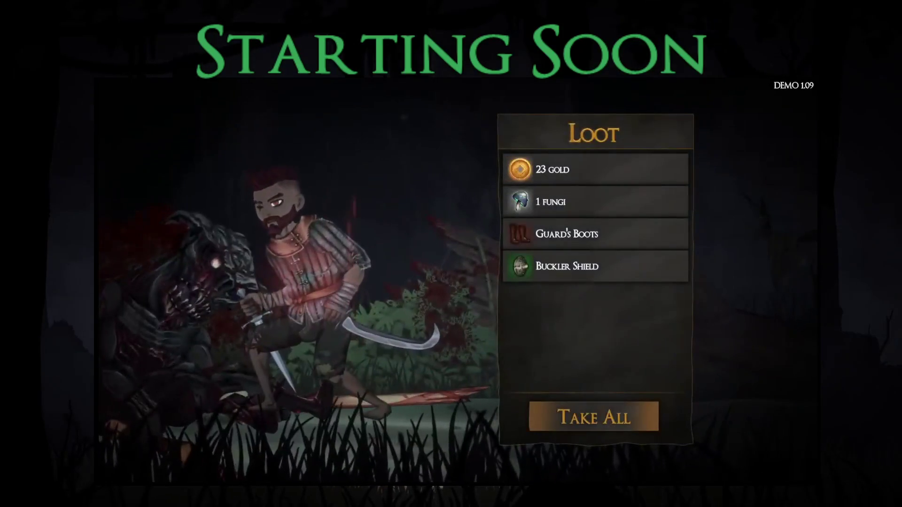
key(Return)
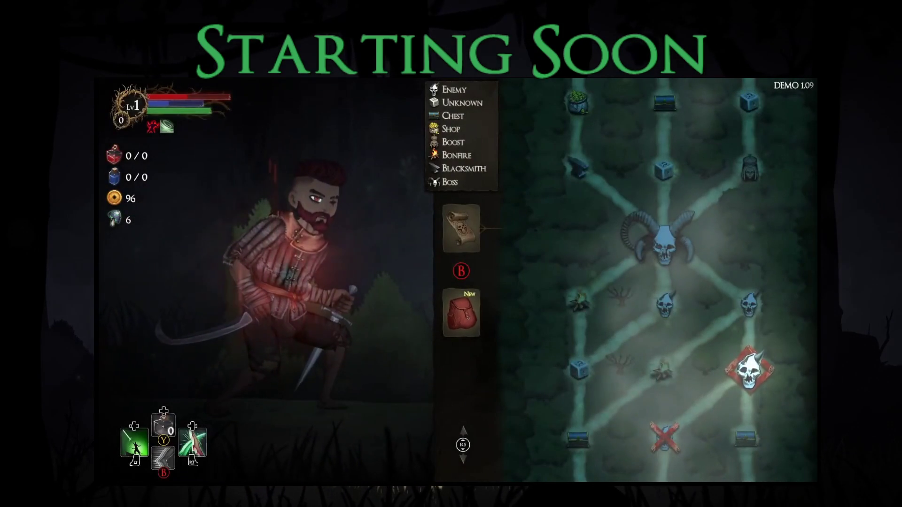
Browse the equipment slots and inspect the new Buckler Shield.
key(Return)
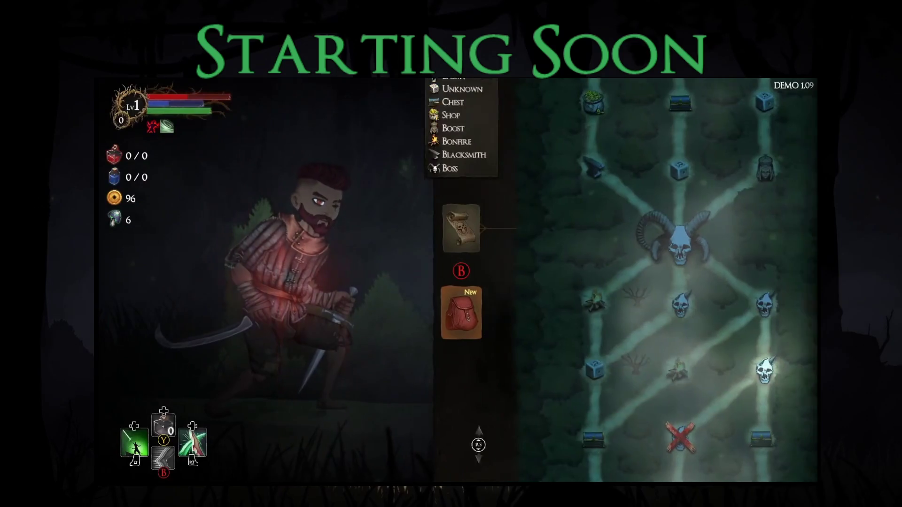
key(Right)
key(Up)
key(Return)
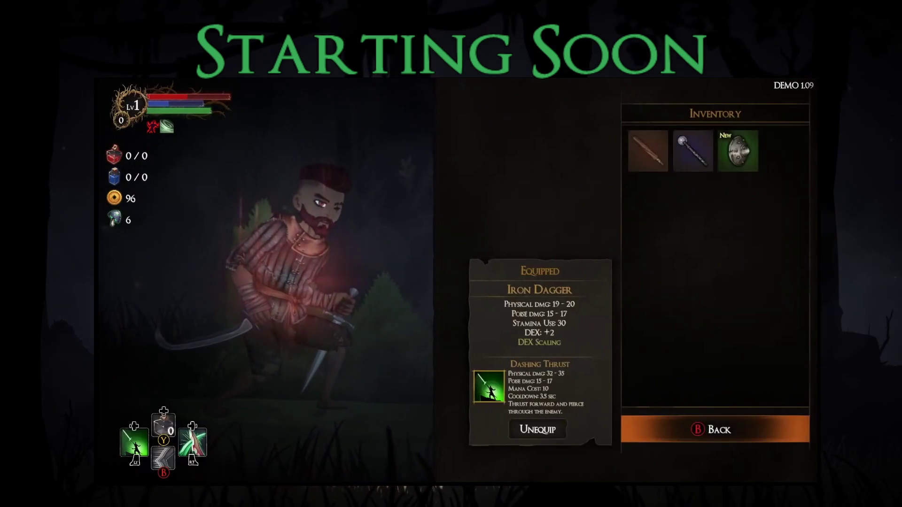
key(Up)
key(Right)
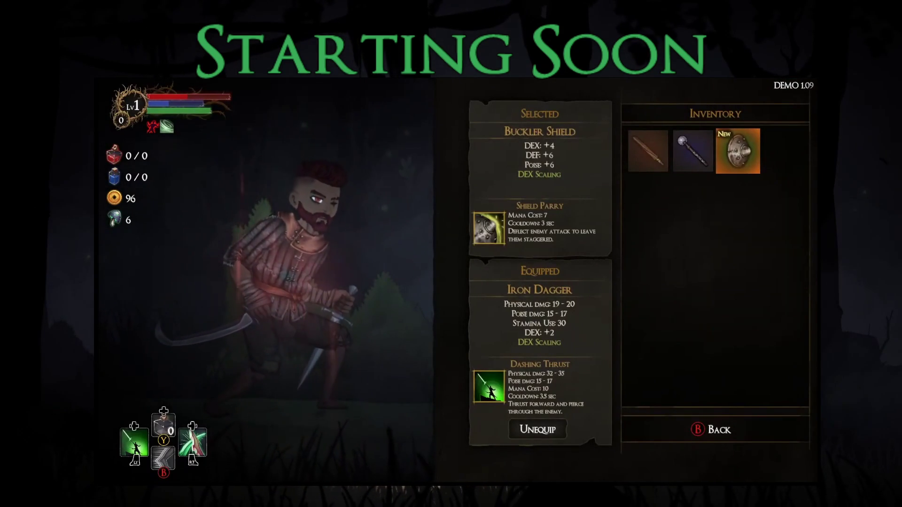
key(Escape)
Equip the Guard's Boots in the feet slot.
key(Down)
key(Right)
key(Right)
key(Right)
key(Right)
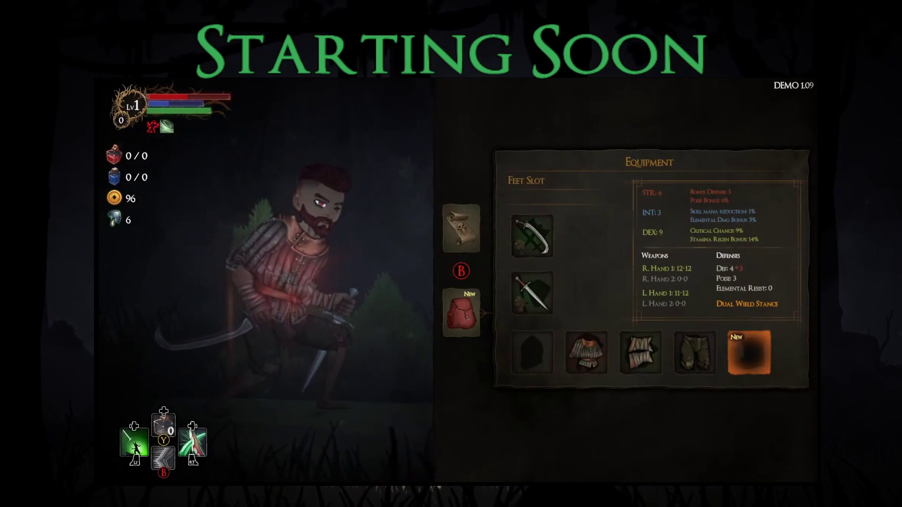
key(Return)
key(Return)
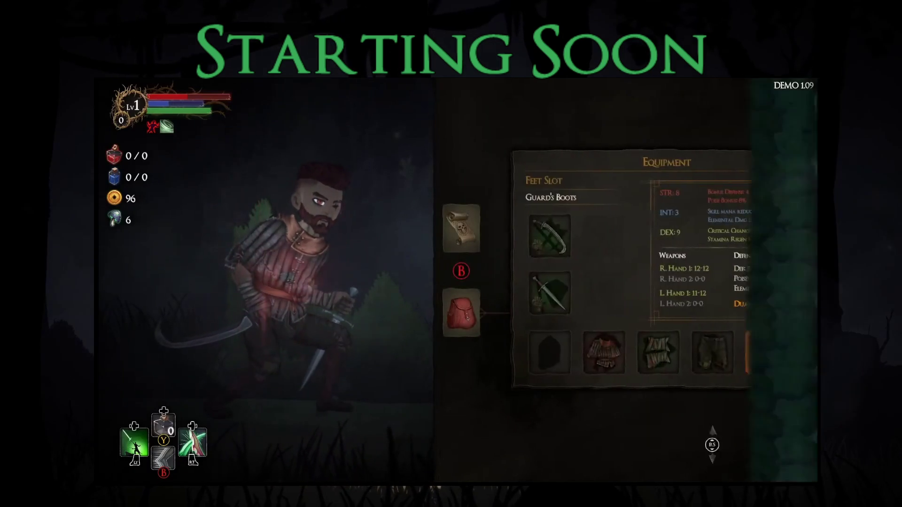
key(Escape)
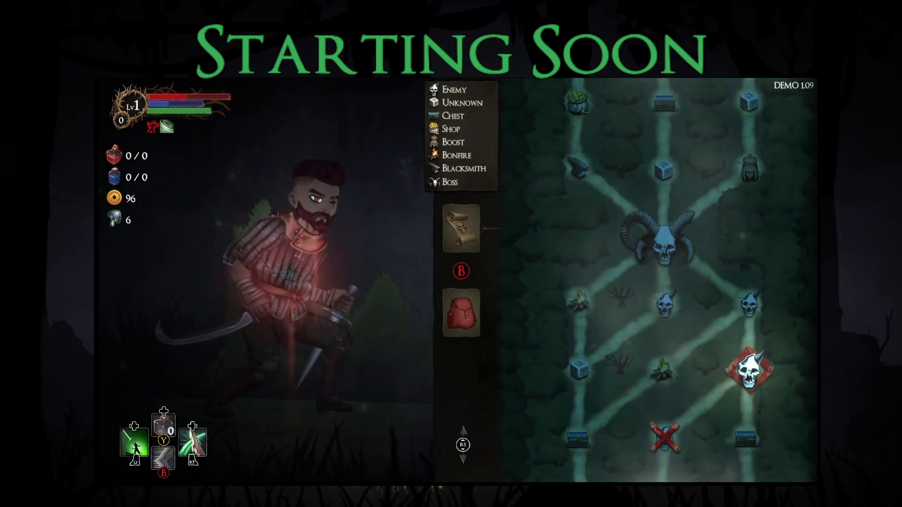
Run right through the forest and attack the red-eyed tree enemy.
key(Escape)
key(Right)
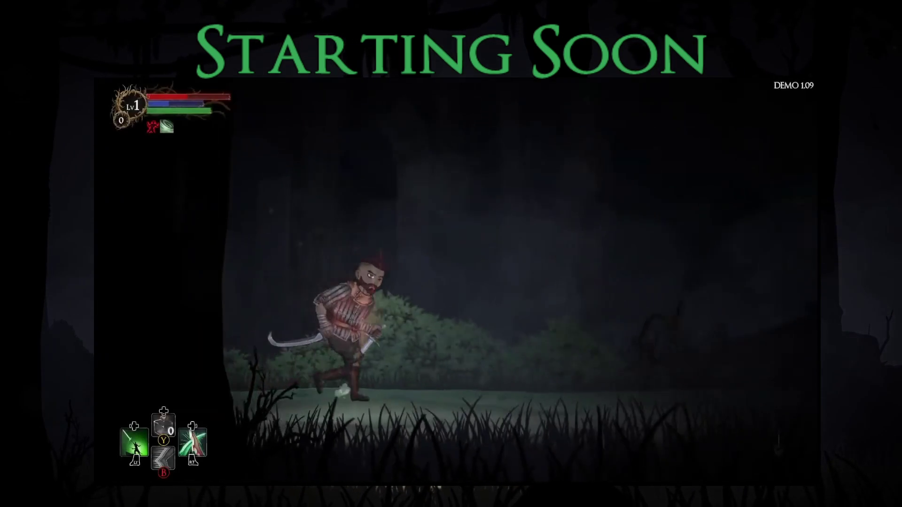
key(Right)
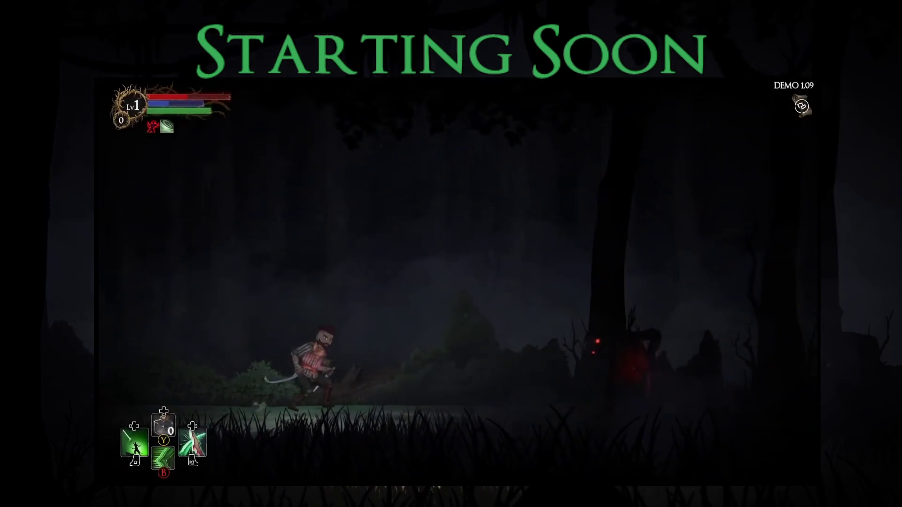
key(Right)
key(Right)
key(Left)
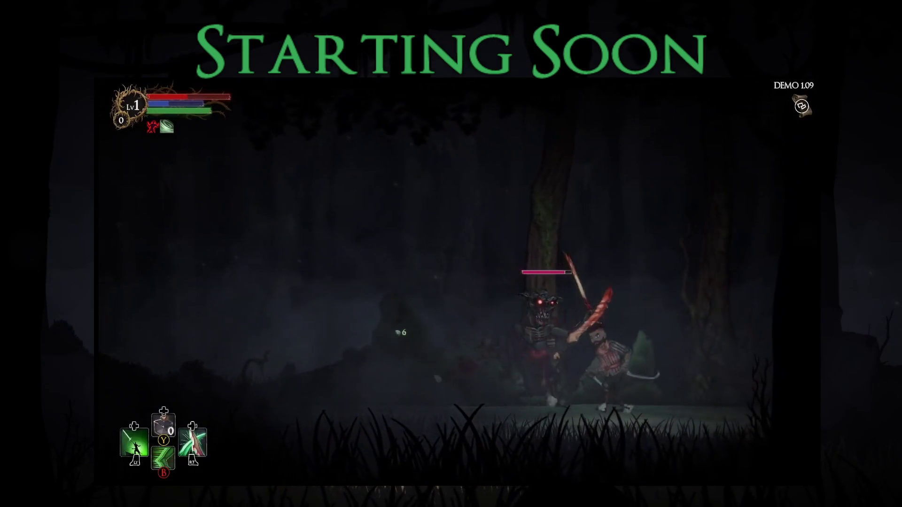
key(Right)
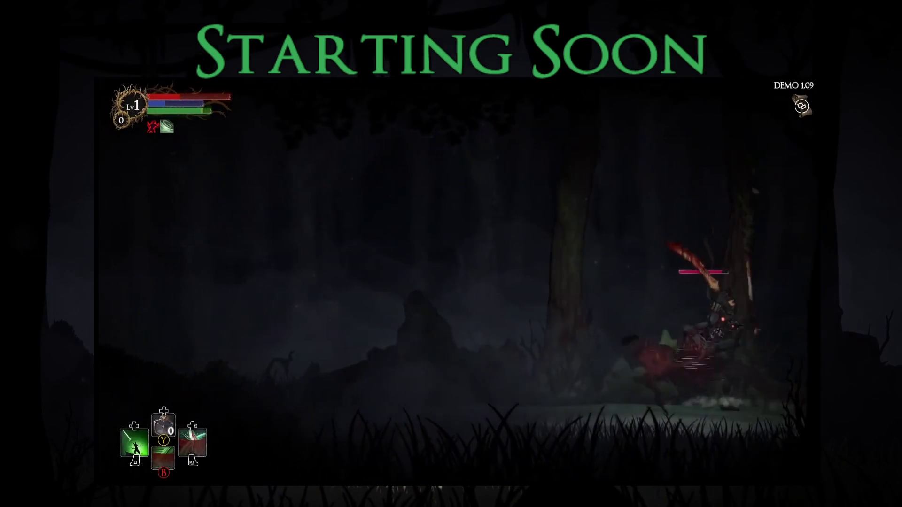
key(x)
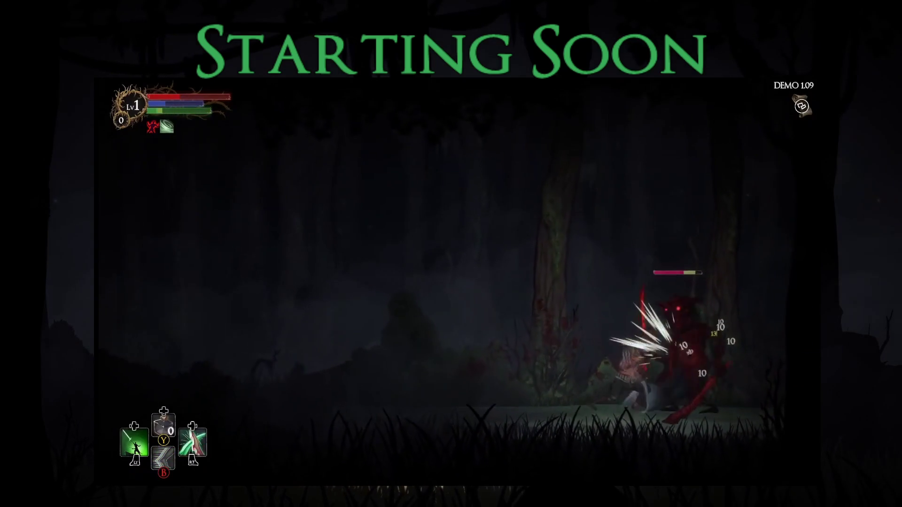
key(Left)
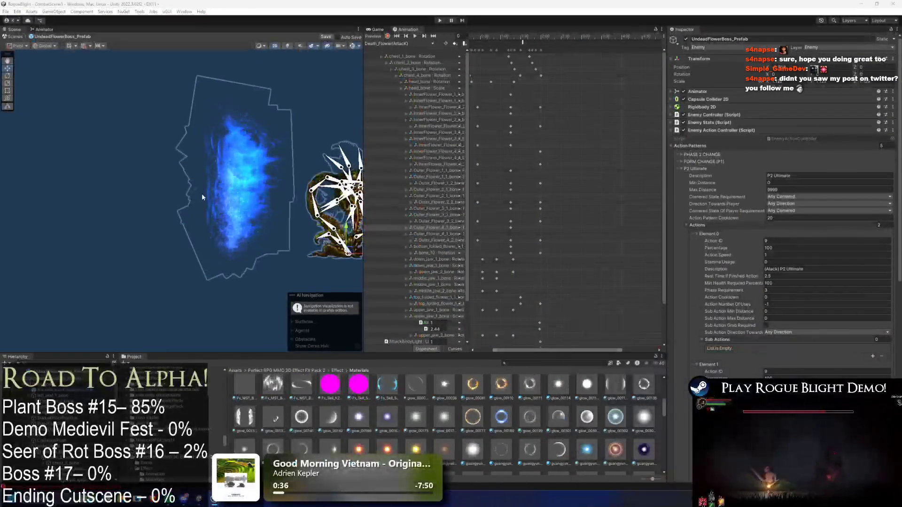
Select the blue lightning-wall particle effect and frame it in the Scene view.
click(236, 186)
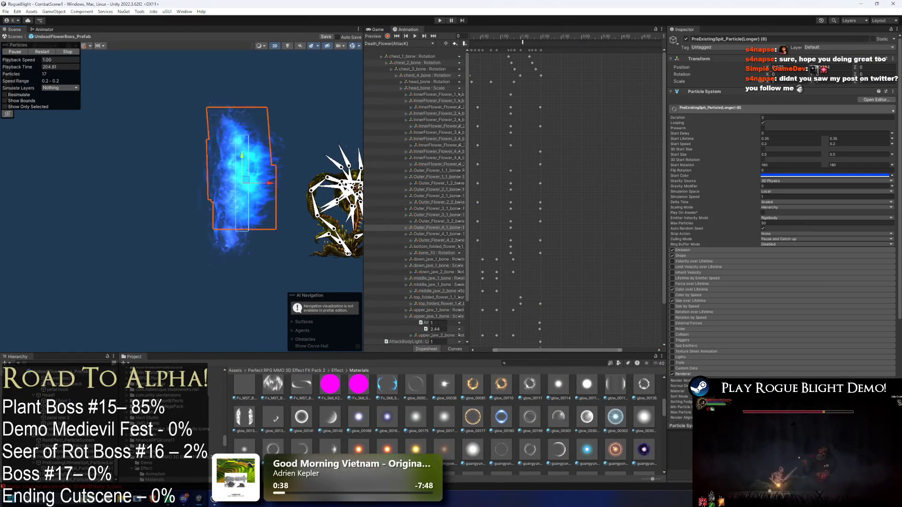
key(XF86AudioLowerVolume)
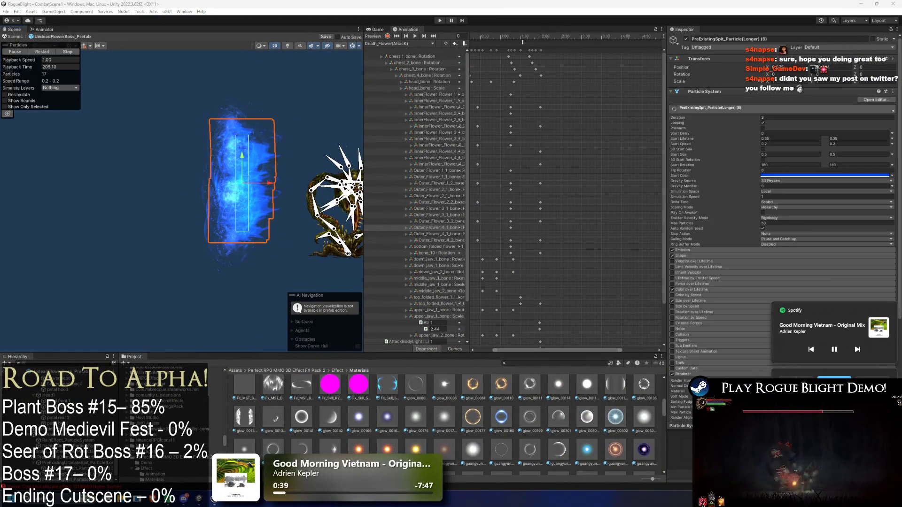
key(f)
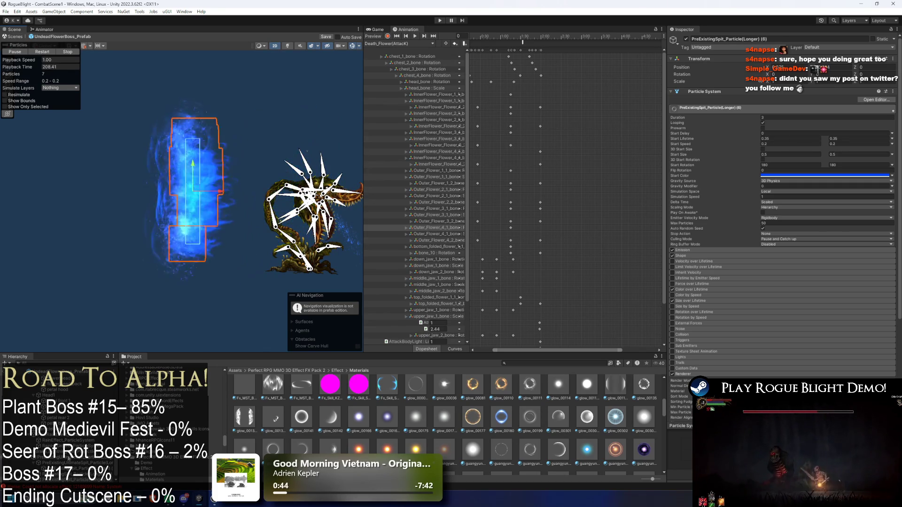
Drag the projectile right and down onto the boss and preview its particles playing.
click(256, 223)
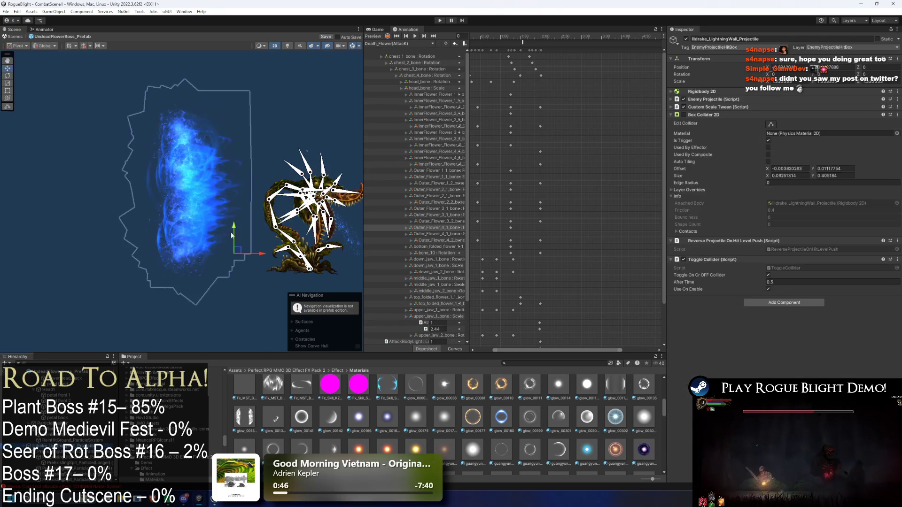
drag(256, 224, 292, 236)
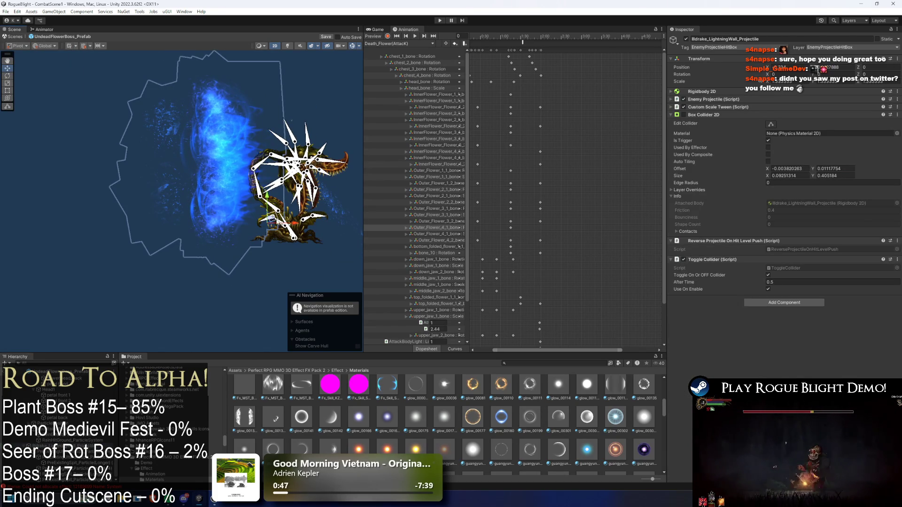
click(276, 231)
drag(270, 220, 322, 239)
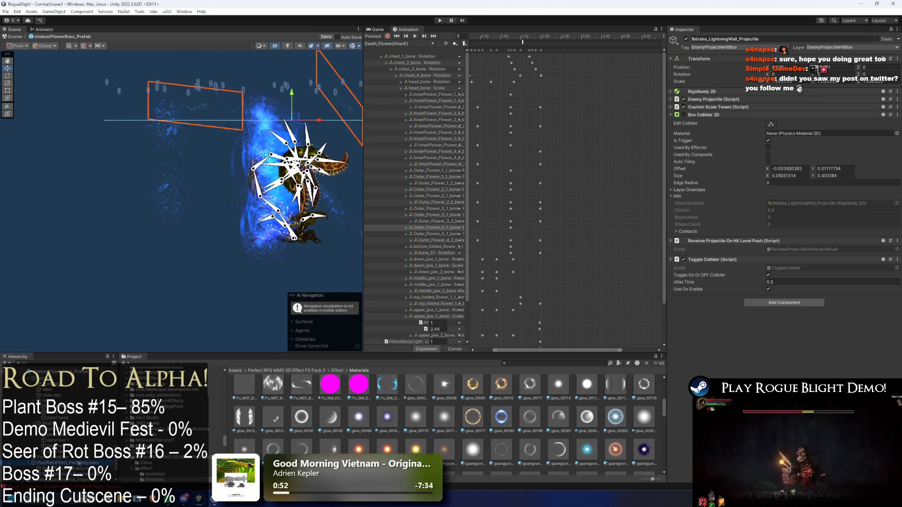
click(70, 481)
click(64, 481)
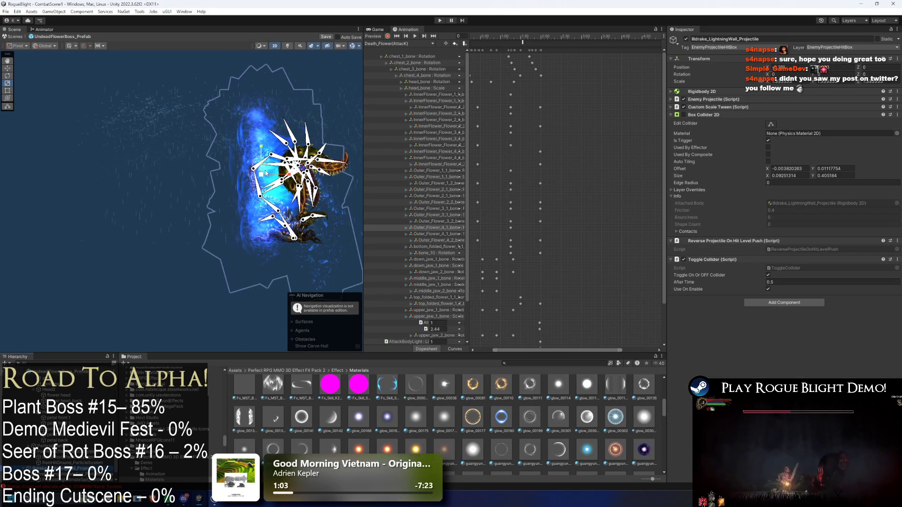
With the Move tool, drag the lightning-wall projectile left and down.
key(w)
drag(268, 174, 138, 253)
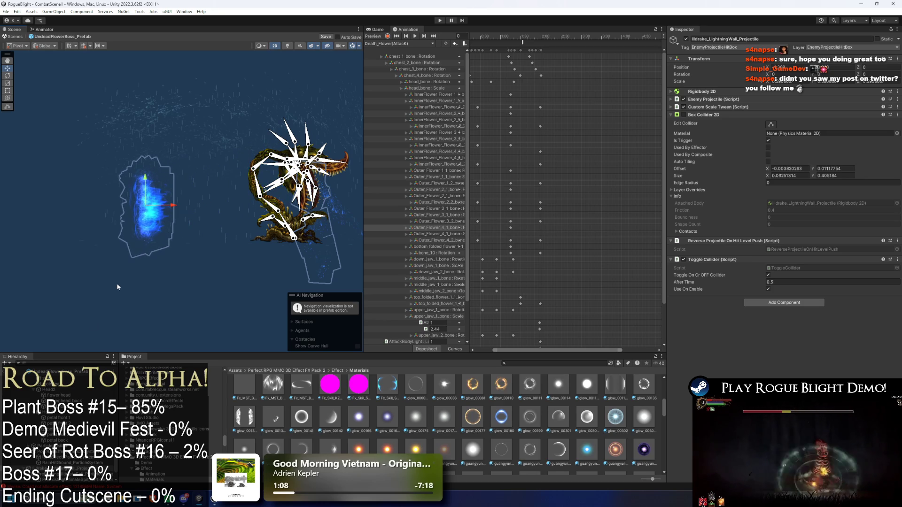
click(141, 249)
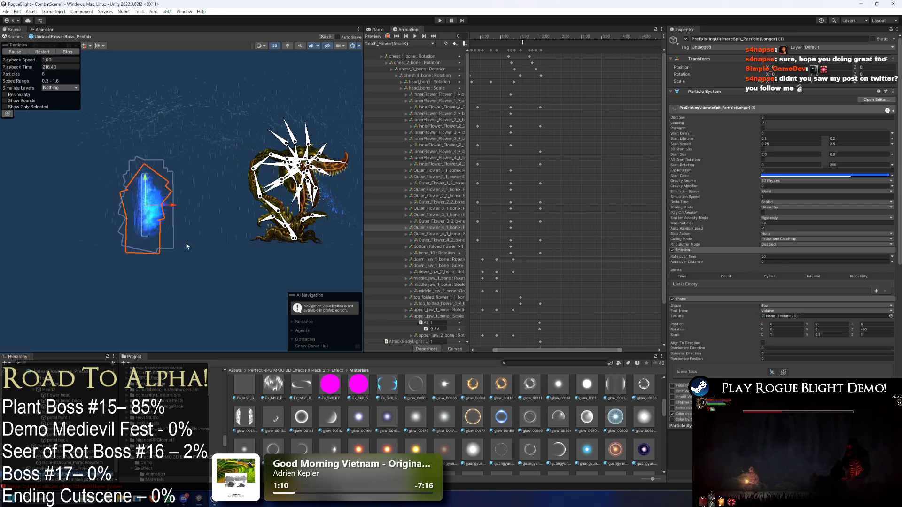
click(141, 249)
click(141, 249)
click(141, 249)
Reselect the lightning-wall projectile and enable Edit Collider on its Box Collider 2D.
click(261, 174)
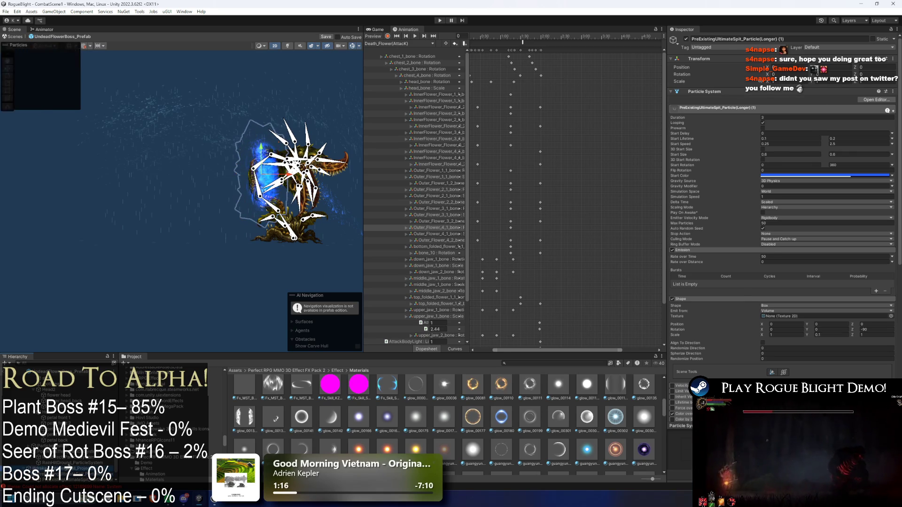
click(261, 173)
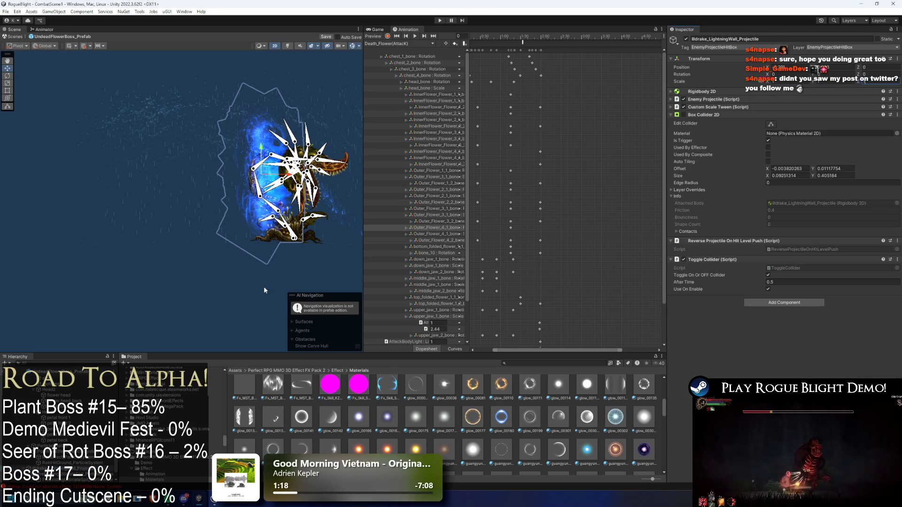
click(261, 174)
click(260, 173)
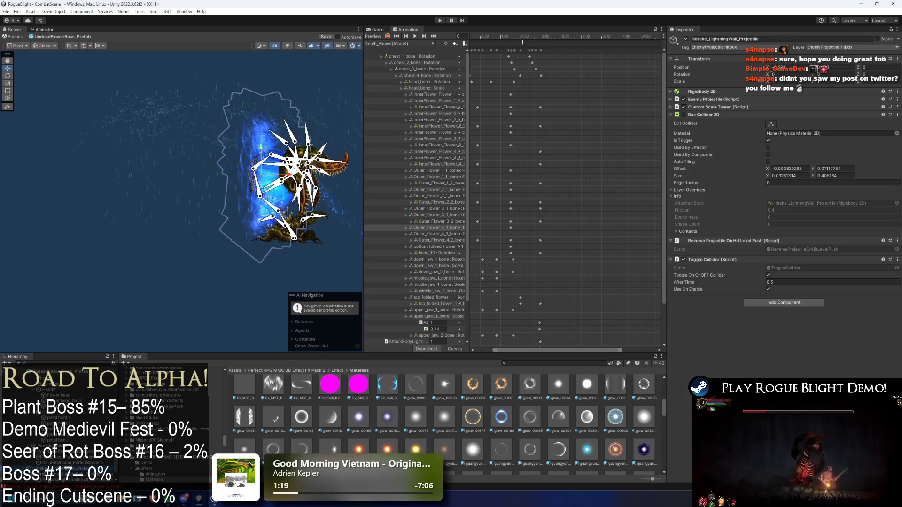
click(262, 150)
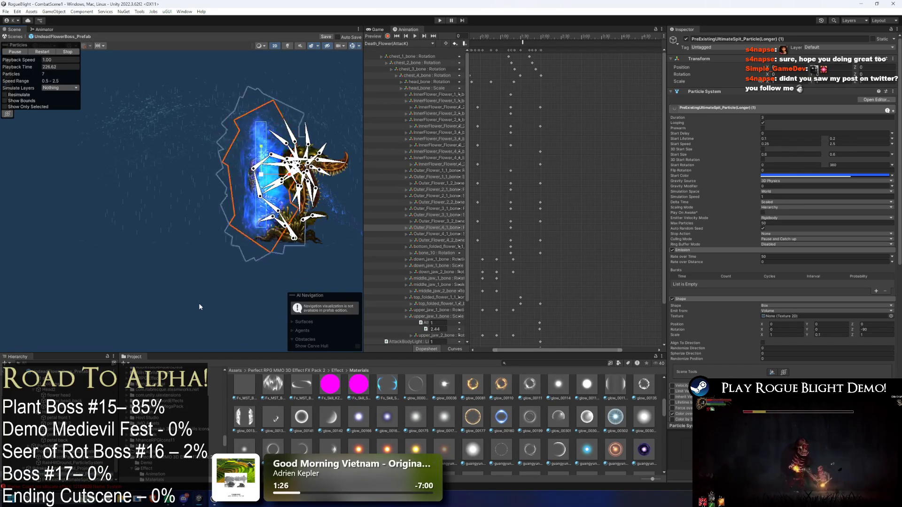
key(ctrl+z)
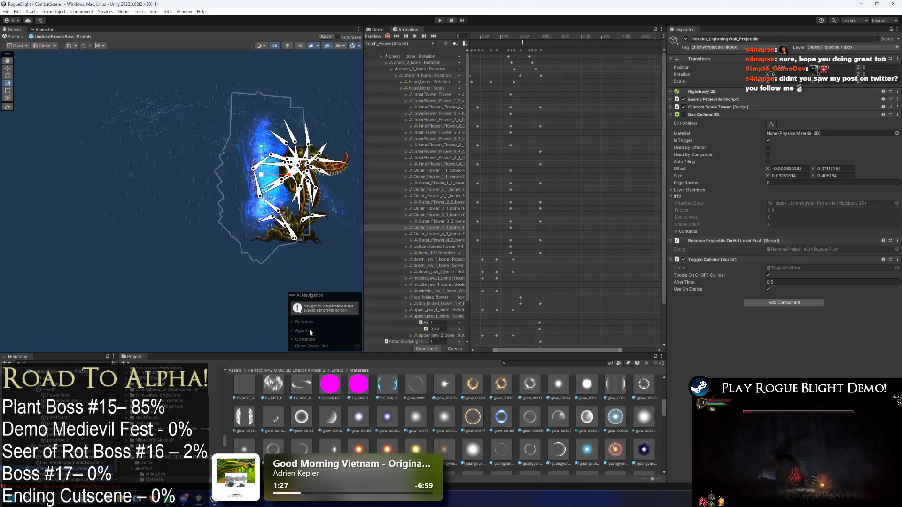
click(773, 125)
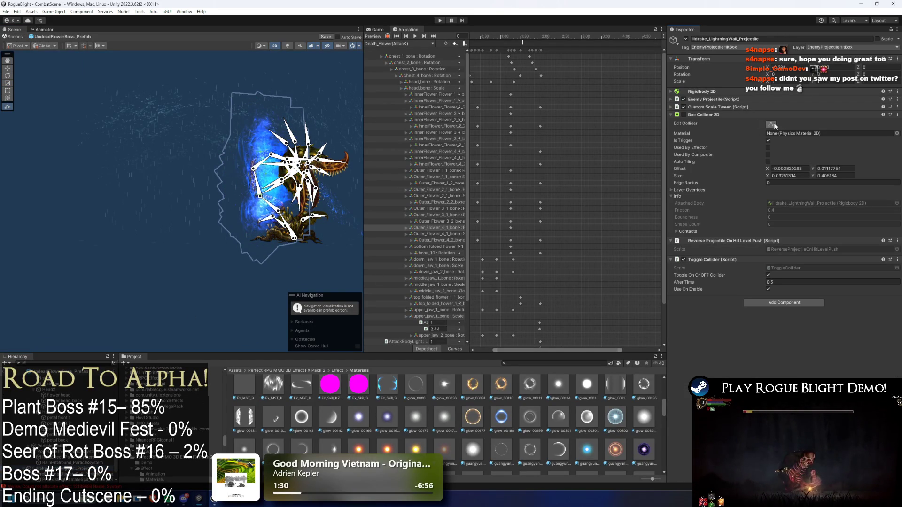
Drag the collider's top, bottom, left and right edges out to about 0.28 × 0.98.
scroll(230, 139, up, 5)
drag(218, 140, 230, 85)
drag(208, 162, 192, 162)
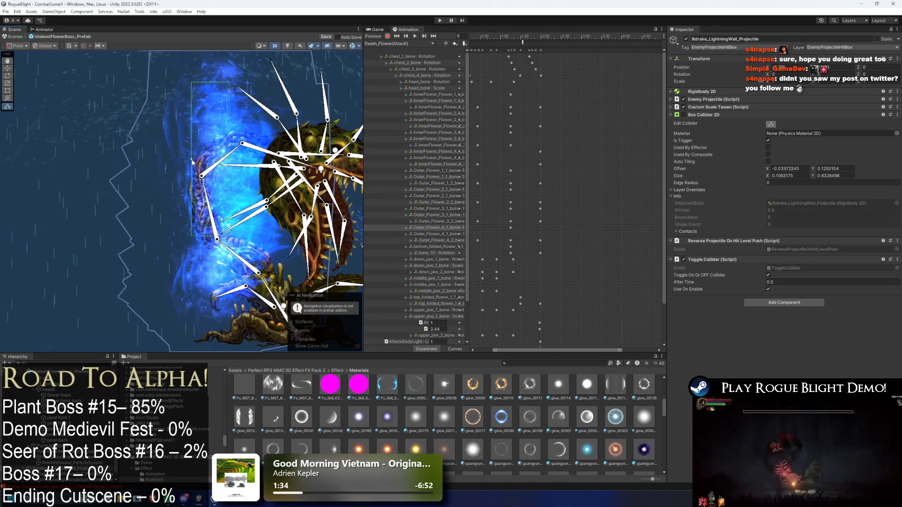
drag(209, 239, 198, 317)
drag(220, 80, 219, 75)
drag(230, 203, 257, 202)
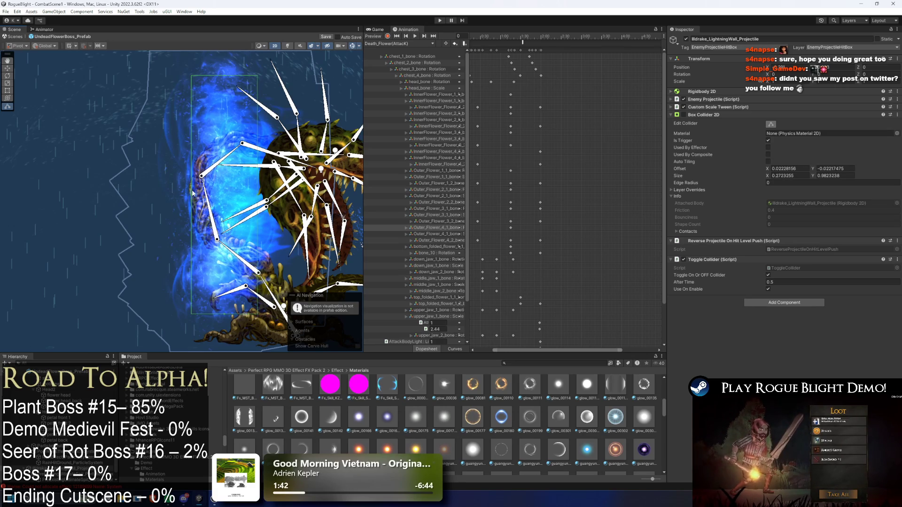
drag(190, 197, 189, 198)
Recentre the view on the boss and select the spit particle system.
scroll(260, 202, up, 3)
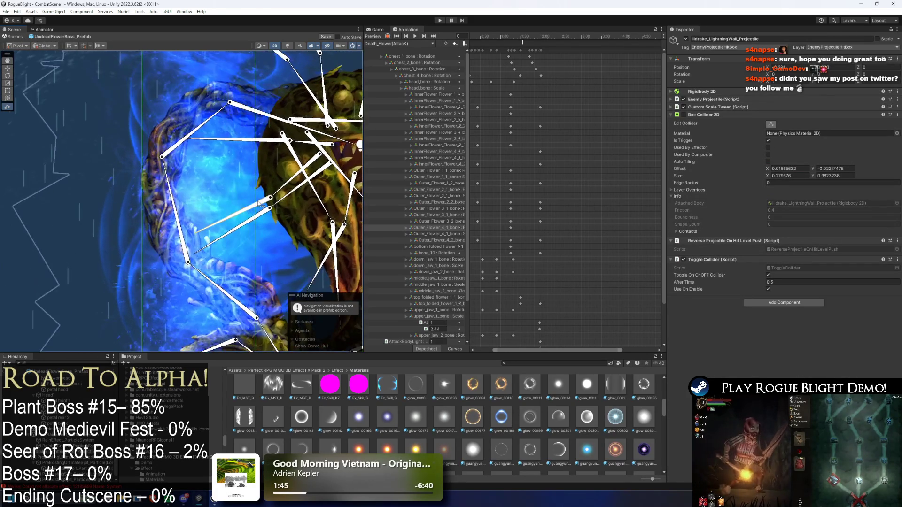
scroll(260, 203, down, 1)
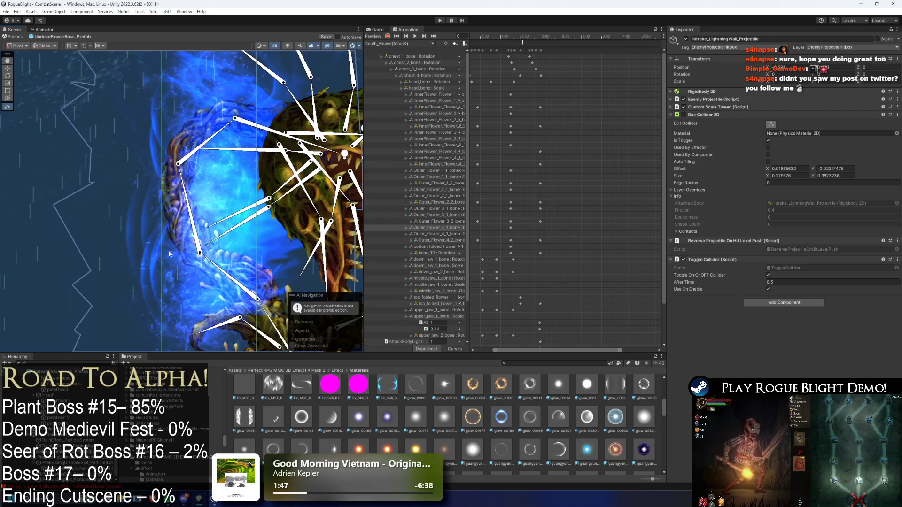
scroll(172, 203, down, 1)
drag(189, 138, 181, 109)
click(75, 462)
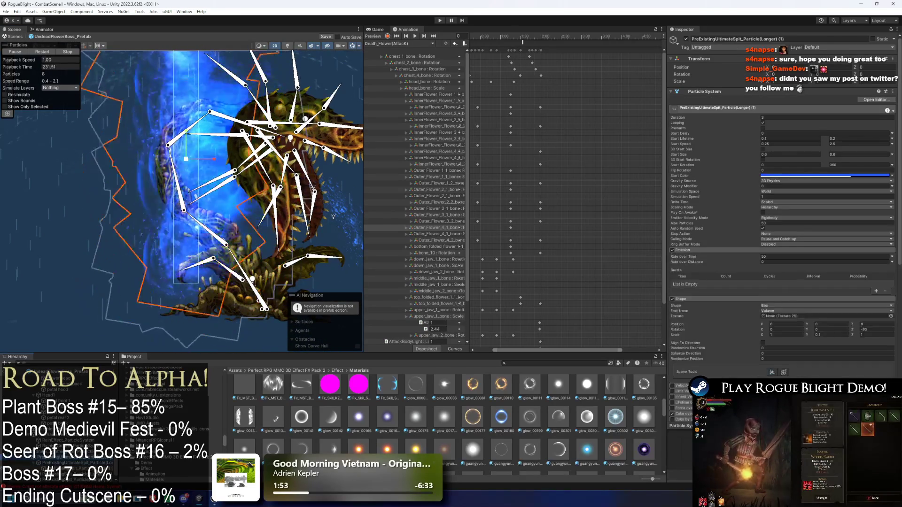
Put all the spit particle systems on the ParticleLayer sorting layer.
ctrl+click(75, 462)
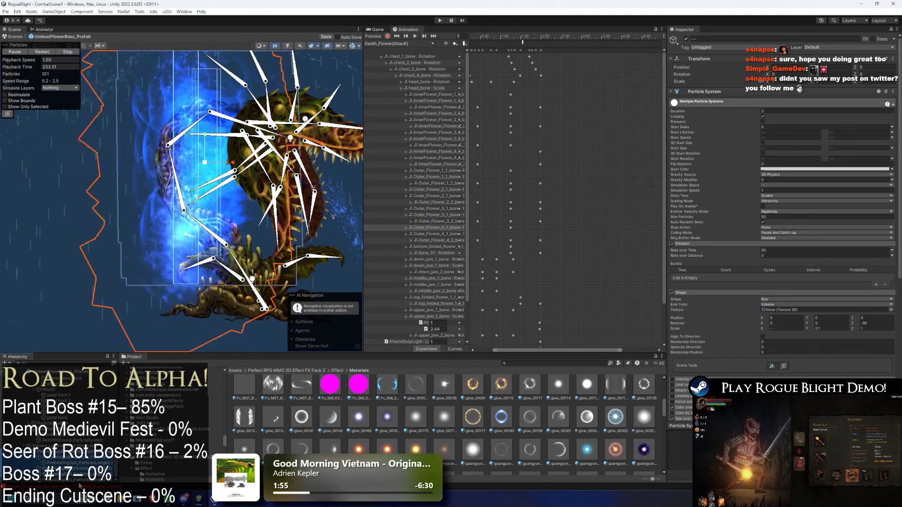
scroll(755, 351, down, 5)
scroll(755, 349, down, 2)
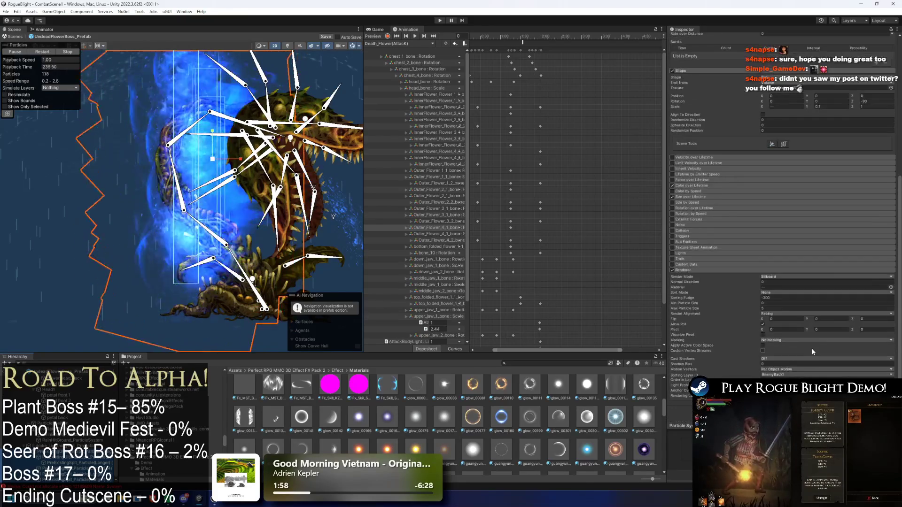
click(799, 376)
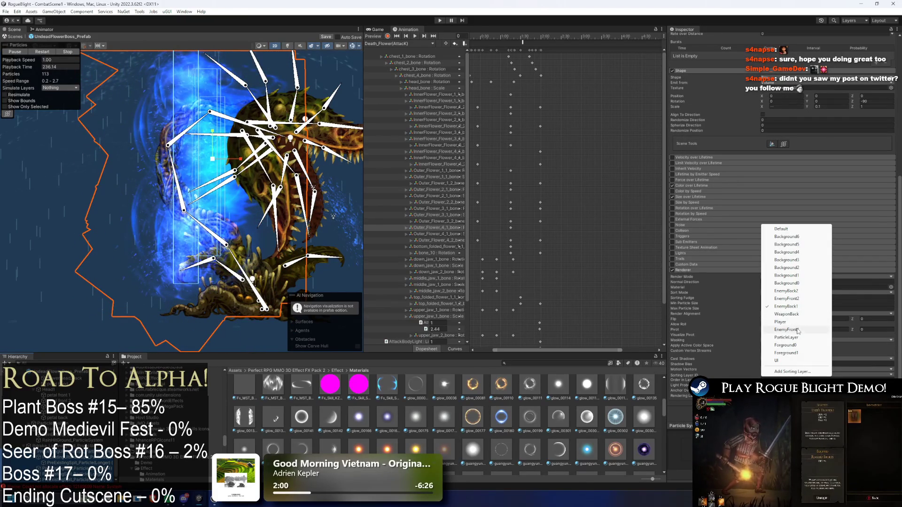
click(794, 338)
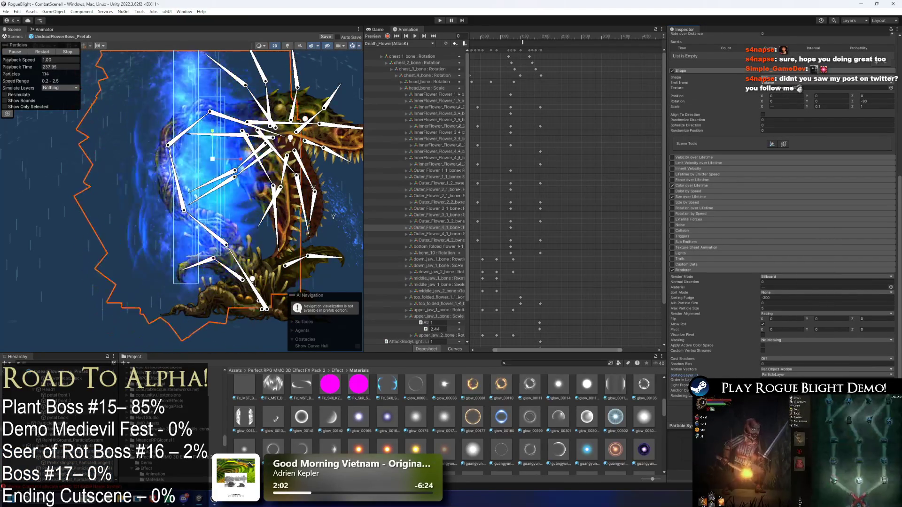
Nudge the lightning-wall projectile slightly to the right.
click(237, 196)
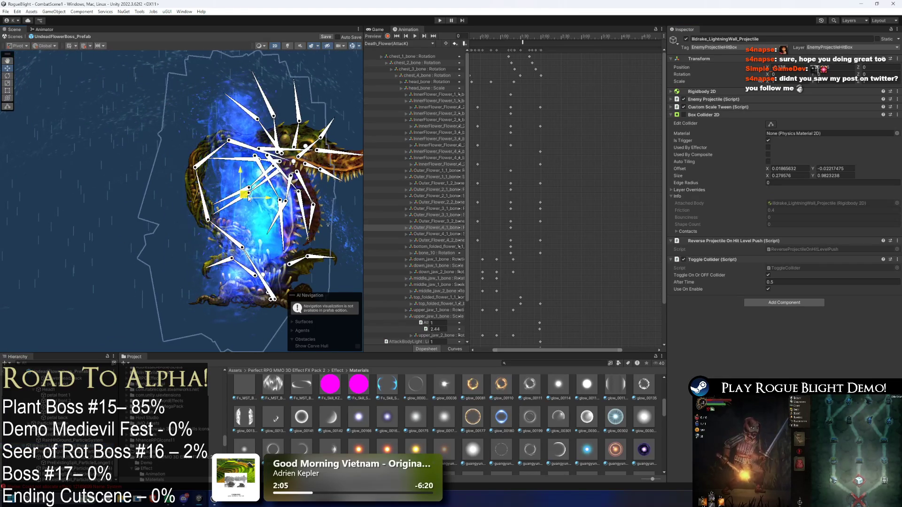
drag(238, 197, 257, 194)
scroll(258, 194, down, 2)
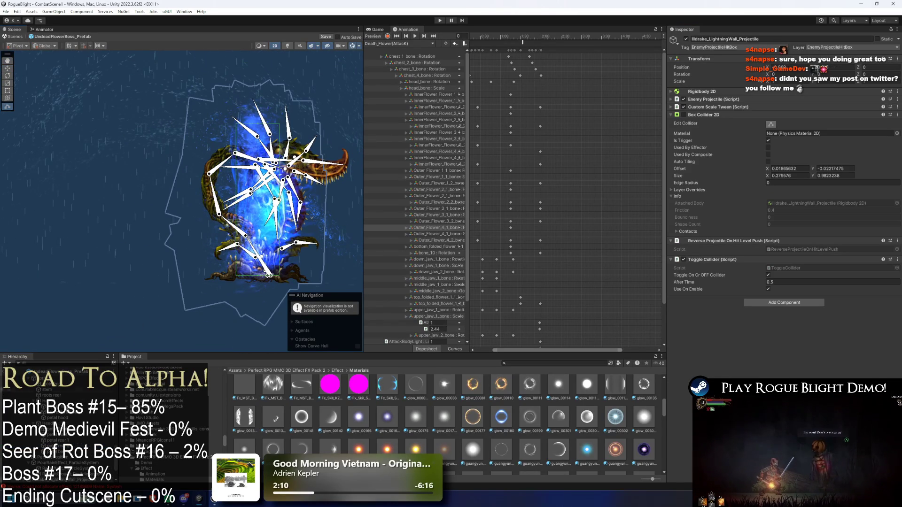
right_click(69, 483)
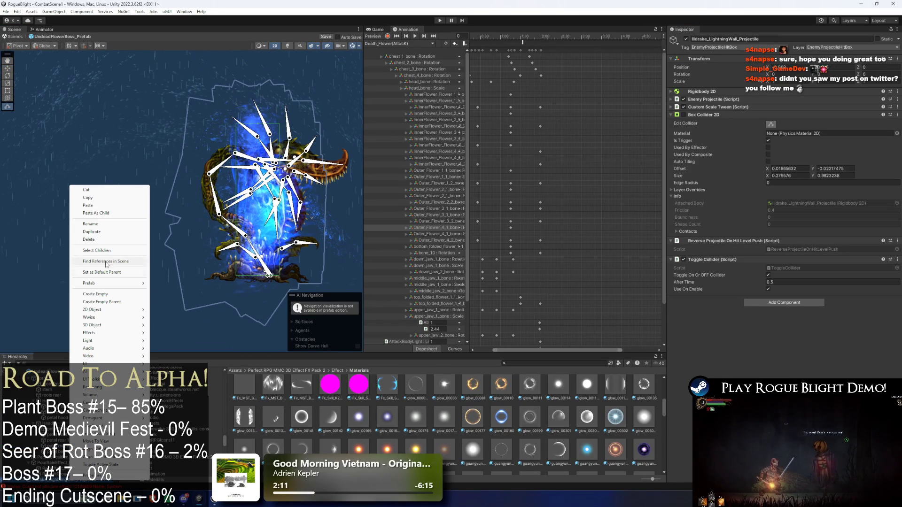
Rename the lightning-wall projectile object Water_Wall_UndeadFlower_Projectile, then select UndeadFlowerBoss_Prefab.
click(112, 225)
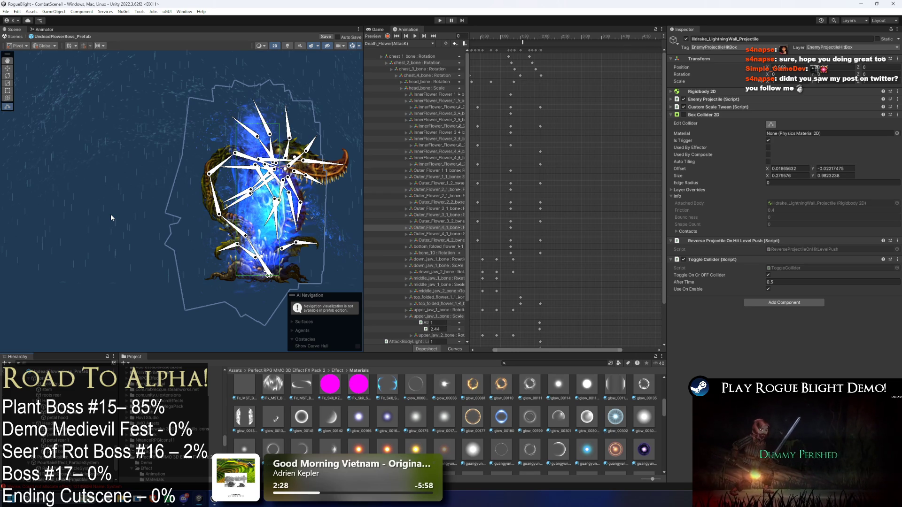
key(Down)
scroll(47, 416, up, 3)
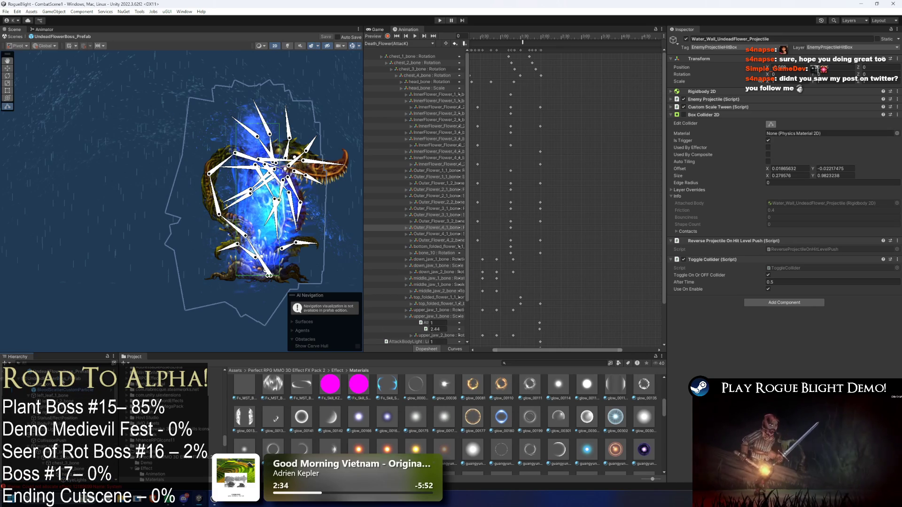
click(54, 378)
Expand the 6 Spit Shoot From Projectile entry and ping its SpitWater_Projectile asset.
click(715, 165)
click(715, 168)
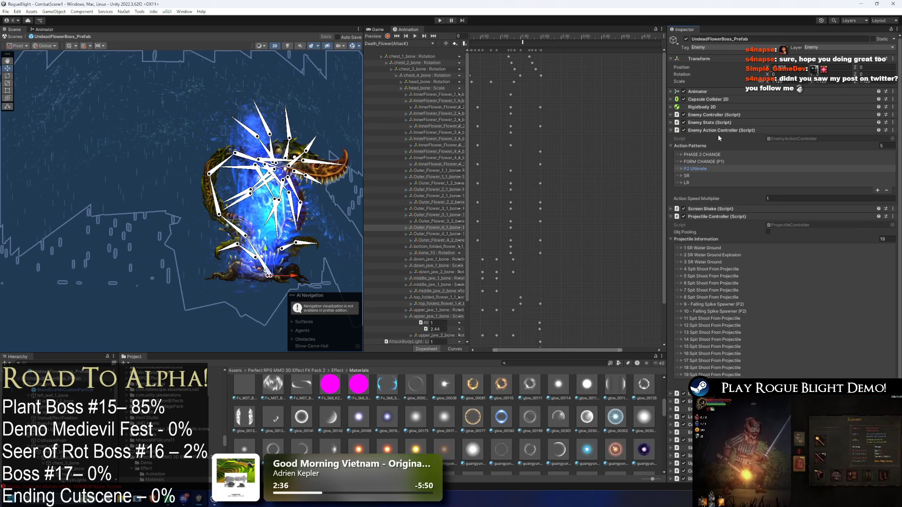
click(711, 283)
click(782, 318)
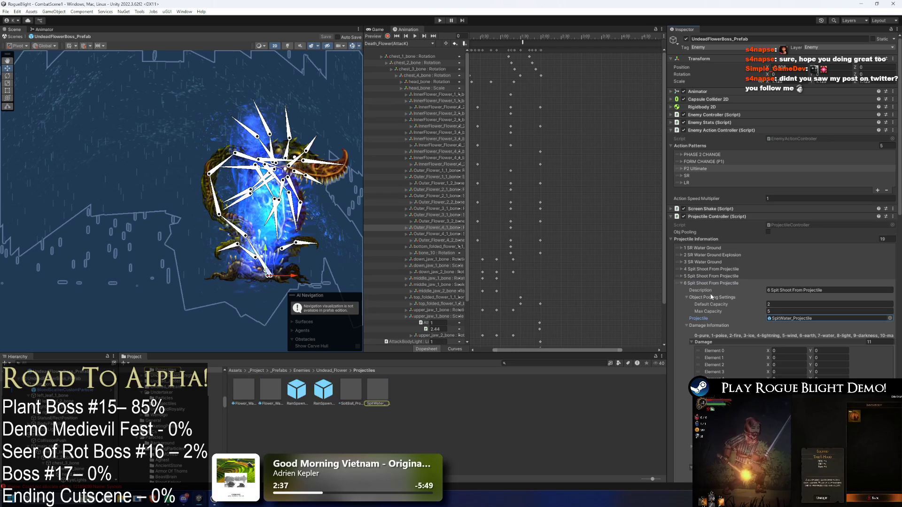
click(724, 283)
scroll(71, 398, down, 5)
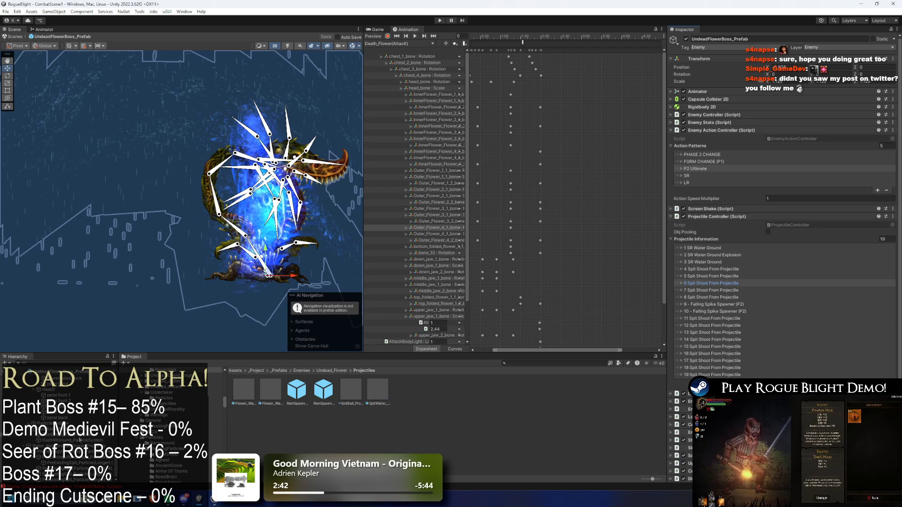
scroll(80, 442, up, 5)
scroll(81, 442, down, 5)
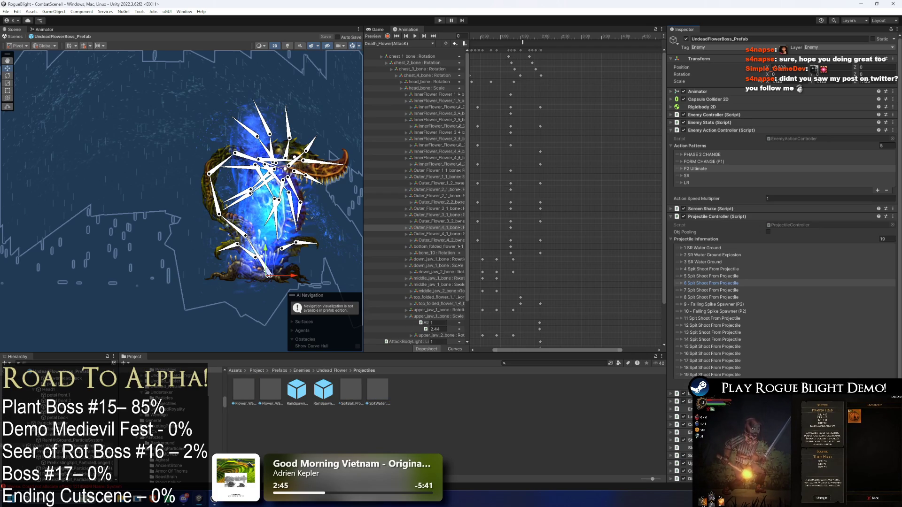
click(47, 446)
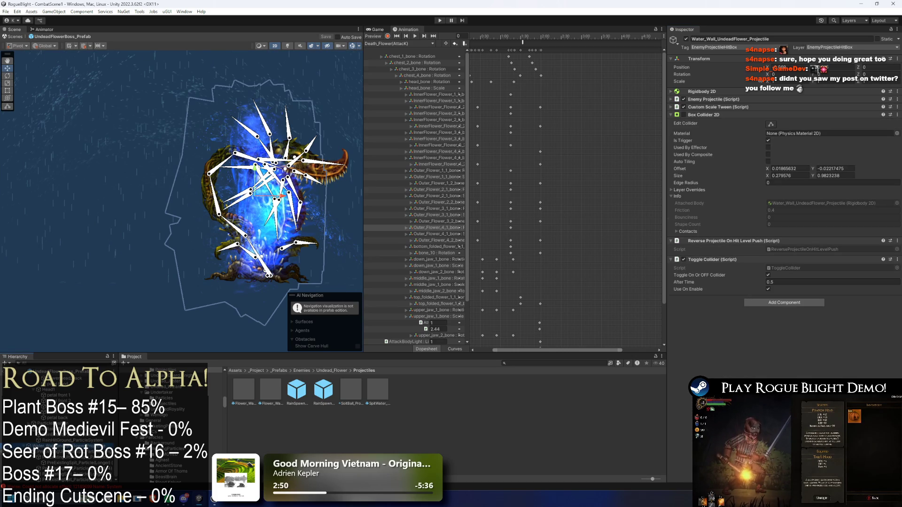
Save Water_Wall_UndeadFlower_Projectile as a prefab in Projectiles and zero its X and Y position.
drag(422, 441, 421, 440)
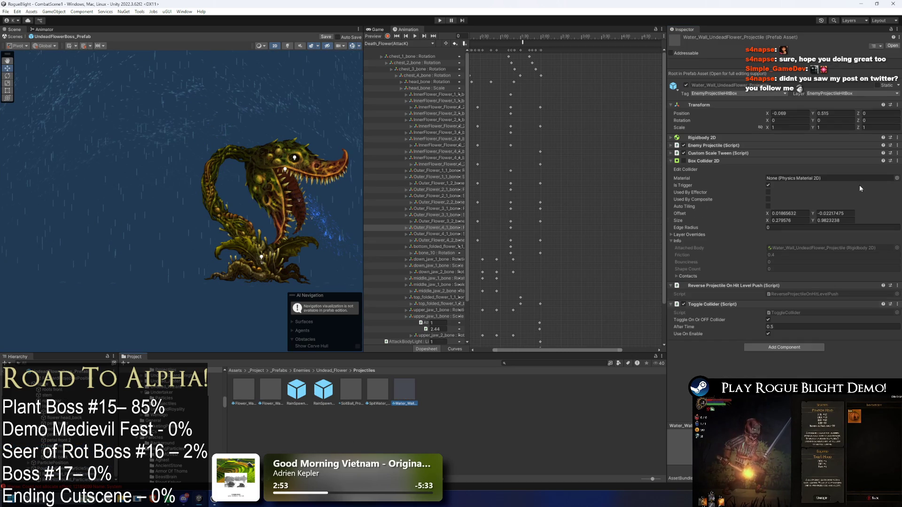
text(0)
click(837, 113)
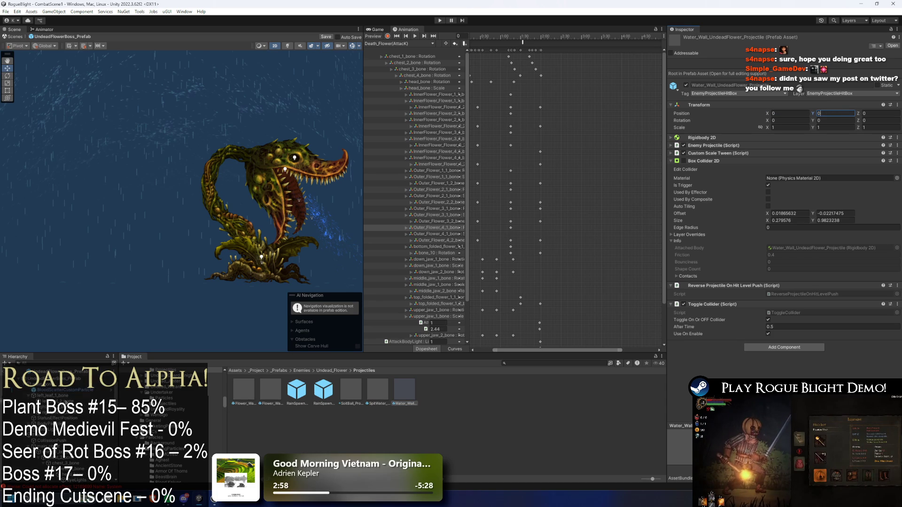
click(501, 325)
drag(341, 313, 185, 252)
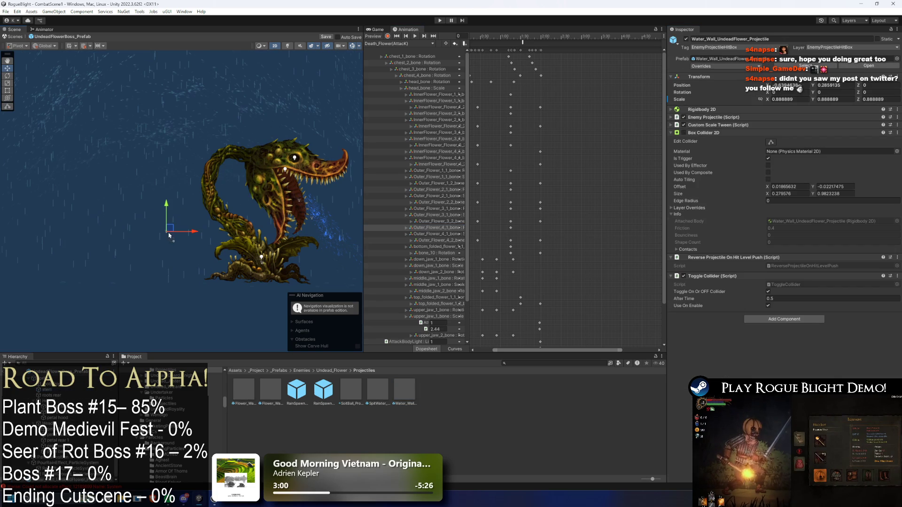
click(405, 390)
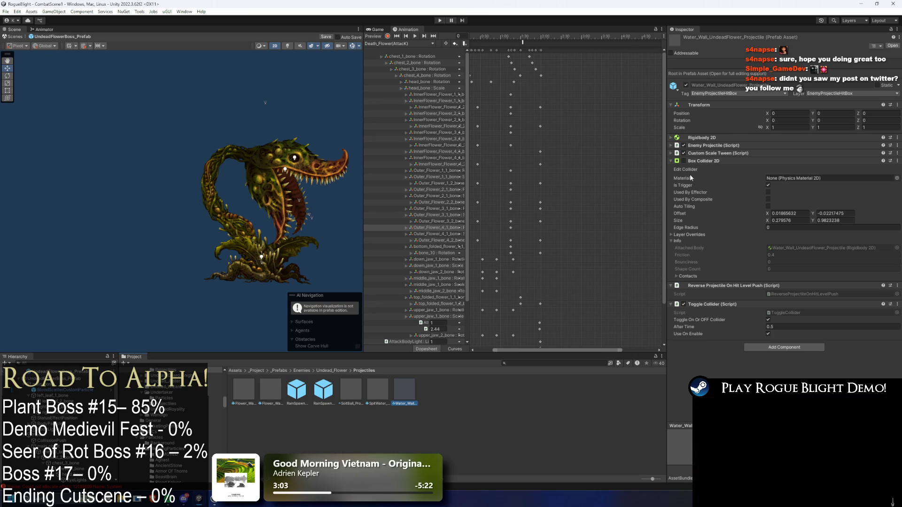
click(362, 315)
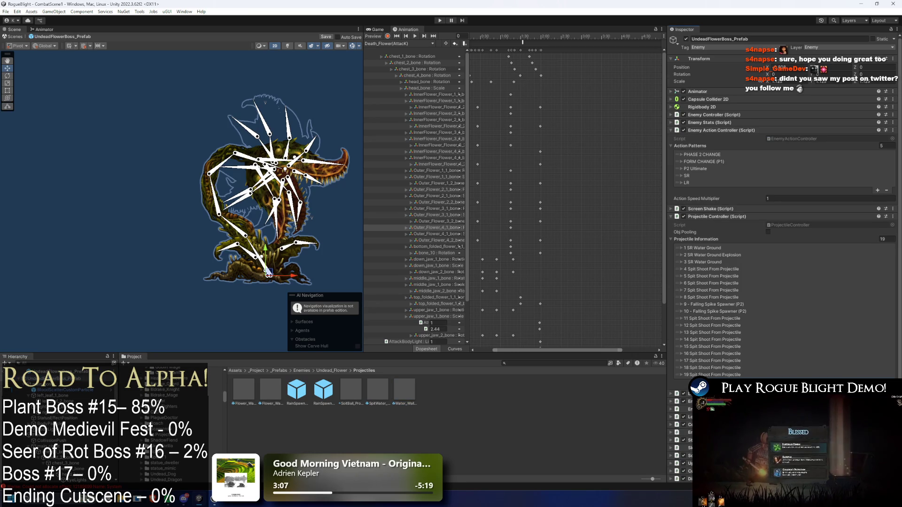
Add entry 20, WaterWall Left, spawning the Water_Wall_UndeadFlower_Projectile prefab.
click(877, 383)
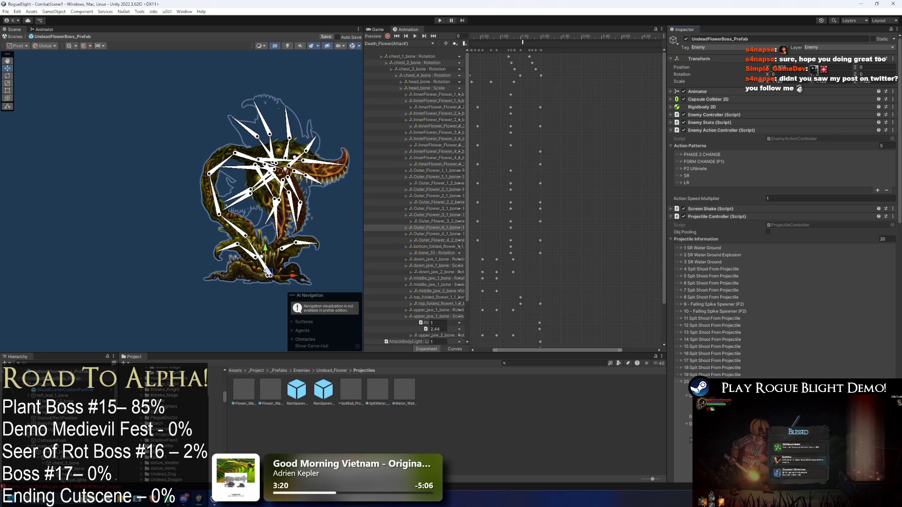
click(894, 401)
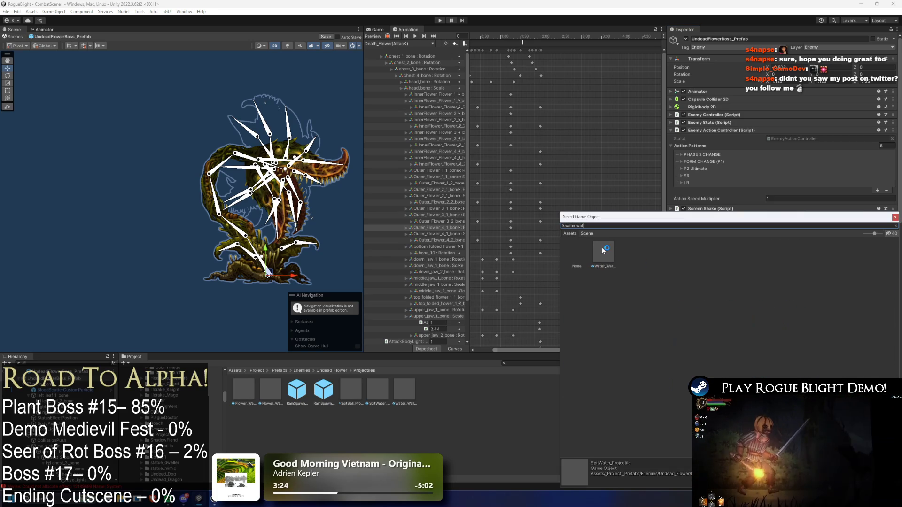
double_click(605, 254)
click(792, 252)
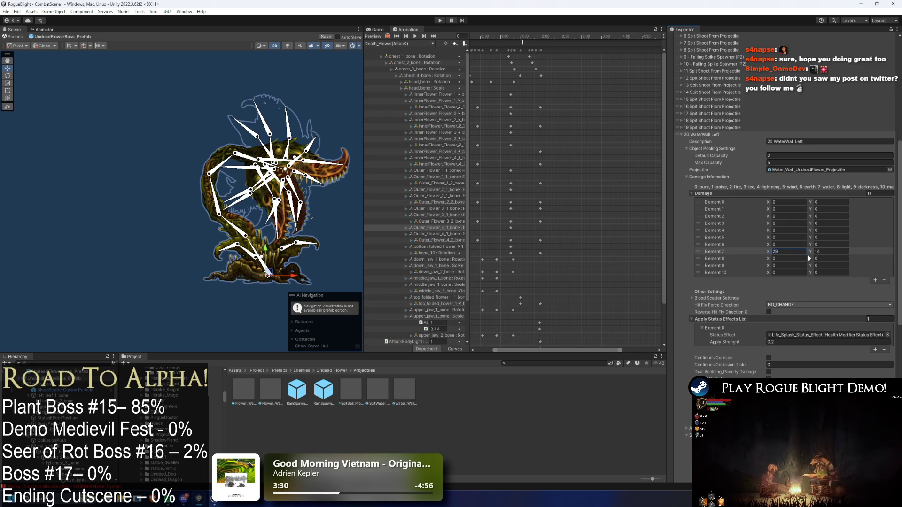
Give Damage Elements 7 and 1 a 29–30 range and set Apply Strenght to 0.4.
key(Tab)
text(30)
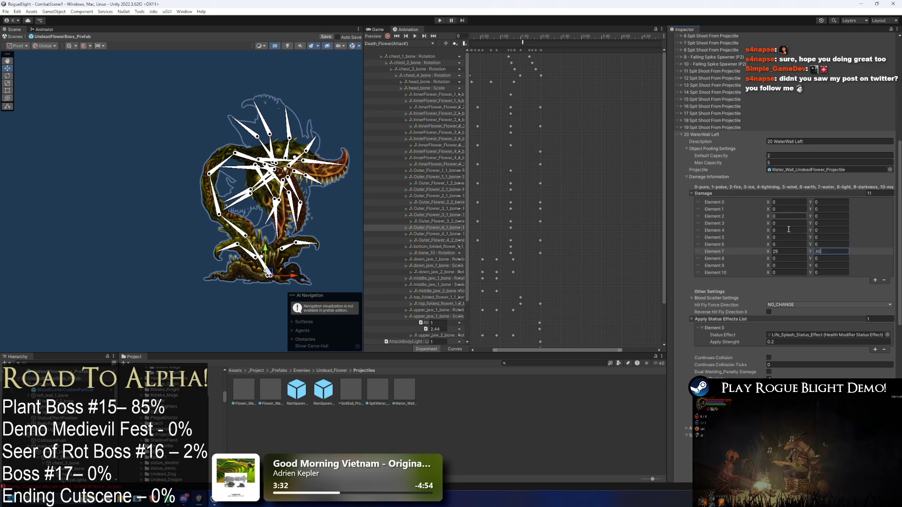
click(787, 210)
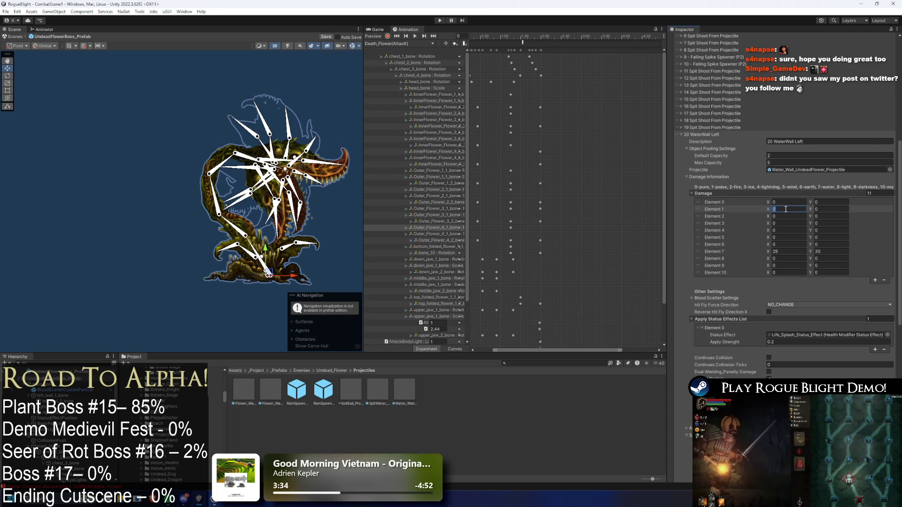
text(29)
key(Tab)
key(Return)
scroll(758, 213, down, 1)
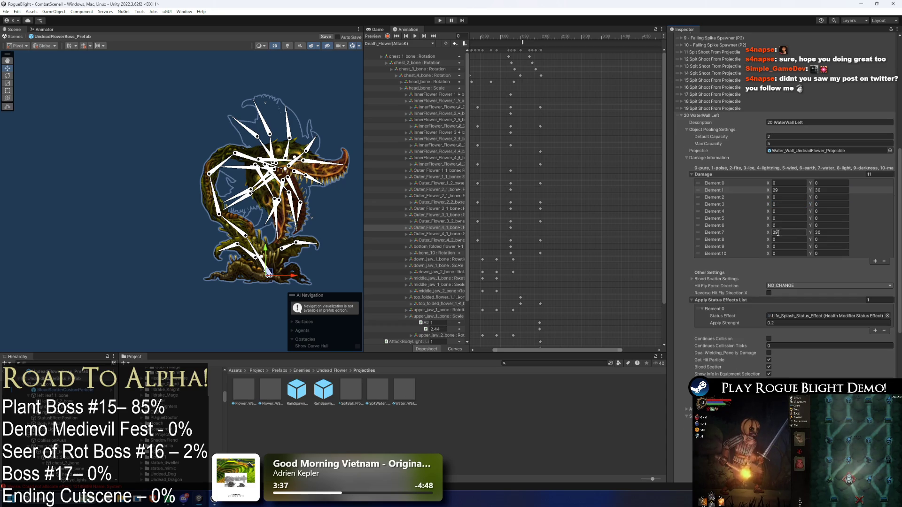
click(779, 323)
text(0.4)
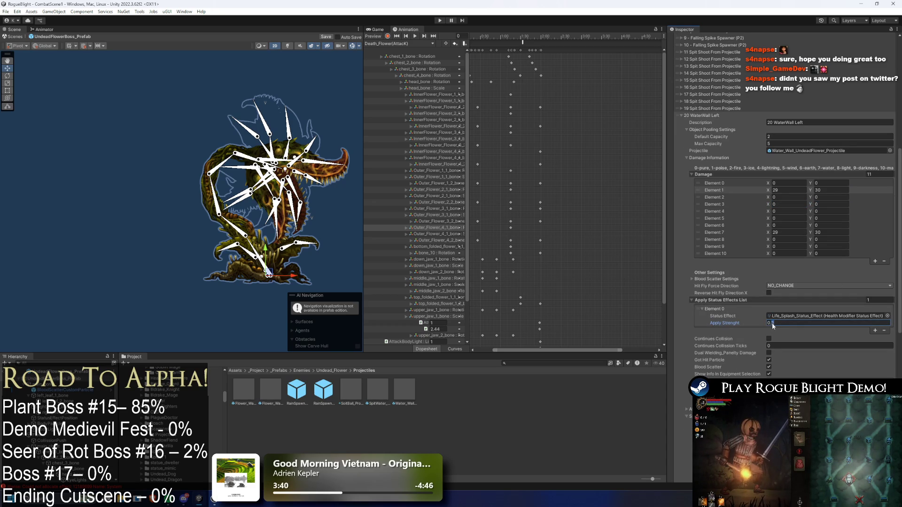
key(Return)
Choose Elemental_water as Hit Sound Type, then duplicate the SpitCenterBackTongue spawn point.
scroll(803, 302, down, 2)
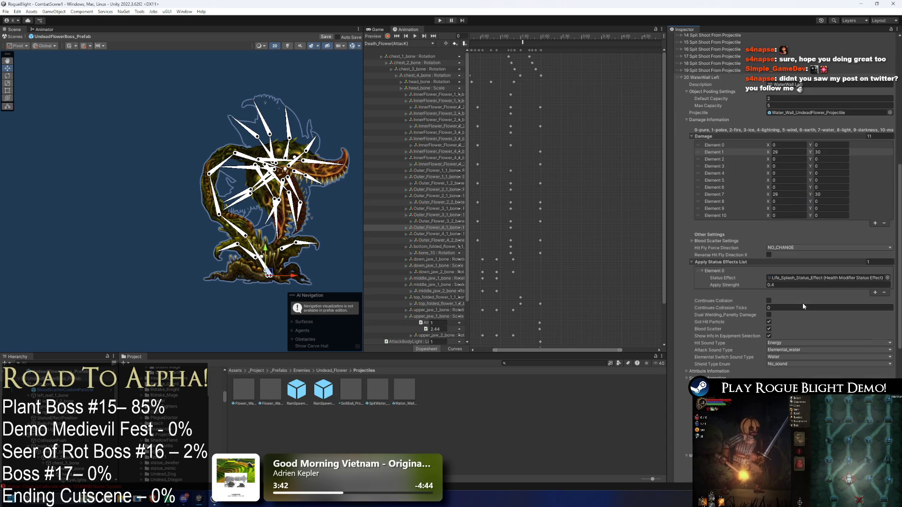
click(801, 345)
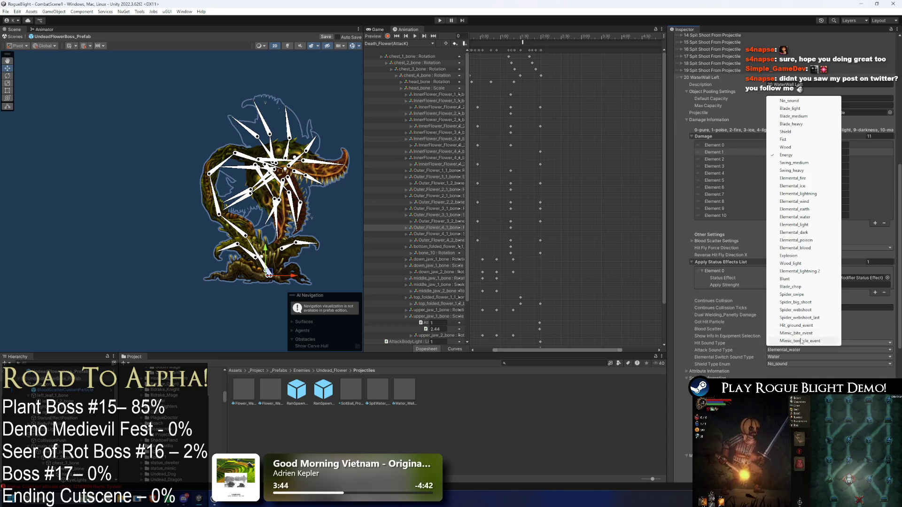
click(806, 217)
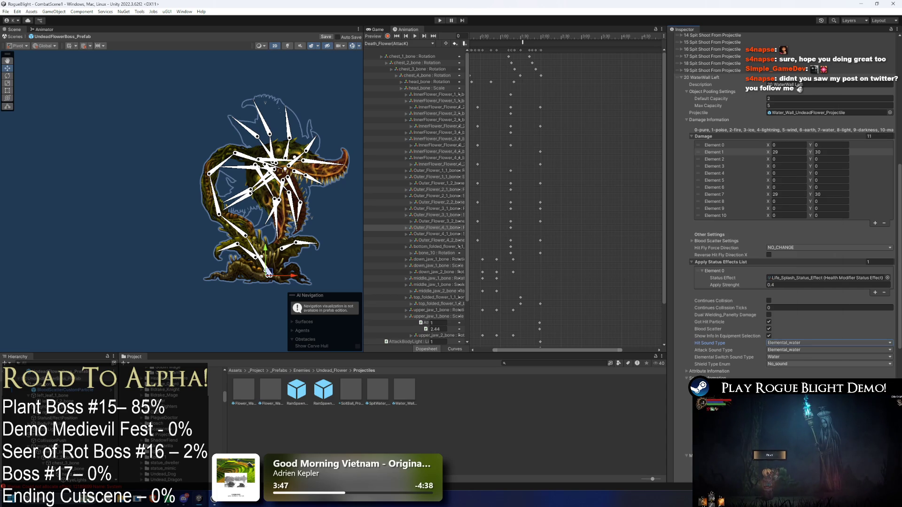
scroll(830, 362, down, 2)
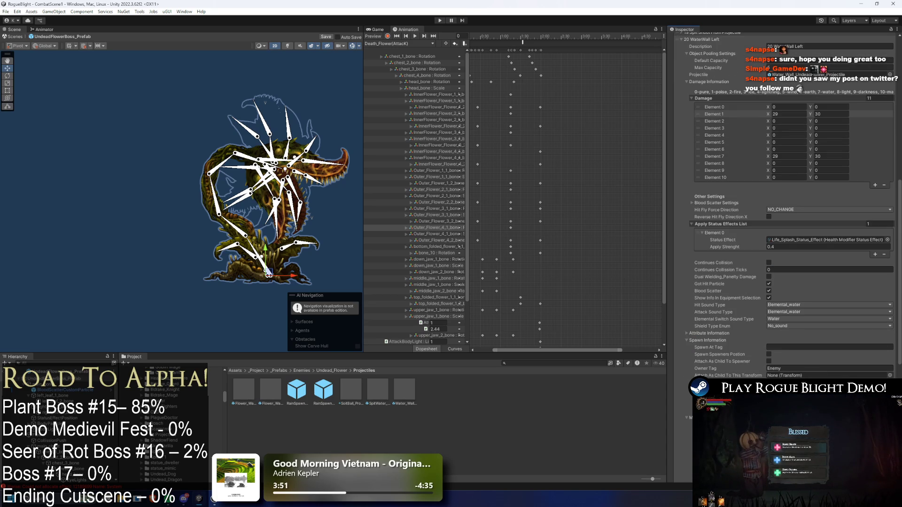
scroll(117, 462, down, 5)
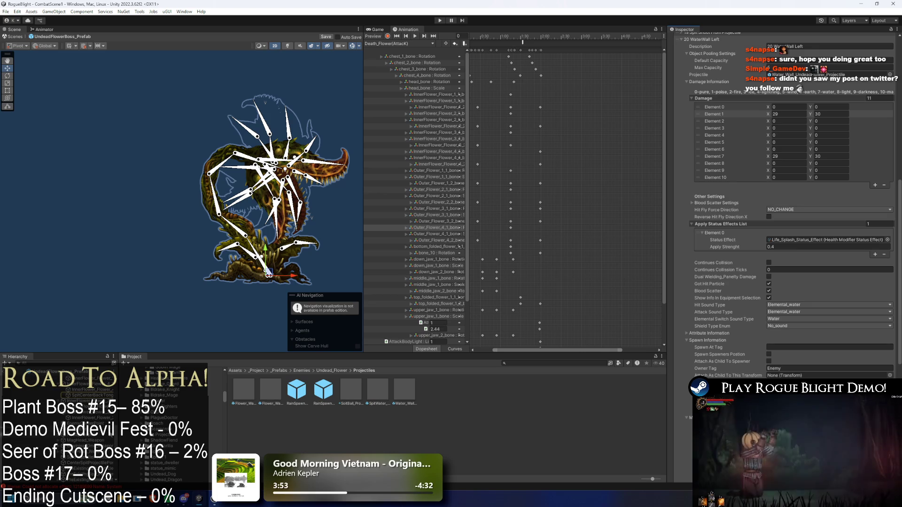
click(94, 395)
key(ctrl+d)
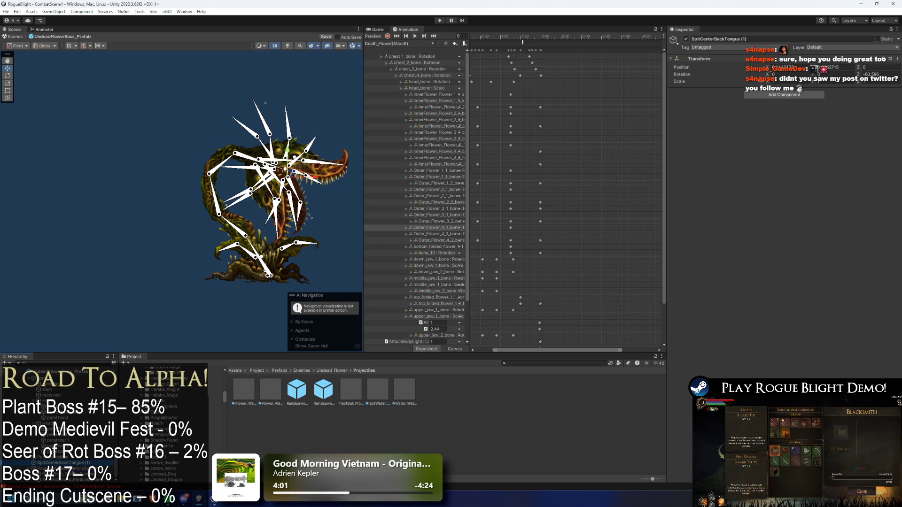
Move the duplicated tongue spawn point to its new place in the boss hierarchy.
scroll(56, 470, up, 1)
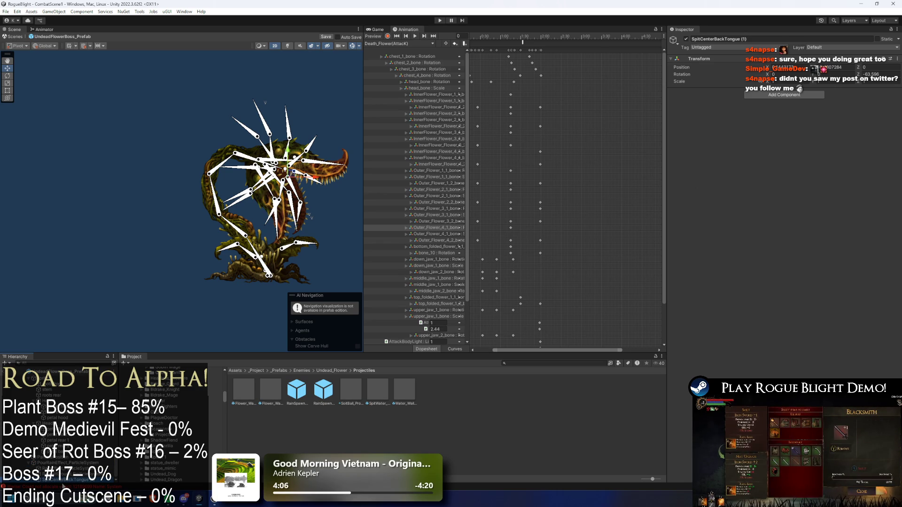
drag(62, 479, 66, 460)
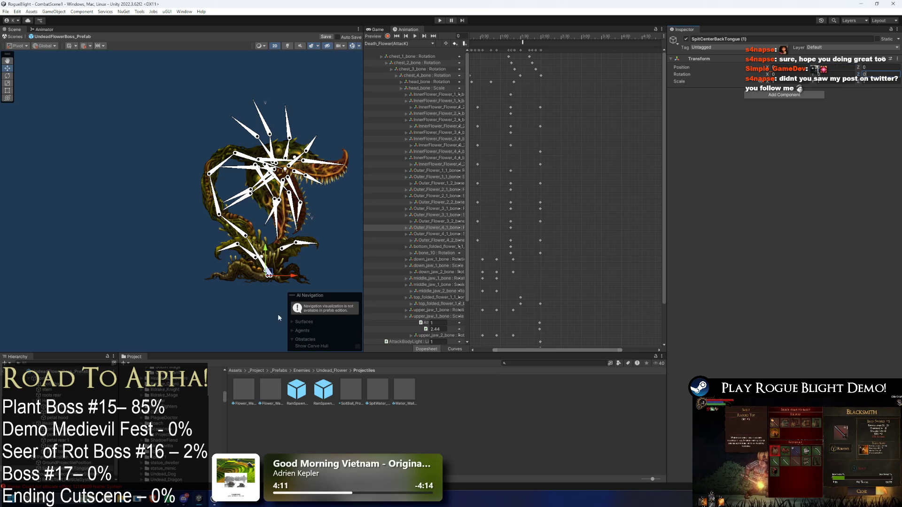
scroll(282, 277, up, 2)
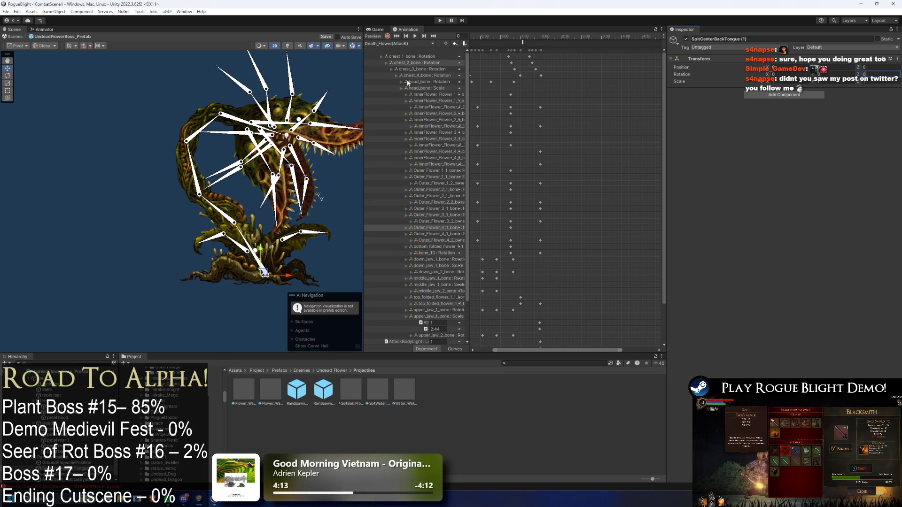
Rename the duplicate to CenterFlowerProjectilePosition, then select the UndeadFlowerBoss_Prefab root.
right_click(76, 469)
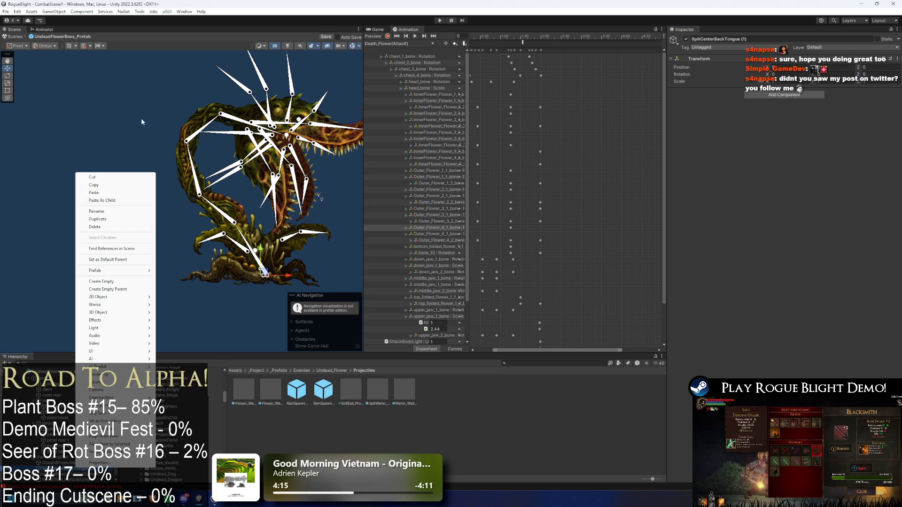
click(117, 212)
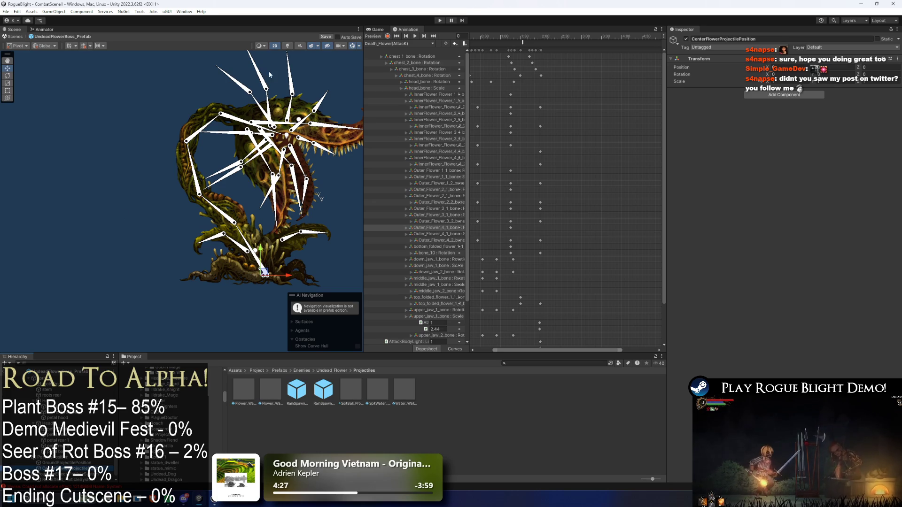
scroll(253, 193, up, 2)
click(269, 169)
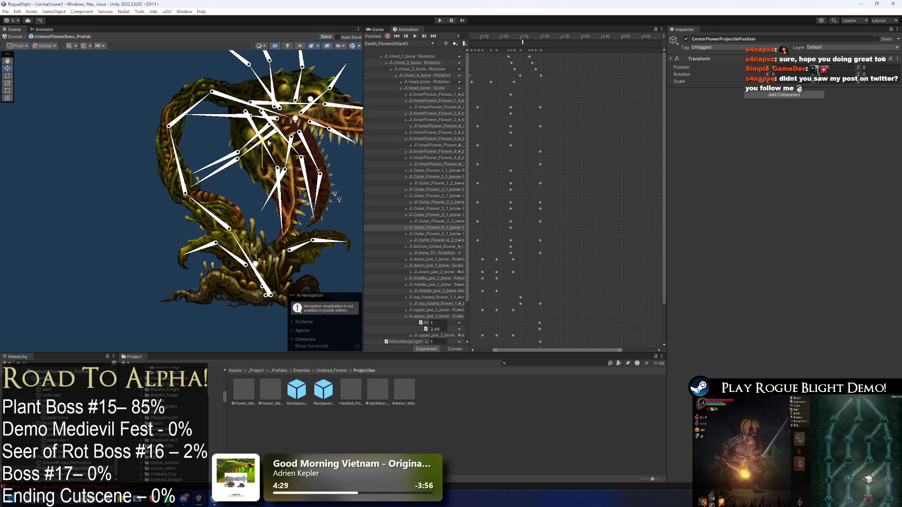
scroll(269, 142, down, 1)
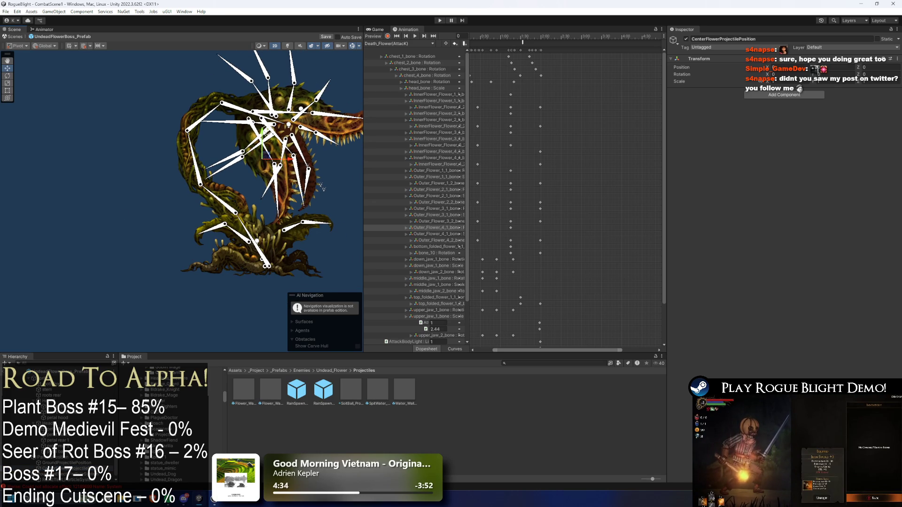
scroll(73, 384, up, 3)
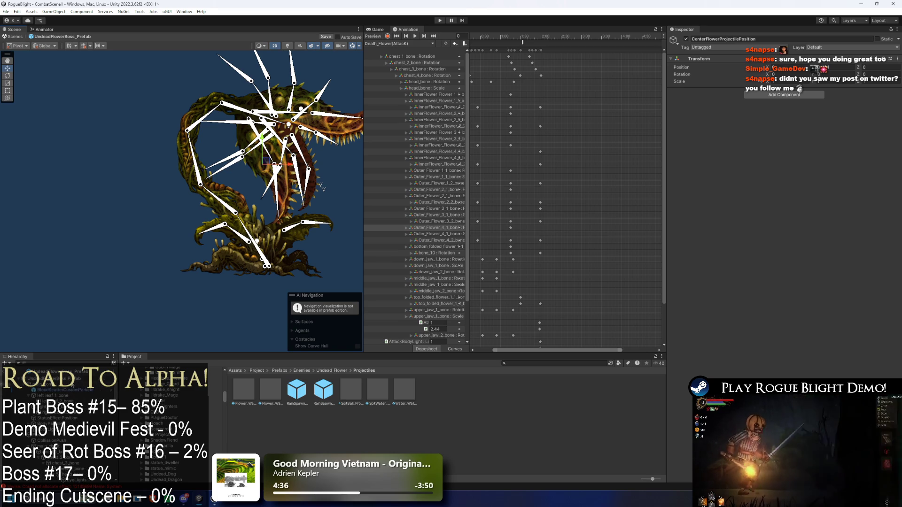
click(52, 378)
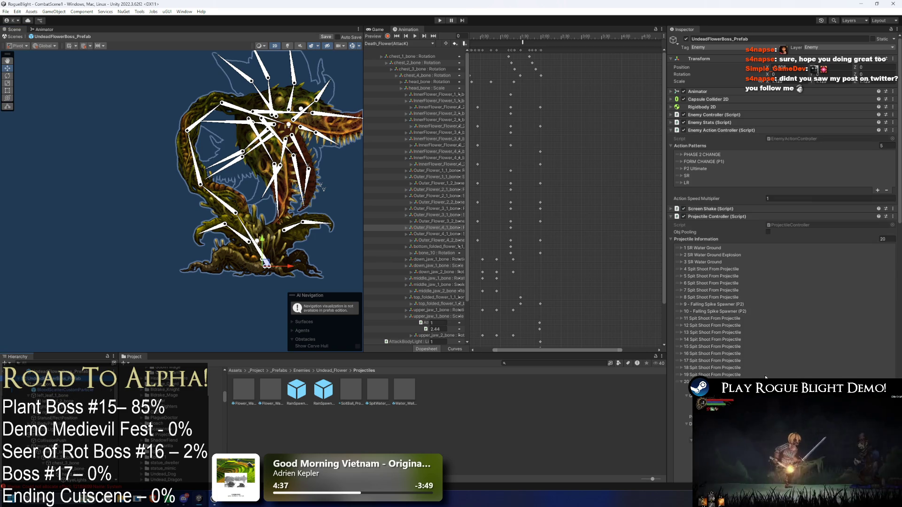
Make the water wall spawn at CenterFlowerProjectilePosition and edit its gravity scale.
scroll(752, 378, down, 5)
scroll(93, 444, down, 2)
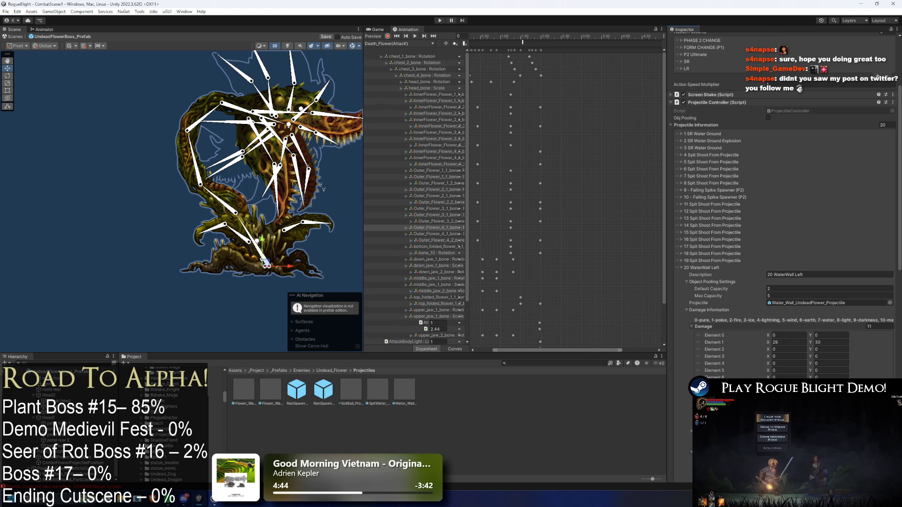
scroll(787, 206, down, 3)
scroll(788, 205, down, 7)
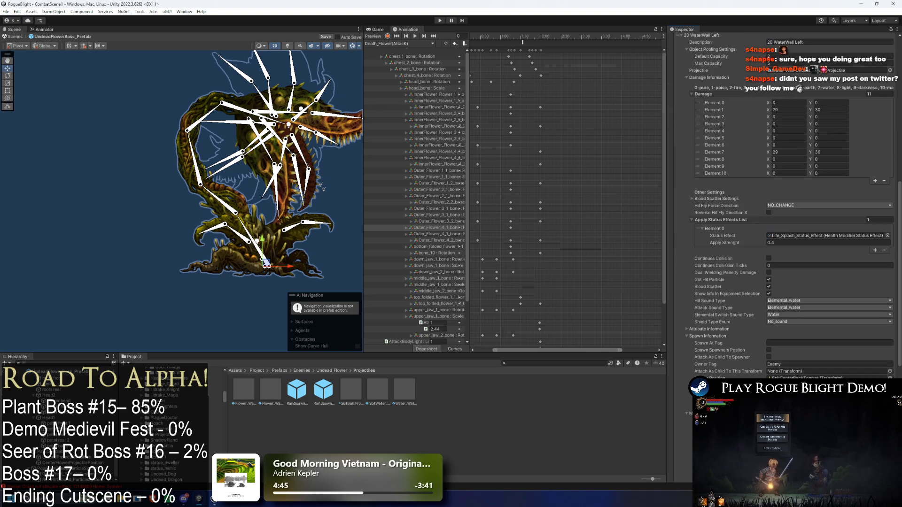
drag(815, 381, 815, 377)
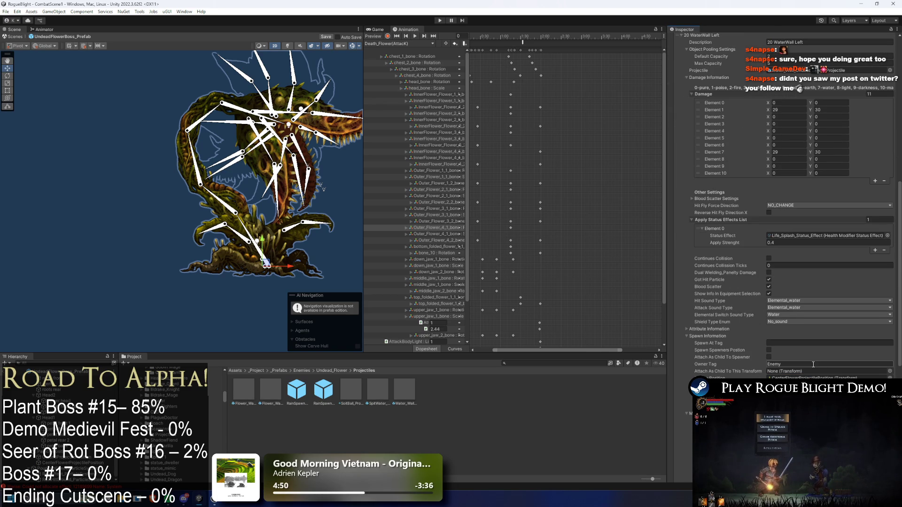
scroll(813, 366, down, 3)
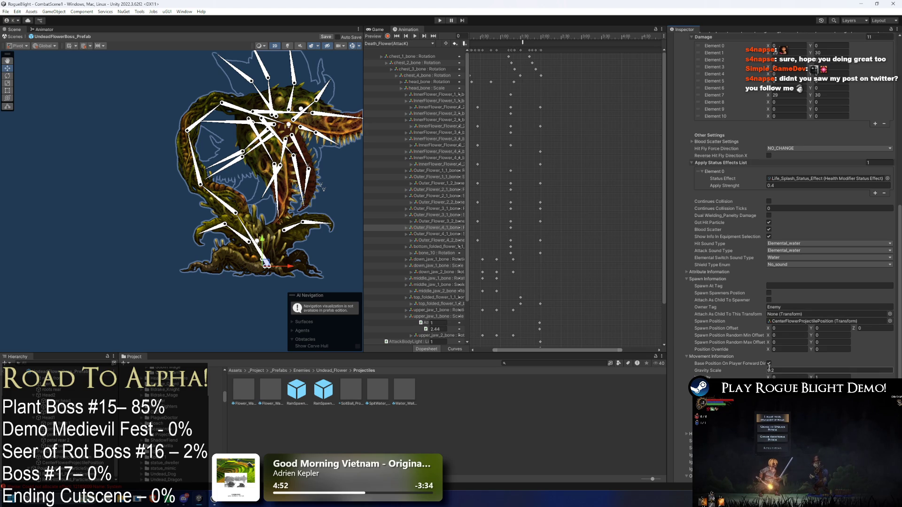
click(780, 370)
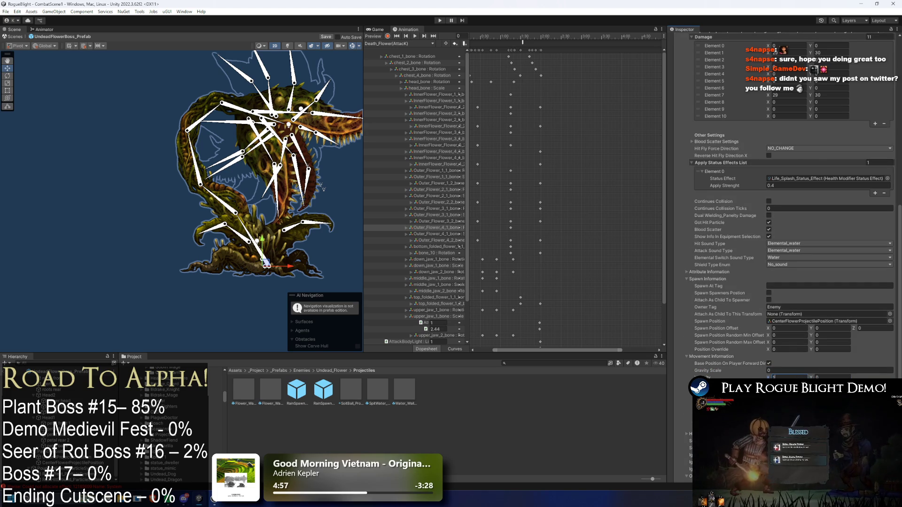
Uncheck Destroy Self on hit and miss, and set both self timers to 6.
scroll(794, 212, down, 4)
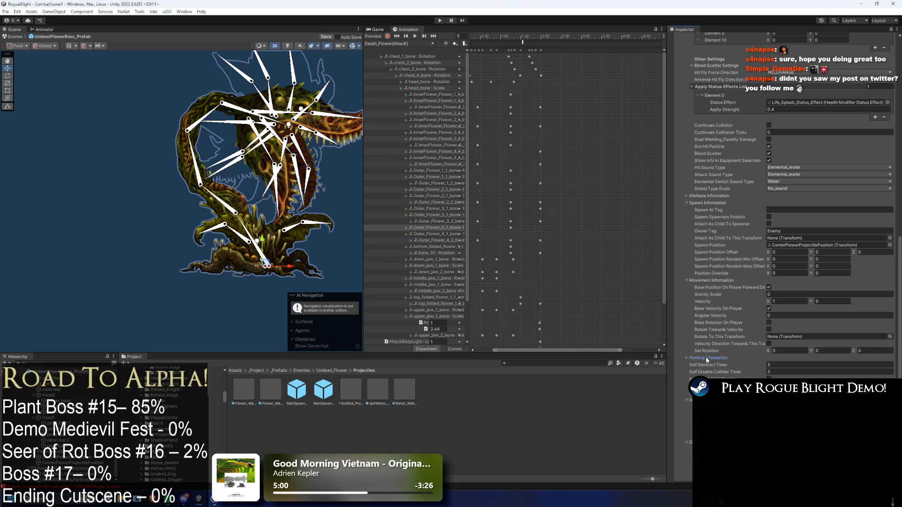
scroll(706, 359, down, 5)
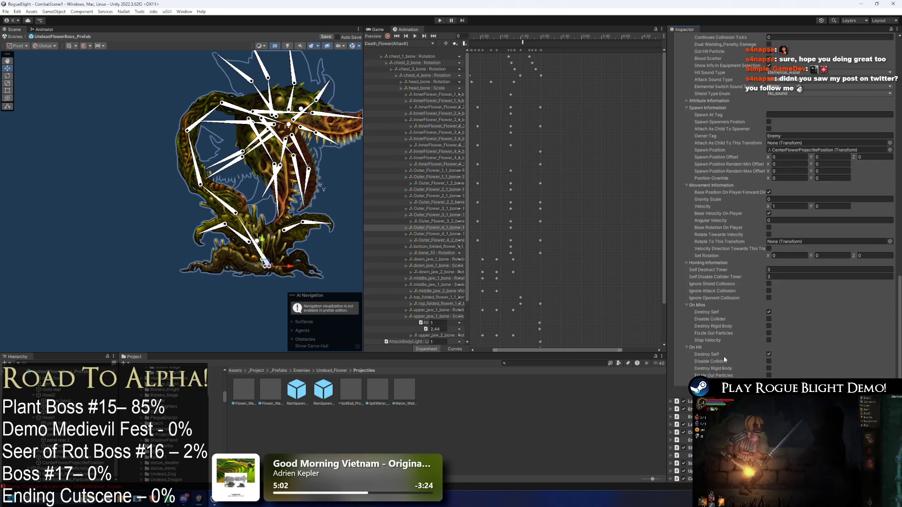
click(769, 355)
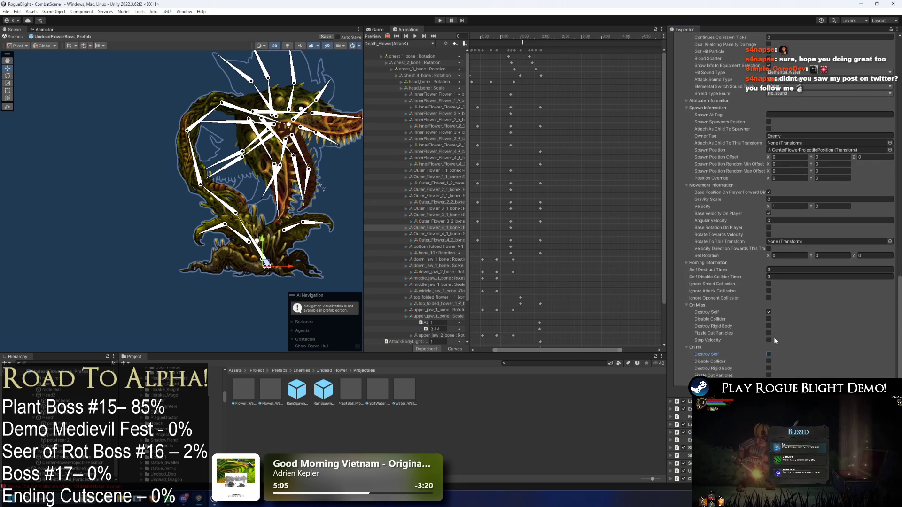
click(769, 312)
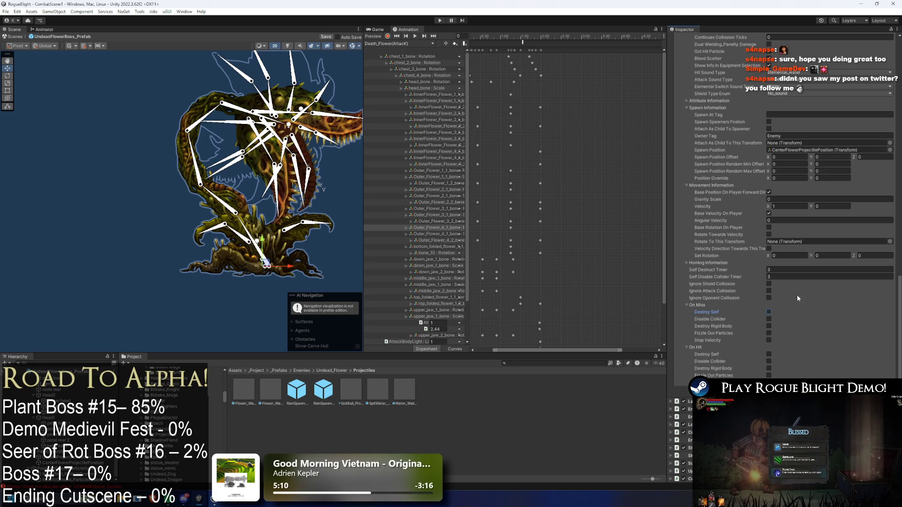
click(782, 275)
click(780, 270)
text(6)
click(777, 277)
text(6)
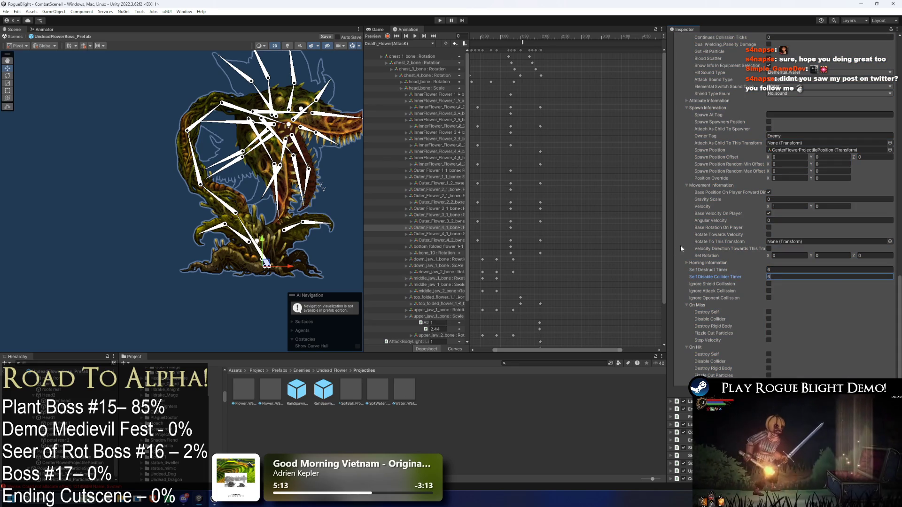
Collapse the 20 WaterWall Left entry and duplicate it as a new array element.
scroll(695, 237, up, 10)
click(704, 206)
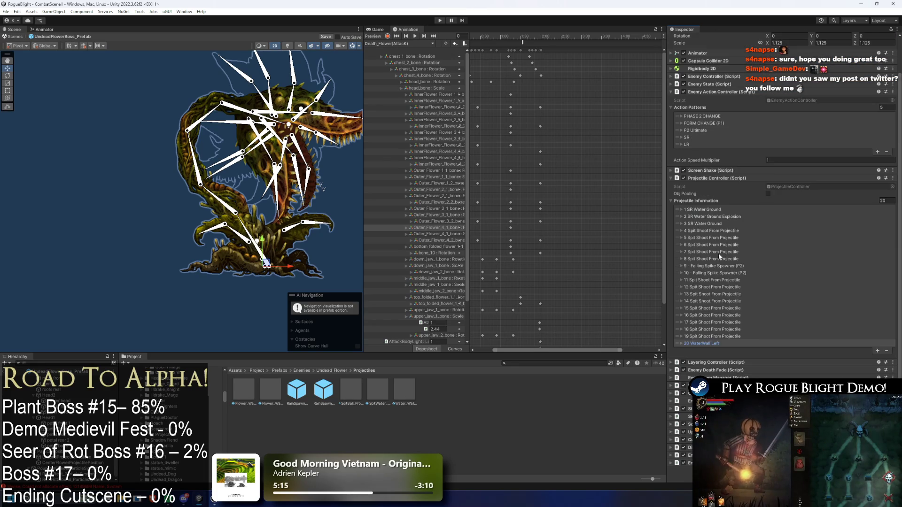
right_click(707, 344)
click(728, 375)
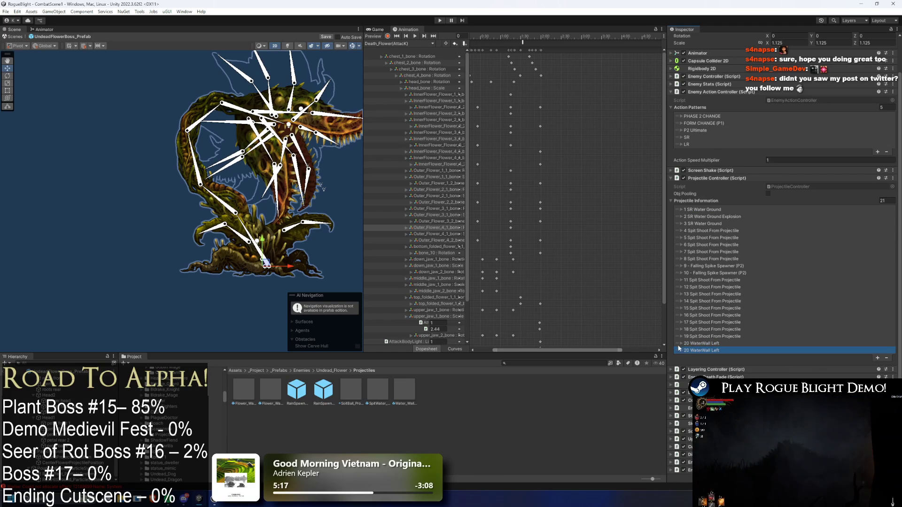
Expand and review the duplicated 21 WaterWall Left entry, then list the boss's animation clips.
right_click(707, 351)
click(729, 368)
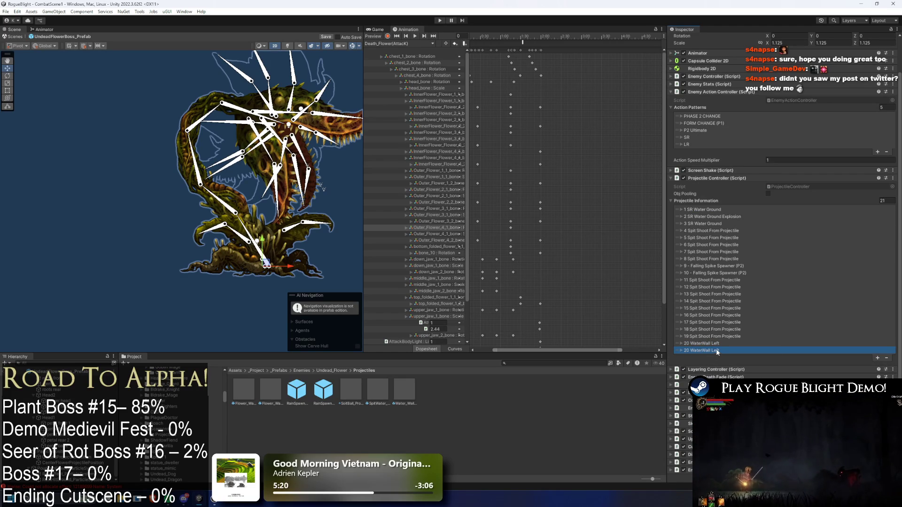
click(715, 350)
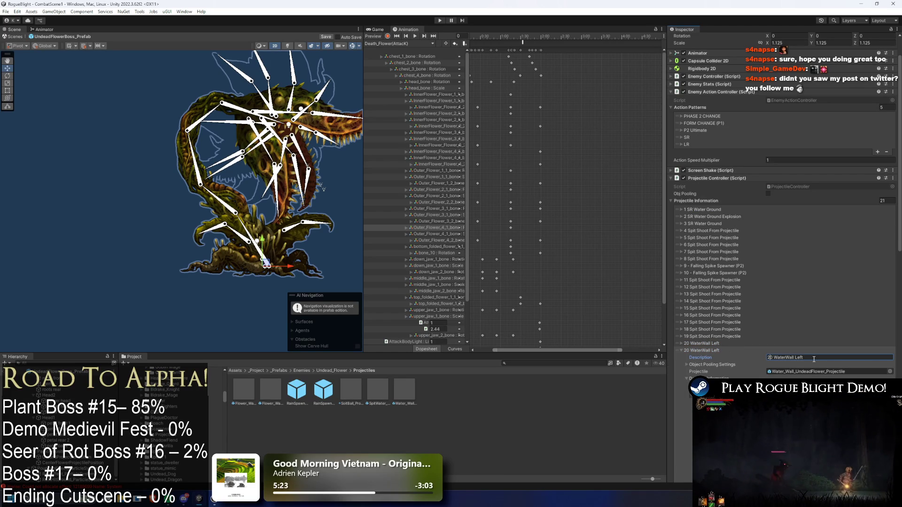
scroll(805, 338, down, 15)
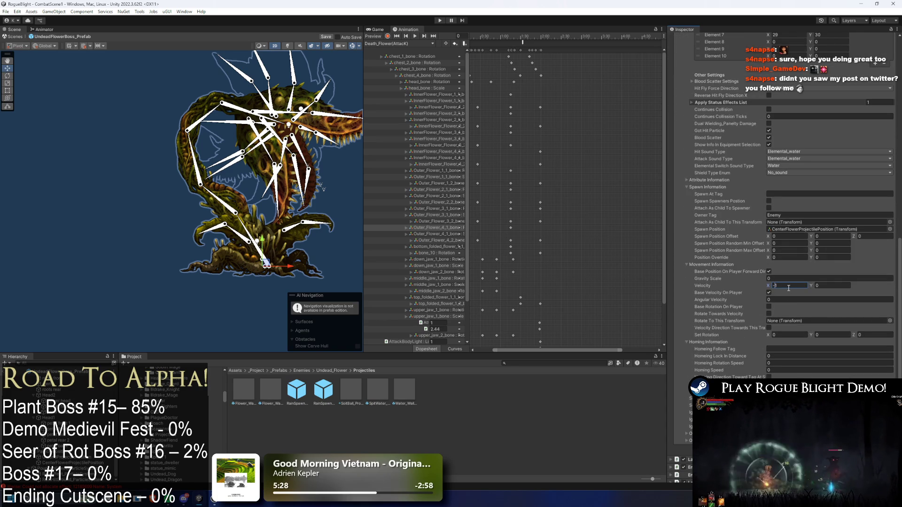
scroll(784, 288, up, 15)
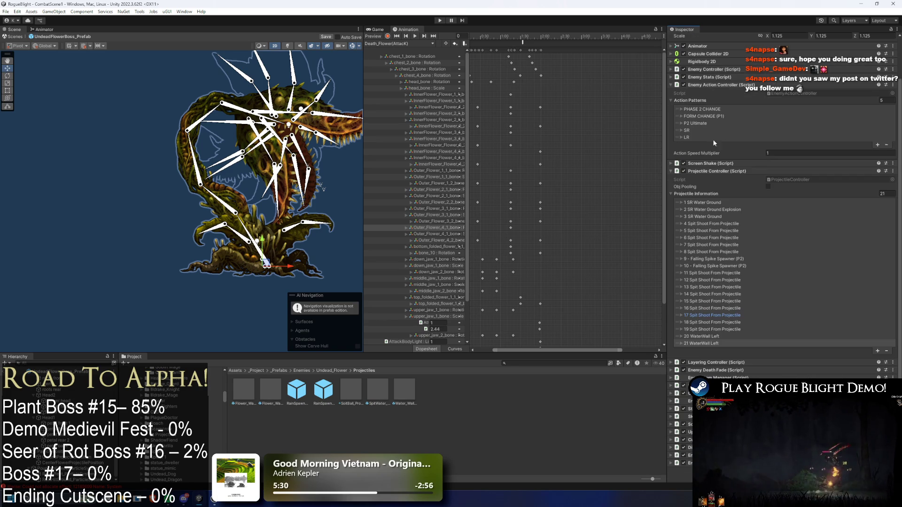
click(386, 44)
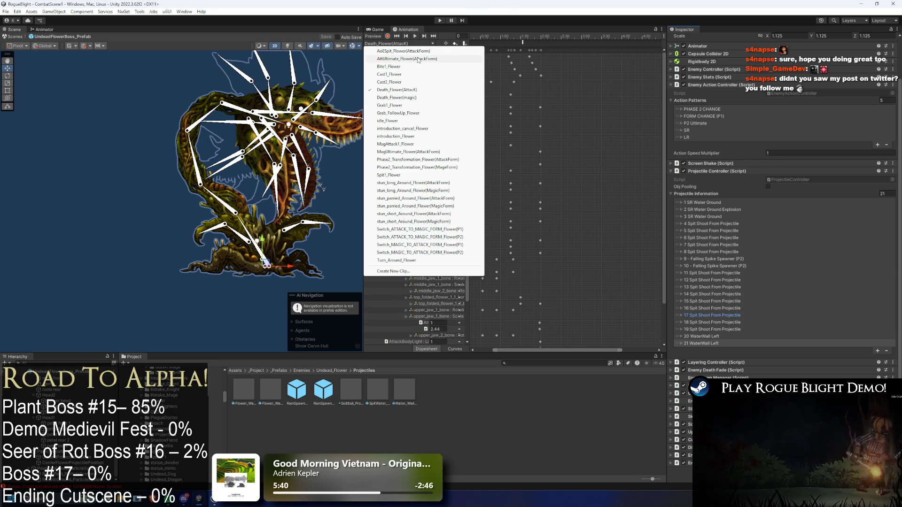
Switch to MagUltimate_Flower(AttackForm) and delete its in-between keys and CenterSpitProjectilePosition track.
click(413, 152)
click(414, 36)
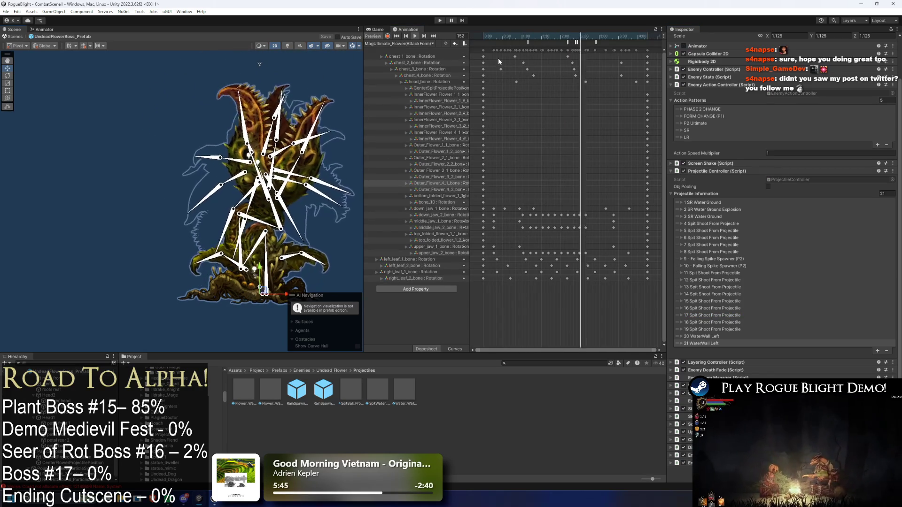
drag(488, 59, 634, 54)
key(Delete)
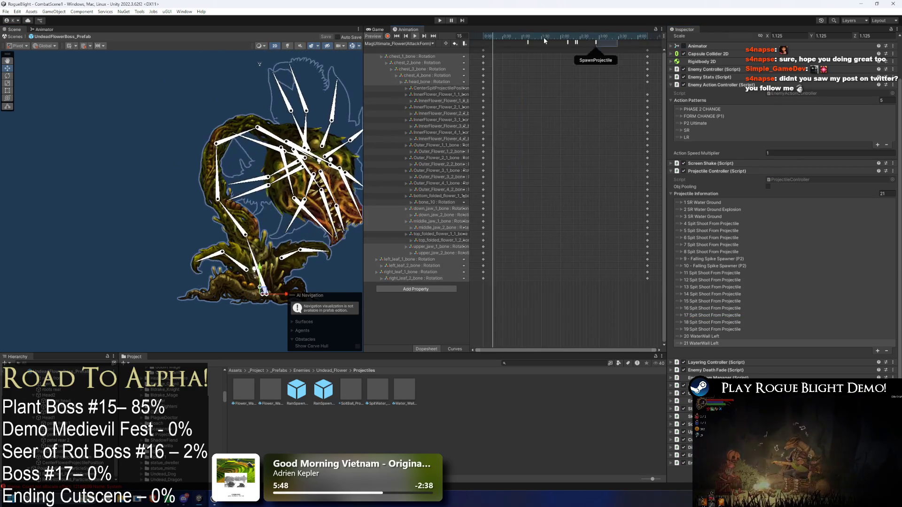
drag(536, 33, 568, 39)
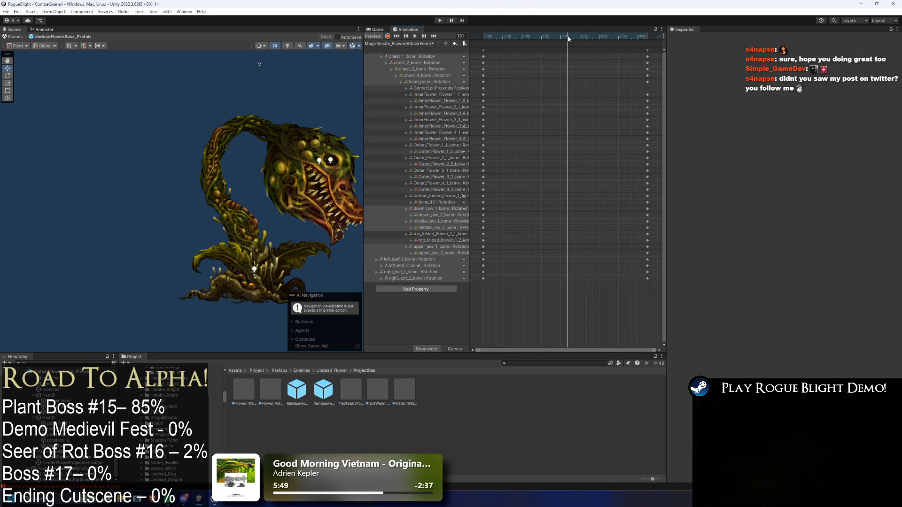
click(437, 88)
key(Delete)
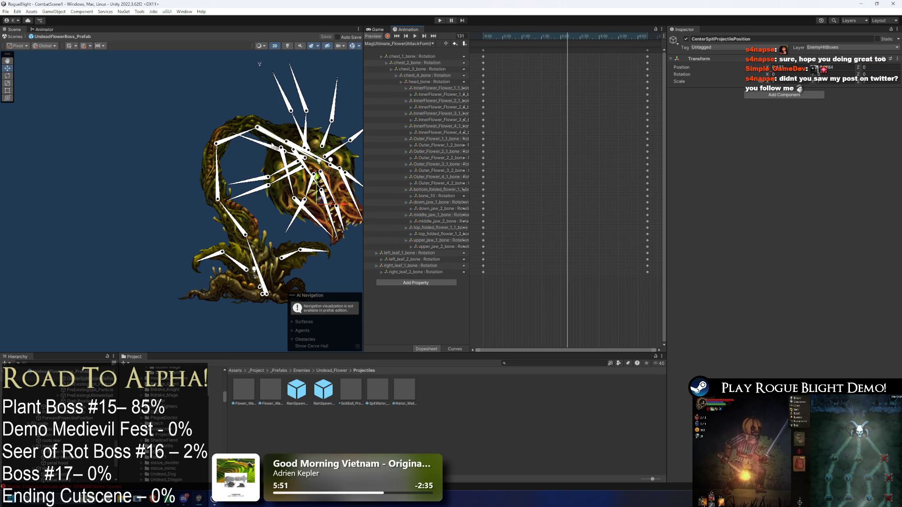
Edit the petal sprites' Color to show the blue petals, returning the playhead to frame 121.
scroll(78, 439, down, 3)
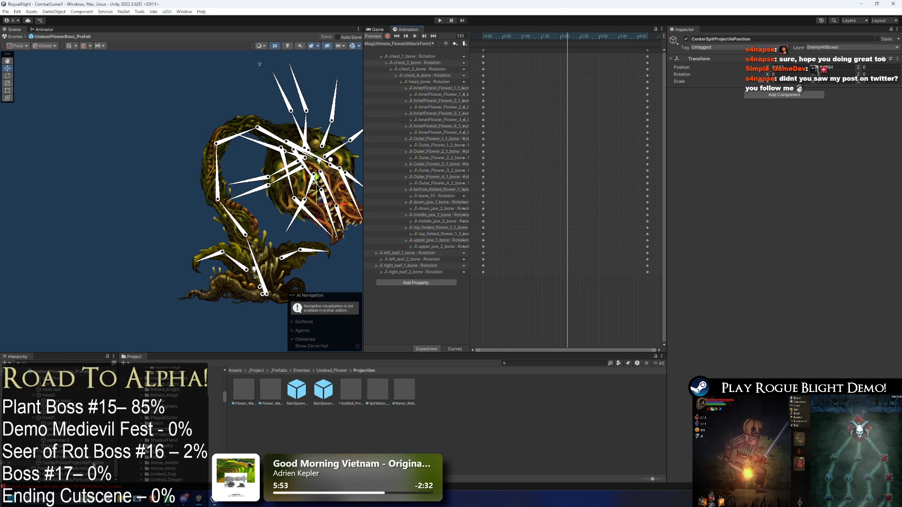
shift+click(56, 427)
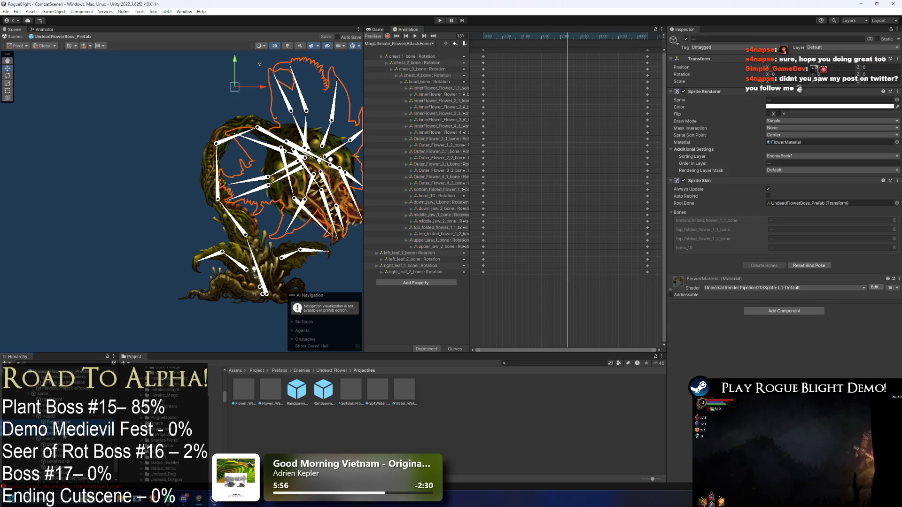
click(792, 107)
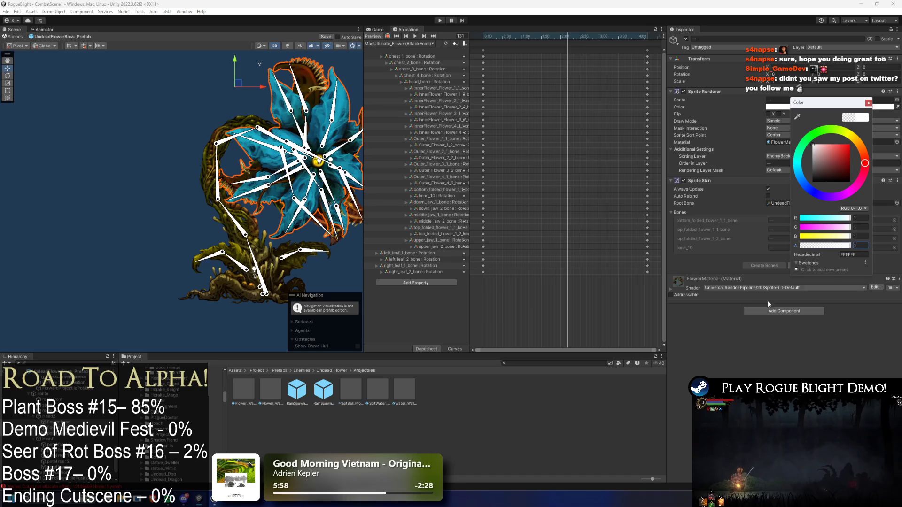
shift+click(81, 460)
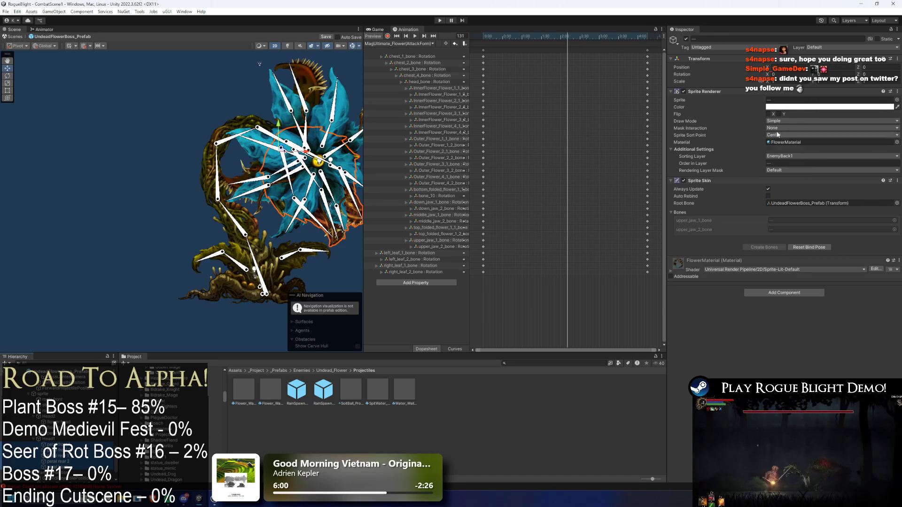
click(793, 109)
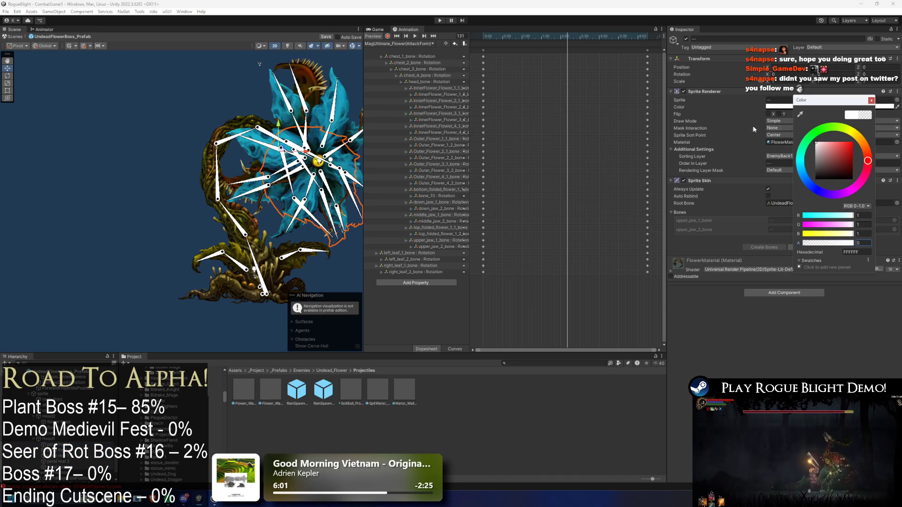
click(712, 270)
drag(567, 41, 560, 41)
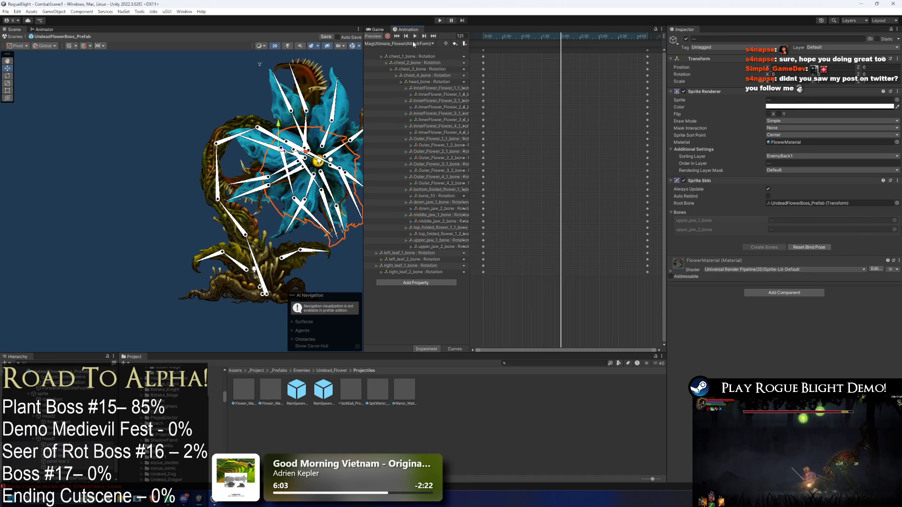
Key a new pose by rotating chest_1–3 bones and swinging the flower head right.
drag(244, 232, 230, 214)
mouse_move(221, 188)
mouse_down()
mouse_move(212, 155)
mouse_move(230, 149)
mouse_up()
drag(246, 236, 276, 240)
mouse_move(260, 195)
mouse_down()
mouse_move(244, 153)
mouse_move(210, 174)
mouse_move(222, 170)
mouse_move(248, 190)
mouse_up()
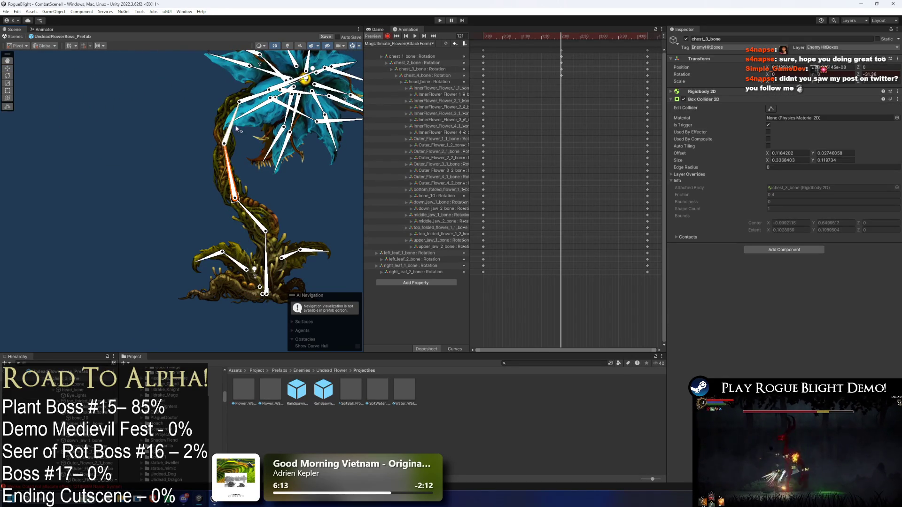
mouse_move(235, 134)
mouse_down()
mouse_move(256, 141)
mouse_move(276, 123)
mouse_up()
click(290, 124)
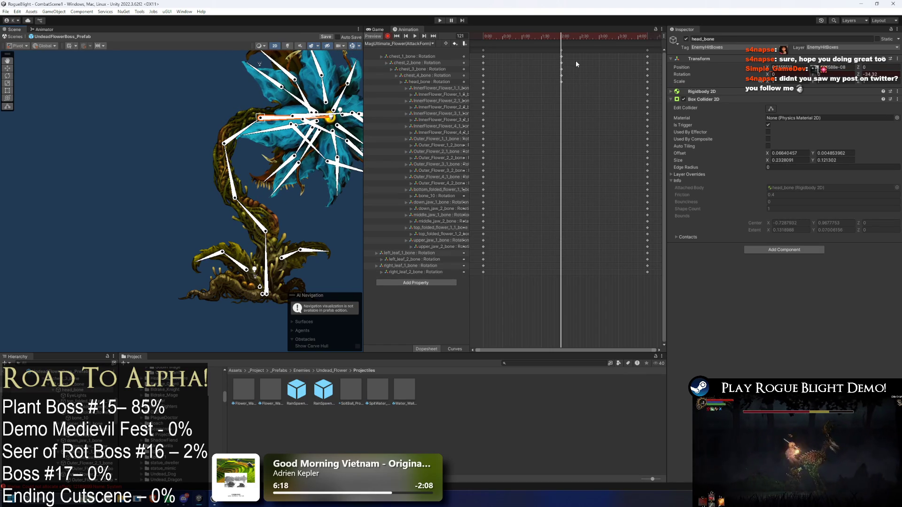
Paste the head-chain keys at frame 162 and swing the head upper-left, then right.
mouse_move(561, 50)
mouse_down()
mouse_move(540, 49)
mouse_move(587, 37)
mouse_up()
click(567, 38)
key(ctrl+v)
drag(258, 261, 253, 247)
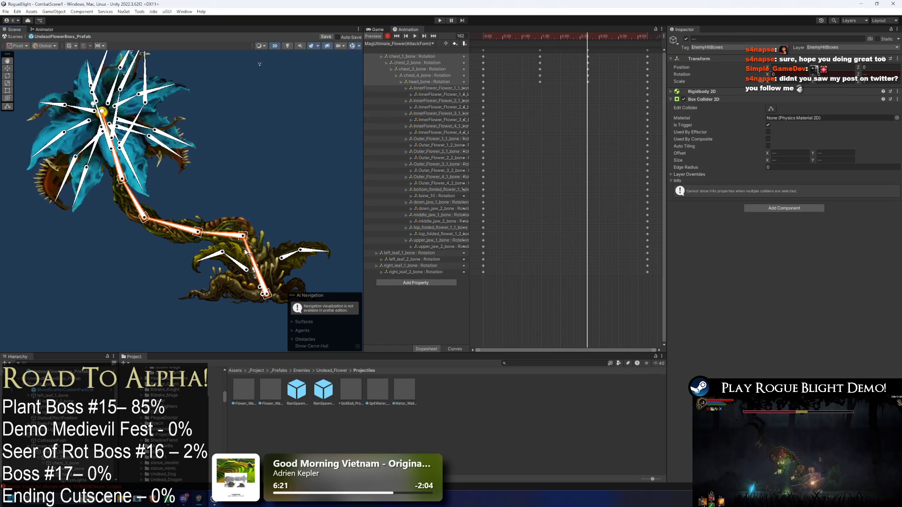
click(226, 231)
mouse_move(225, 231)
mouse_down()
mouse_move(254, 224)
mouse_move(234, 245)
mouse_move(180, 229)
mouse_move(229, 195)
mouse_move(271, 198)
mouse_up()
Preview the motion, then retime key columns, moving one later to 2:46.
click(512, 34)
key(space)
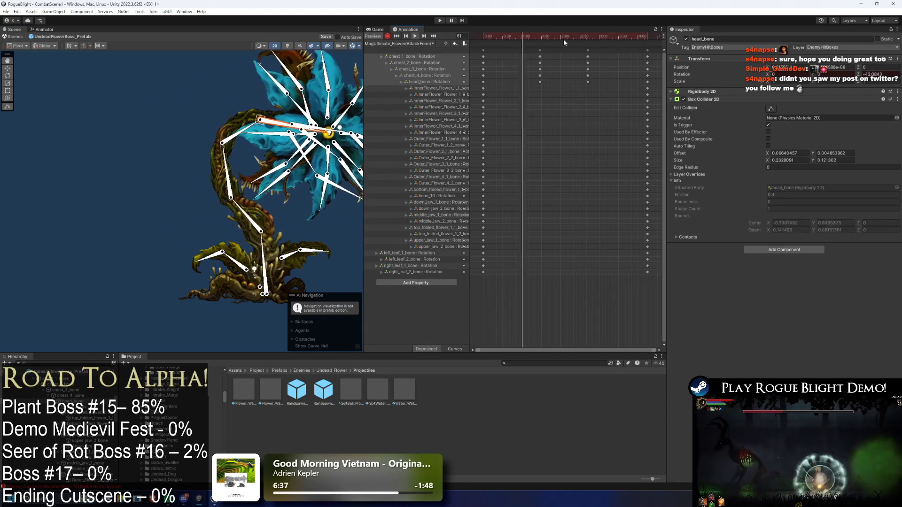
click(573, 47)
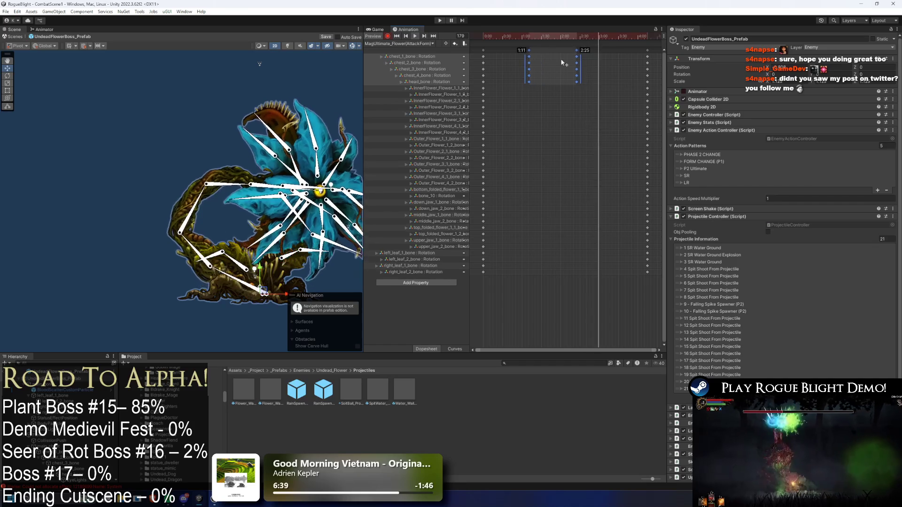
drag(583, 60, 508, 50)
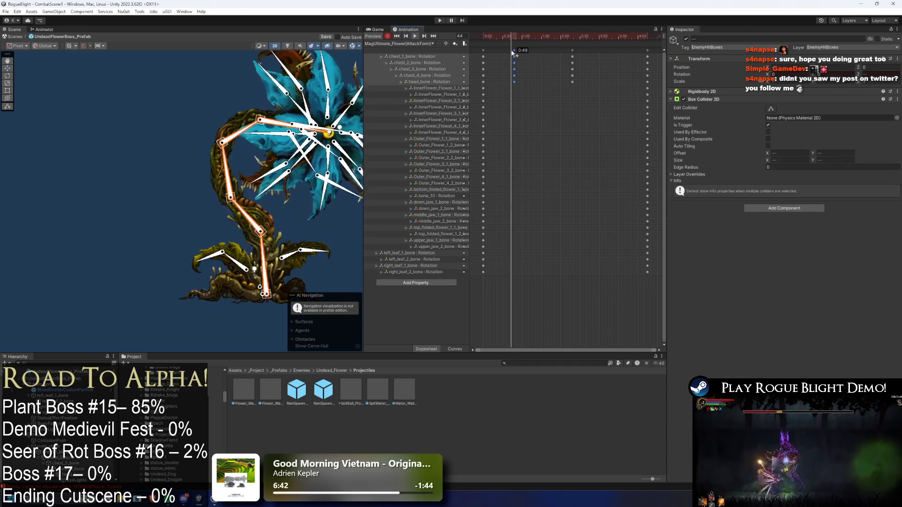
drag(572, 50, 602, 52)
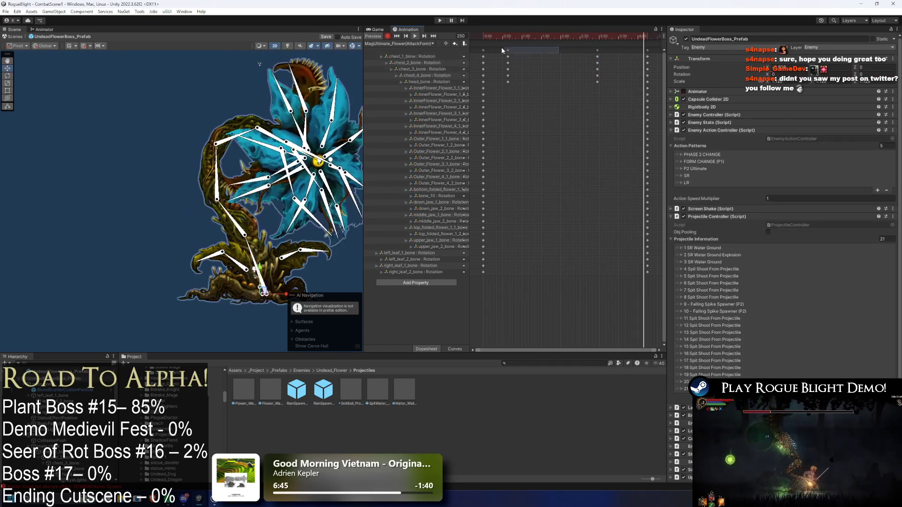
Paste keyframes at the current frame and rotate the head bone into a new pose.
click(552, 36)
key(ctrl+v)
click(253, 218)
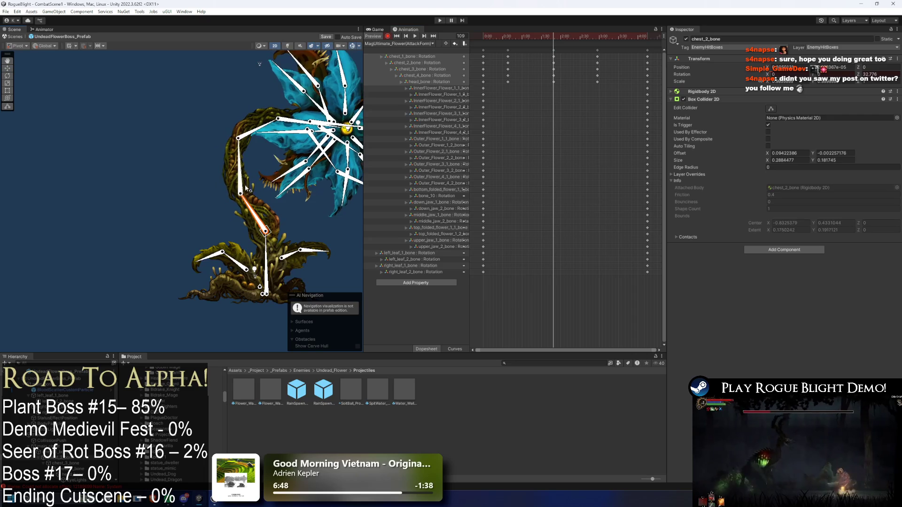
drag(239, 126, 271, 107)
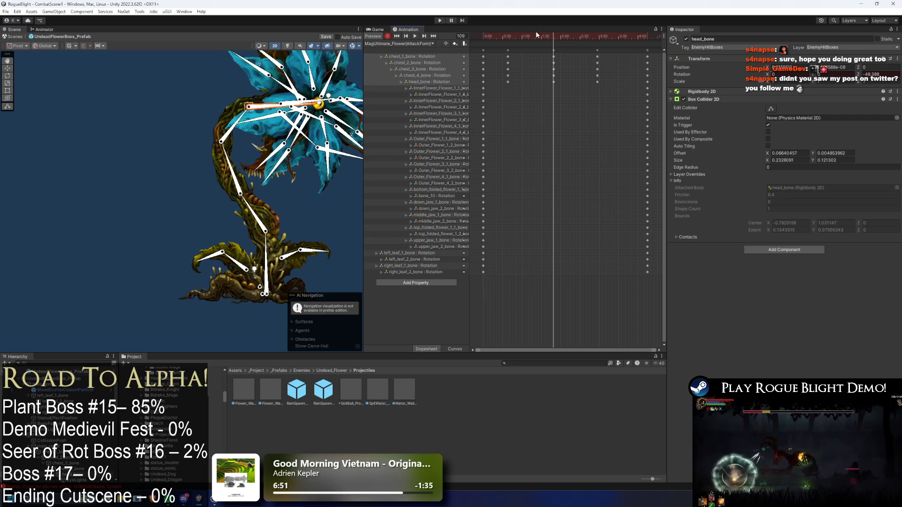
Preview the clip and pull the last keyframe column from 3:57 to 3:43.
key(space)
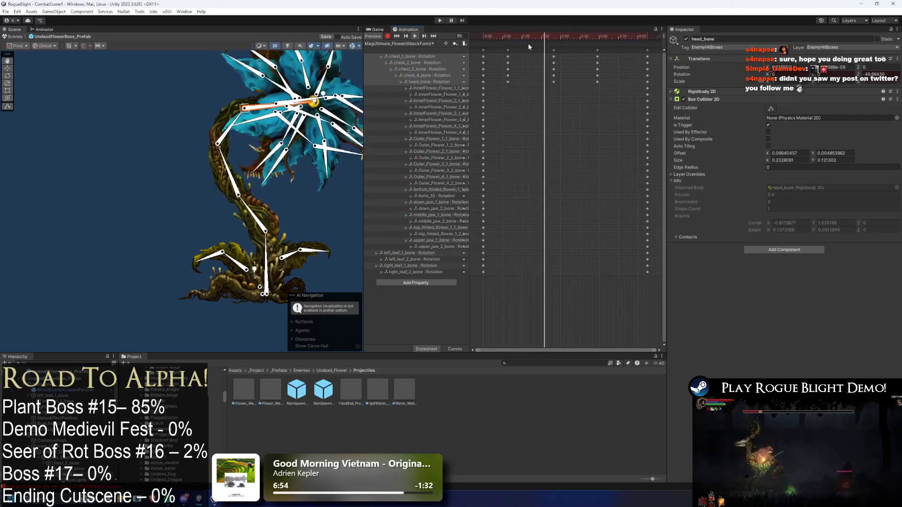
click(598, 50)
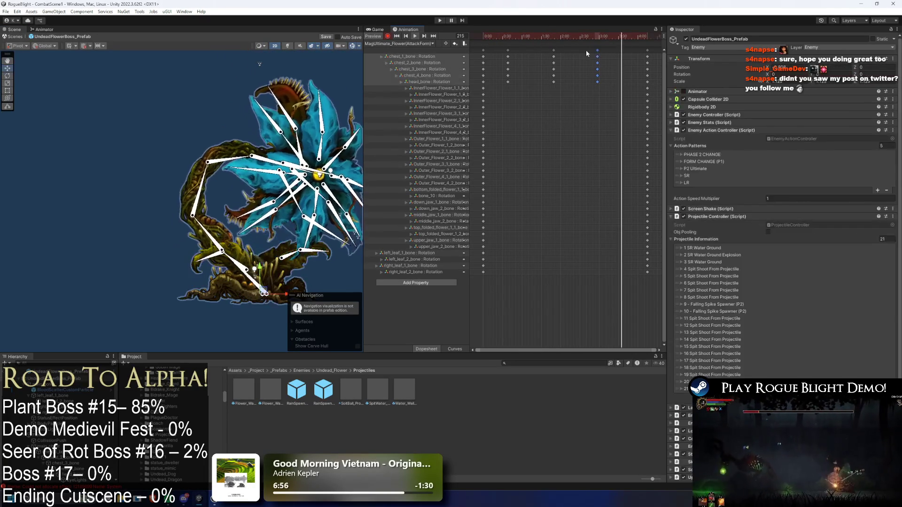
drag(597, 50, 581, 50)
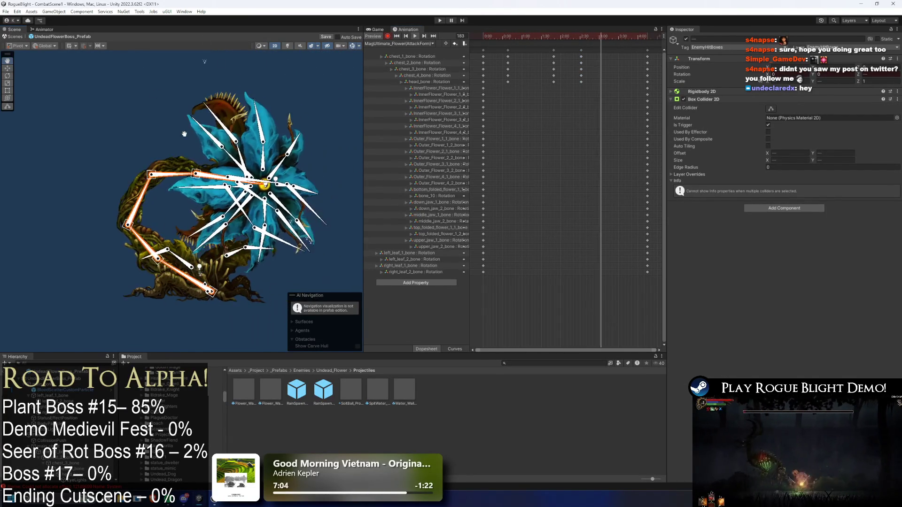
click(126, 105)
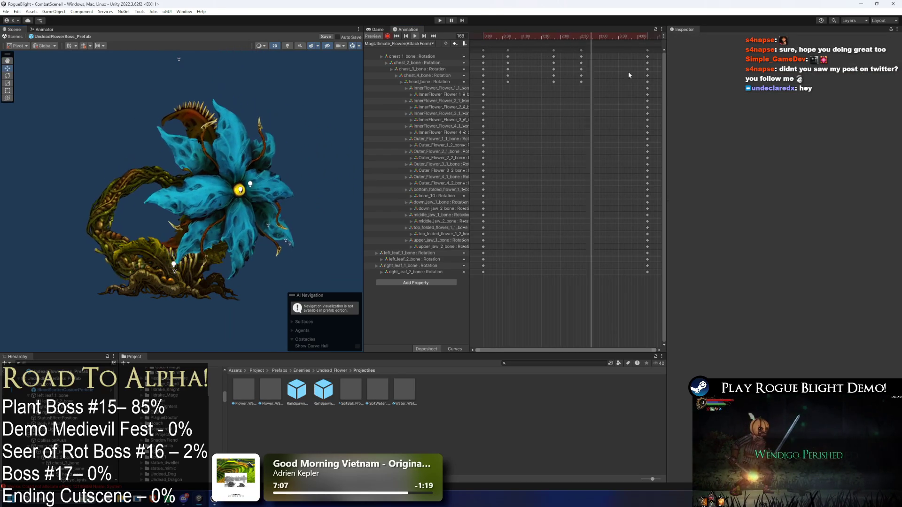
mouse_move(646, 50)
mouse_down()
mouse_move(628, 50)
mouse_move(605, 69)
mouse_up()
key(ctrl+a)
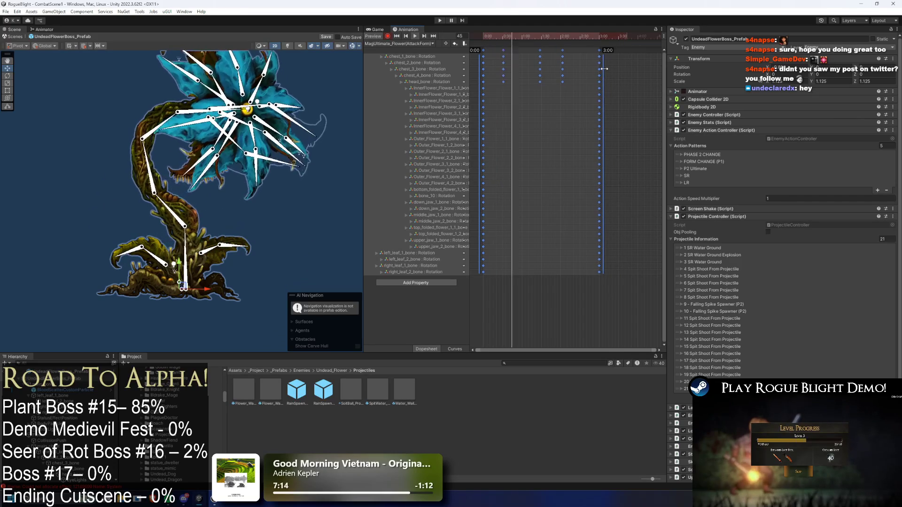
click(315, 138)
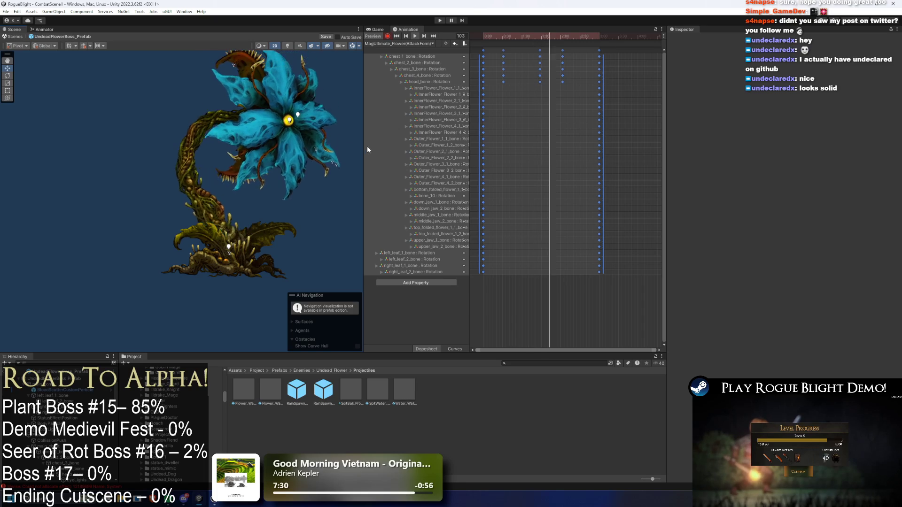
At frame 115, rotate the head bone to key a new pose.
click(542, 51)
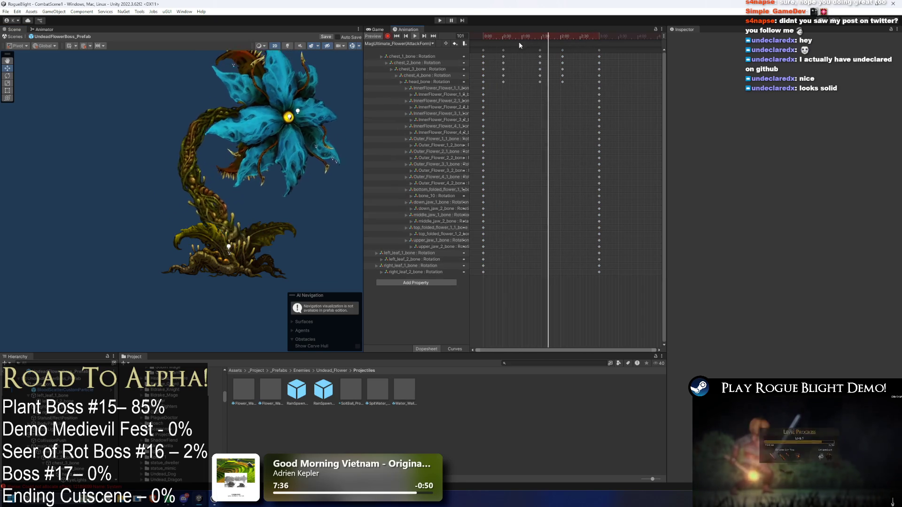
click(558, 50)
click(561, 70)
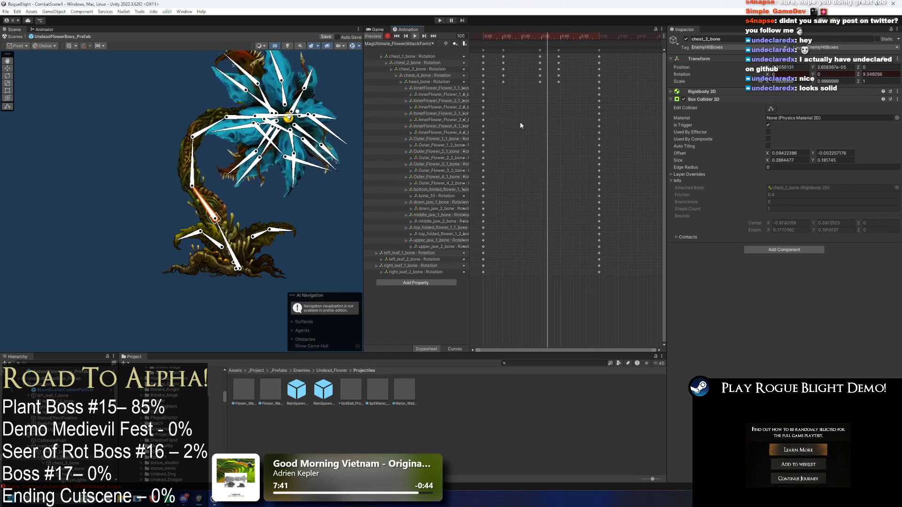
click(552, 37)
drag(553, 36, 573, 37)
mouse_move(251, 166)
mouse_down()
mouse_move(196, 180)
mouse_move(186, 171)
mouse_move(204, 168)
mouse_up()
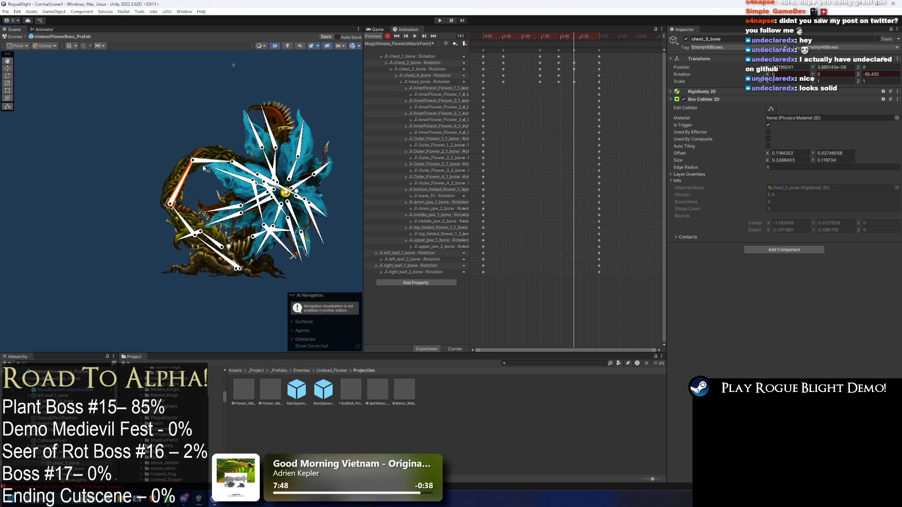
Inspect chest_1, head and petal bones while scrubbing between frames 95 and 129.
click(411, 57)
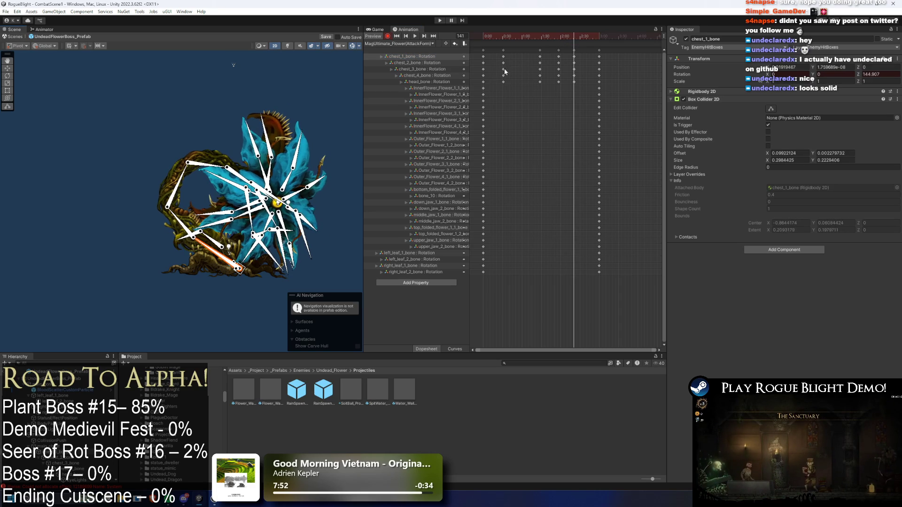
click(546, 36)
click(325, 229)
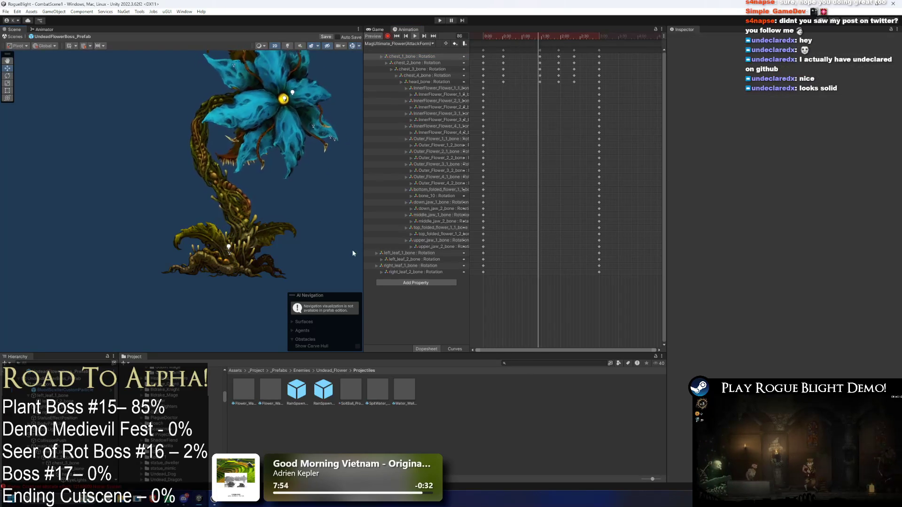
click(566, 39)
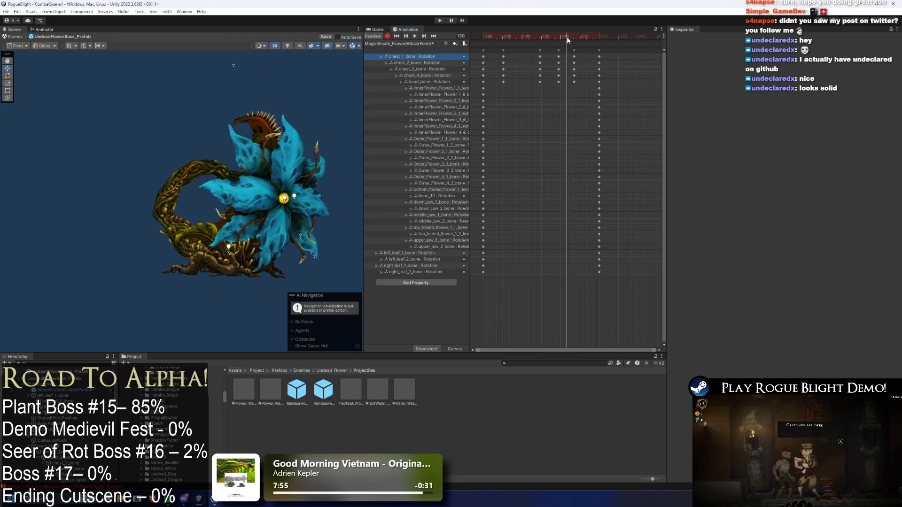
click(416, 83)
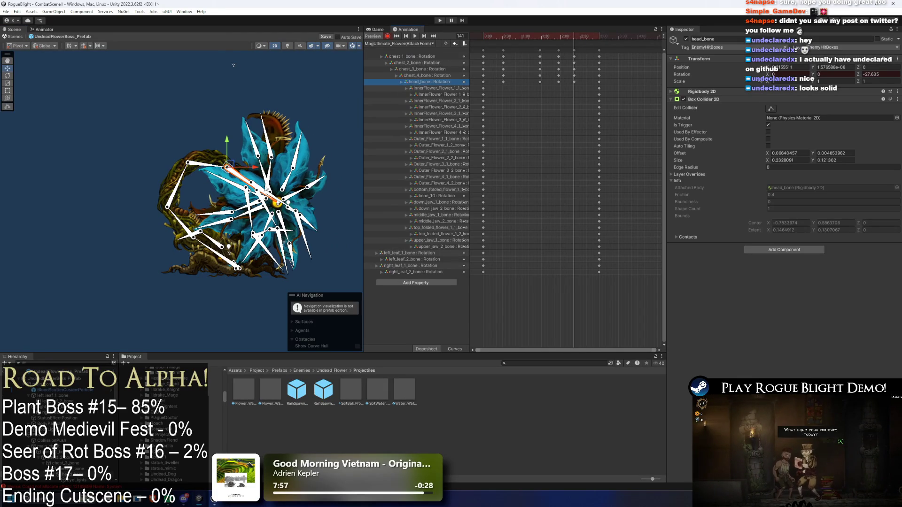
click(243, 123)
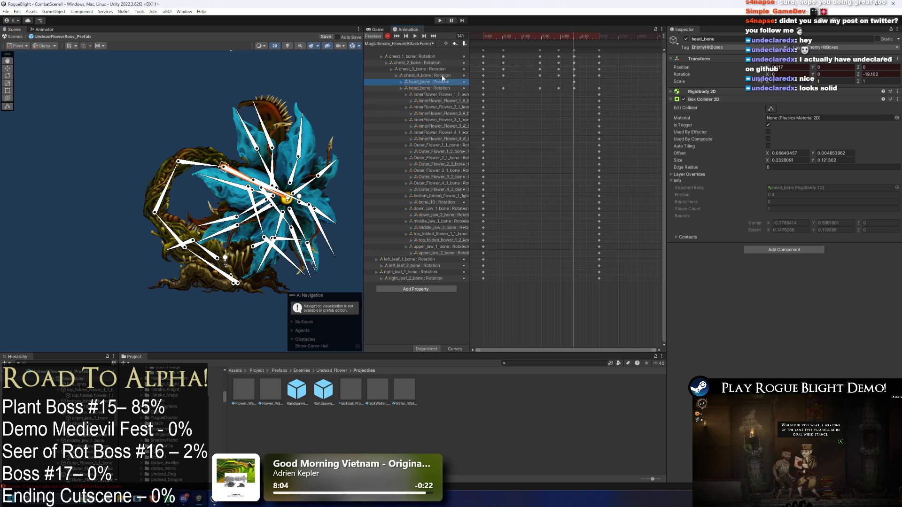
click(327, 223)
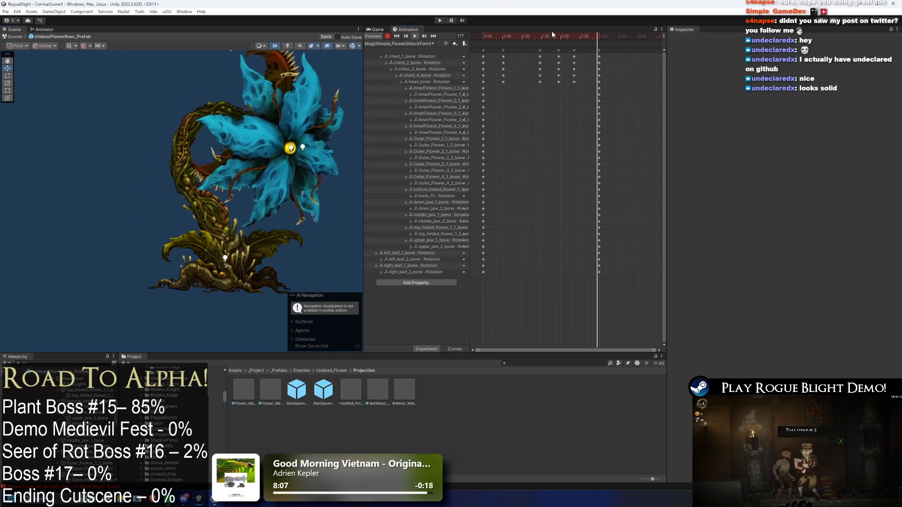
drag(556, 37, 545, 36)
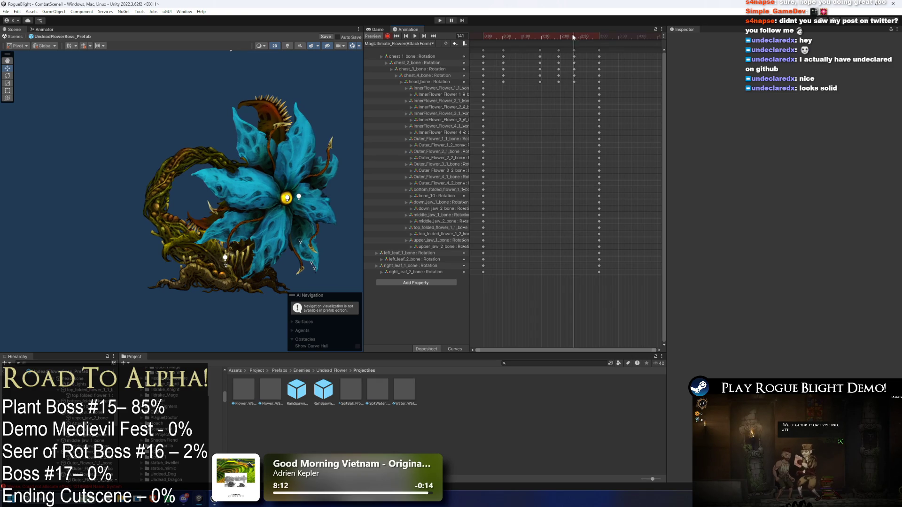
Rotate chest_4_bone to swing the flower head, keying the new pose at 2:00.
click(165, 239)
click(197, 254)
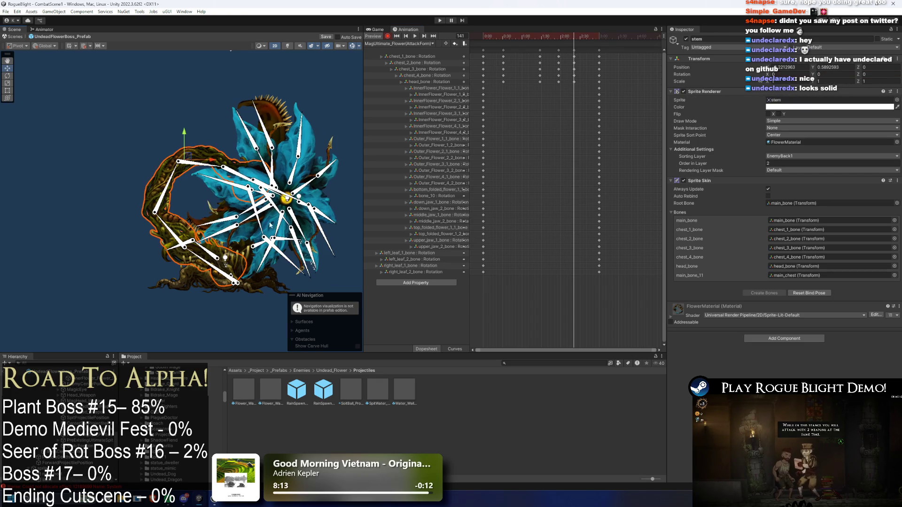
click(574, 50)
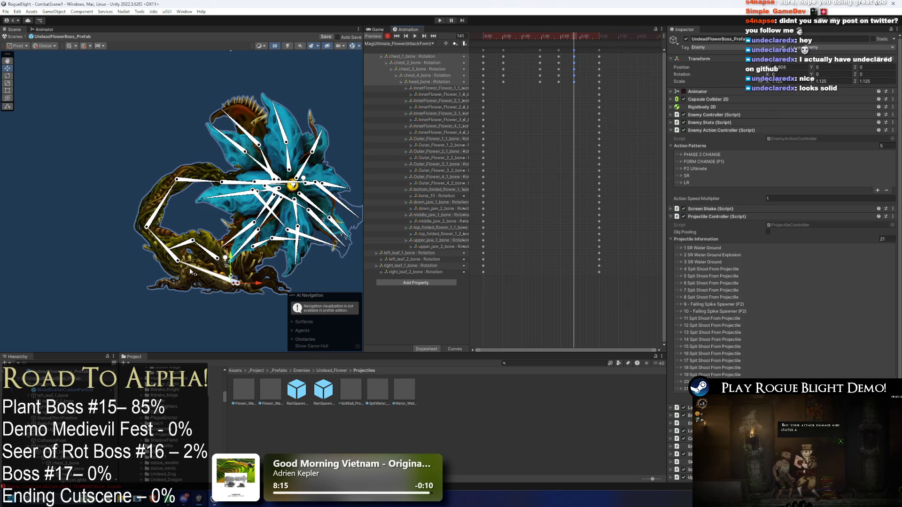
click(191, 272)
click(237, 212)
mouse_move(269, 224)
mouse_down()
mouse_move(210, 190)
mouse_move(215, 184)
mouse_up()
click(221, 189)
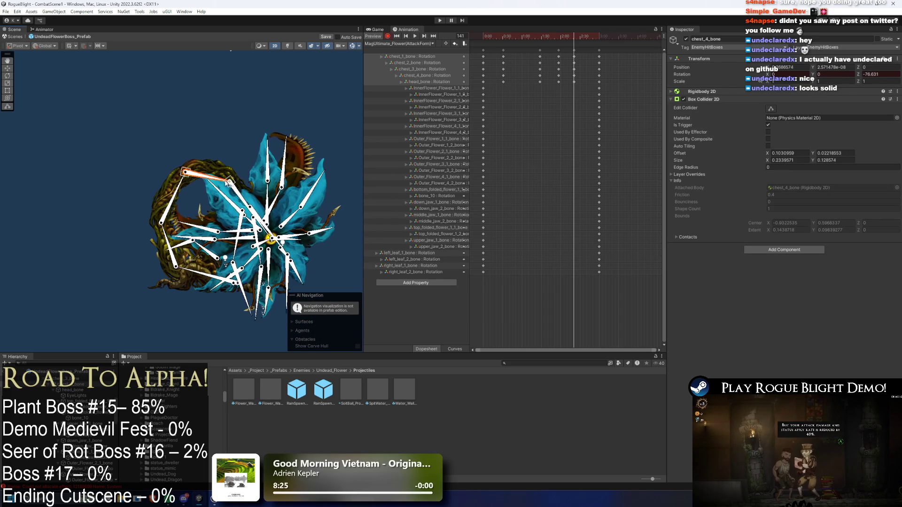
click(518, 38)
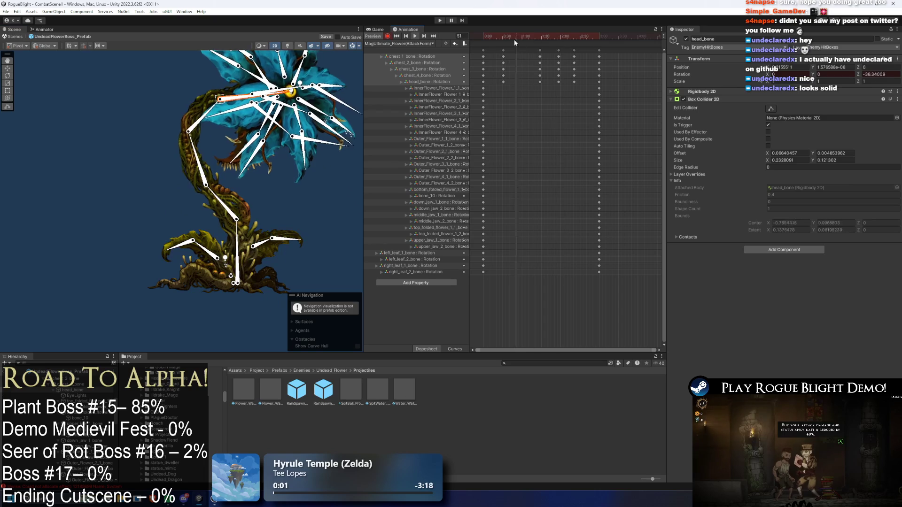
click(315, 246)
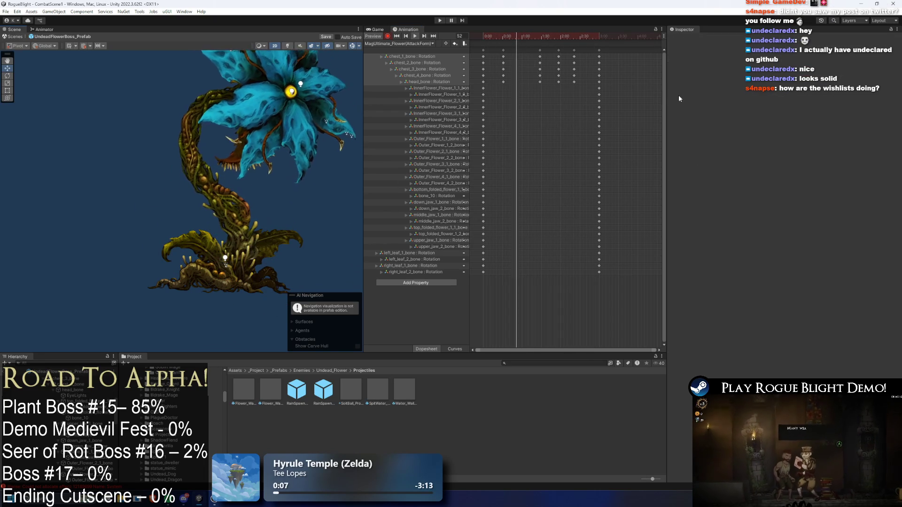
Move the 3:00 key column to 3:16 and shift head, chest_4 and chest_2 keys later.
drag(599, 50, 609, 51)
click(578, 97)
drag(572, 88, 509, 83)
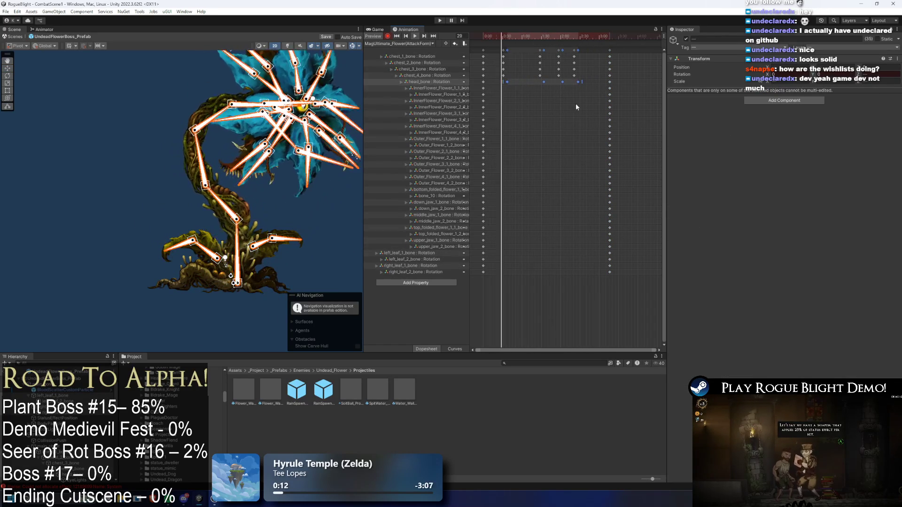
mouse_move(490, 75)
mouse_down()
mouse_move(529, 73)
mouse_move(585, 87)
mouse_move(560, 83)
mouse_up()
mouse_move(495, 62)
mouse_down()
mouse_move(588, 90)
mouse_move(548, 80)
mouse_up()
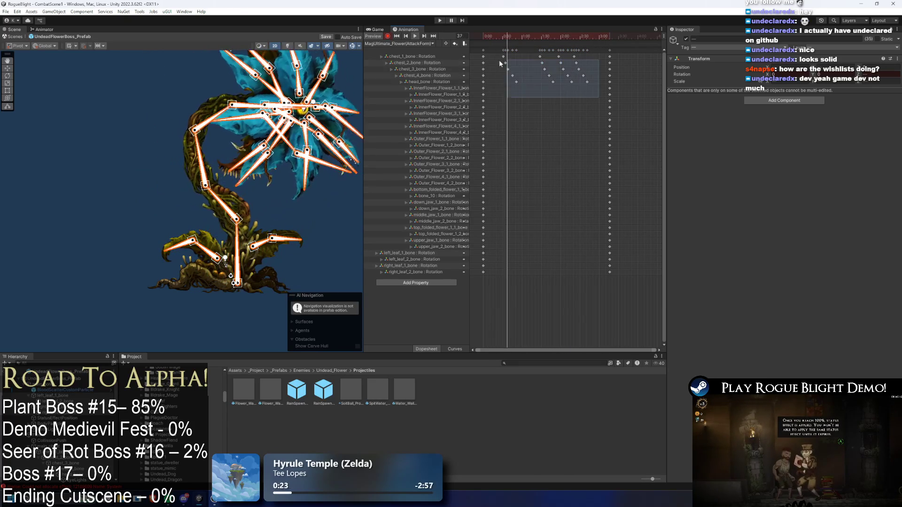
drag(507, 60, 506, 57)
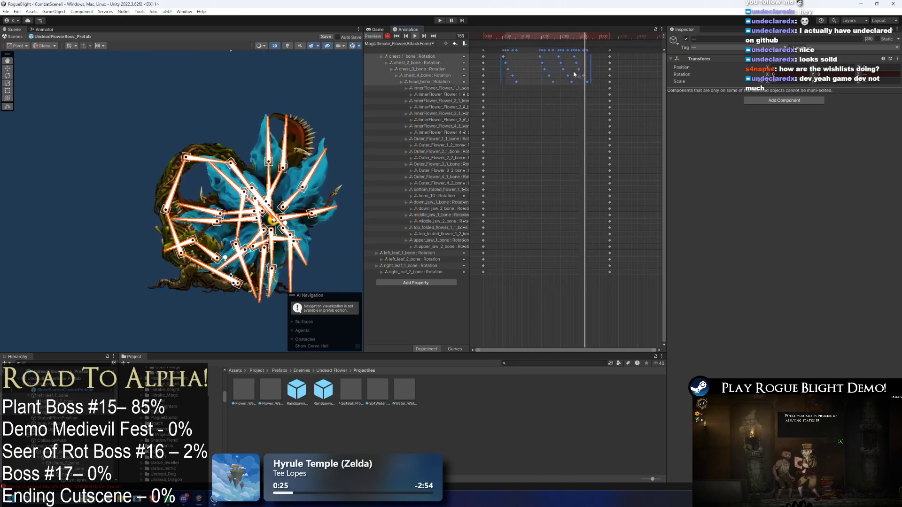
click(582, 100)
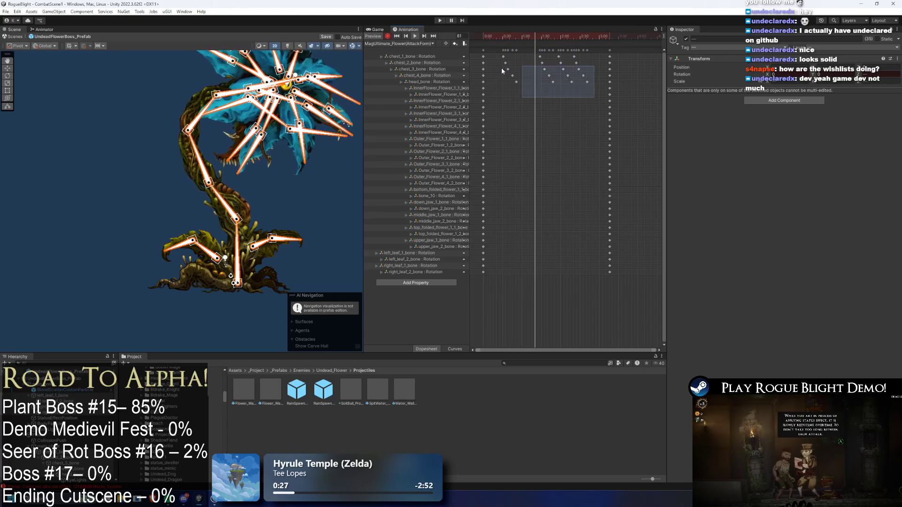
Shift the selected chest_4 and head_bone keys earlier.
mouse_move(497, 61)
mouse_down()
mouse_move(591, 85)
mouse_move(503, 71)
mouse_up()
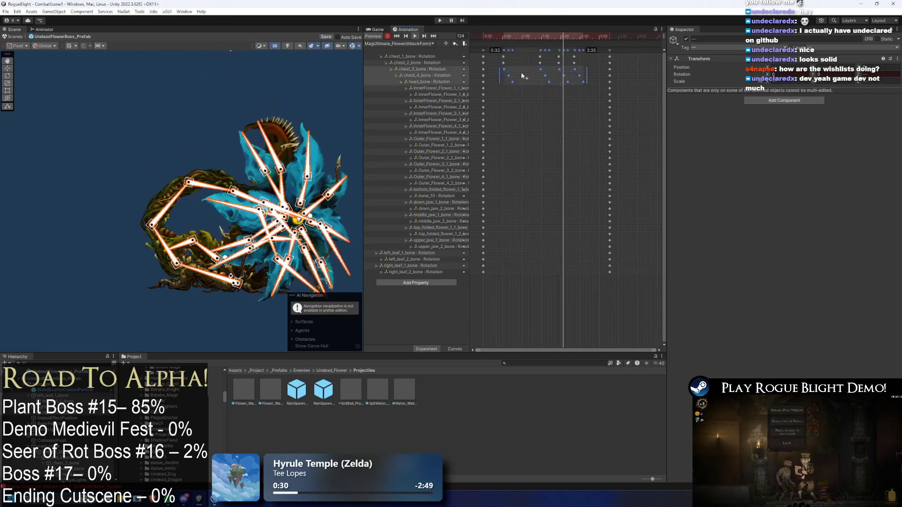
mouse_move(595, 91)
mouse_down()
mouse_move(499, 75)
mouse_move(497, 60)
mouse_up()
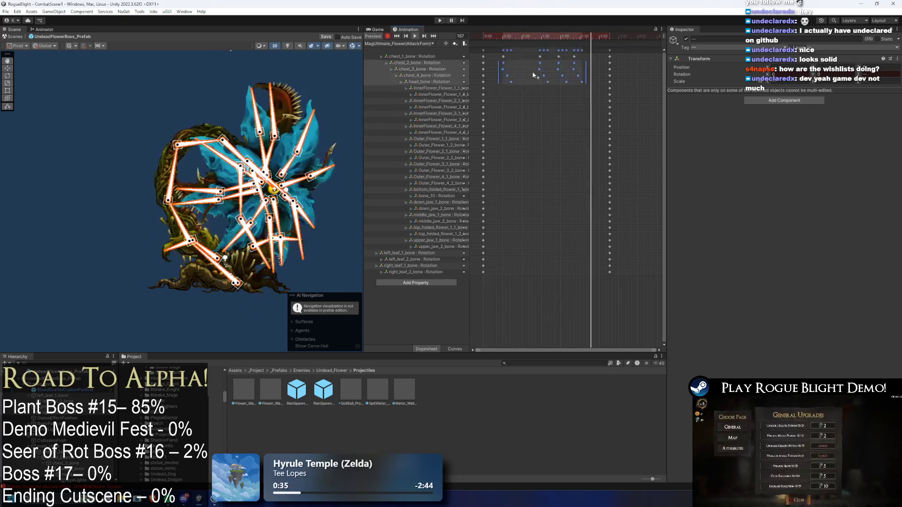
drag(531, 69, 531, 68)
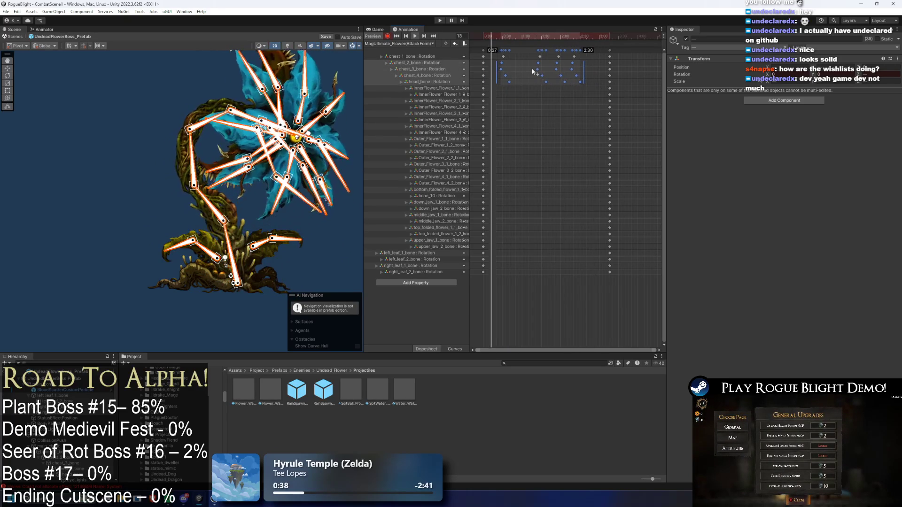
drag(594, 88, 497, 78)
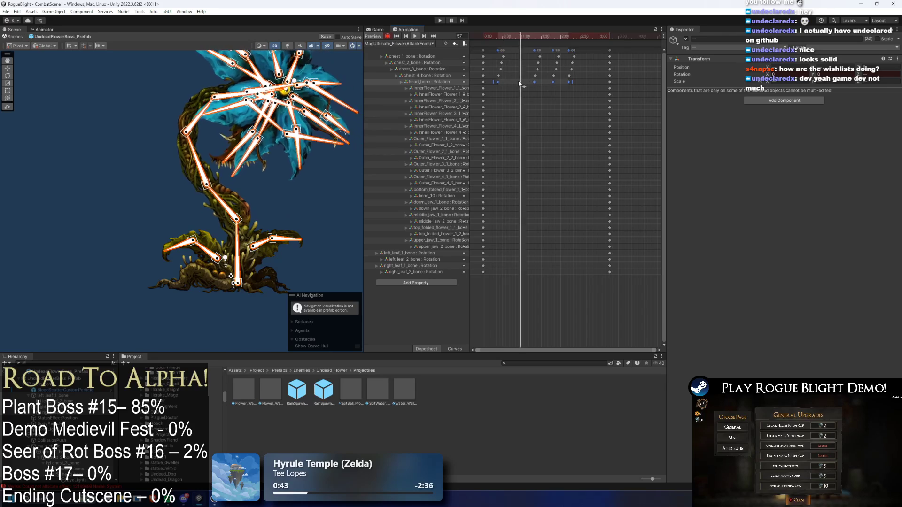
click(163, 122)
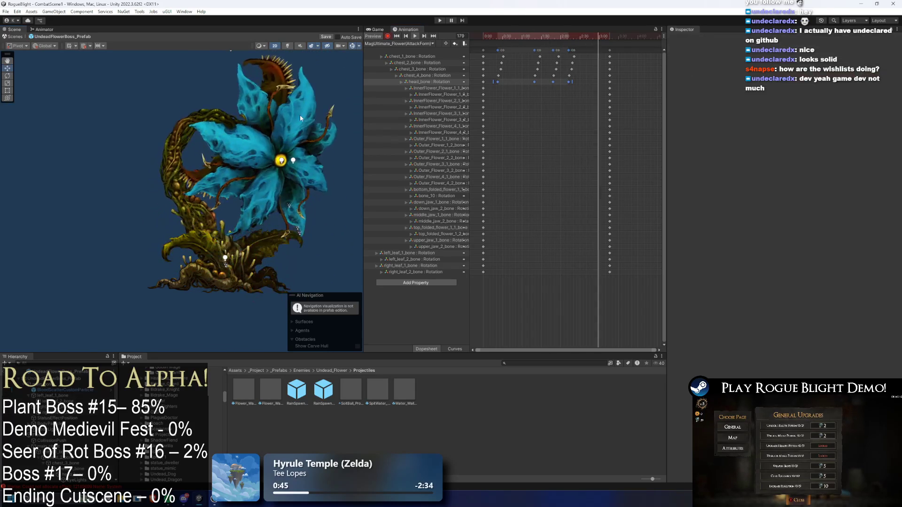
Push the head_bone keys later, then move three of them back earlier.
mouse_move(507, 81)
mouse_down()
mouse_move(579, 85)
mouse_move(533, 72)
mouse_move(558, 79)
mouse_up()
click(589, 88)
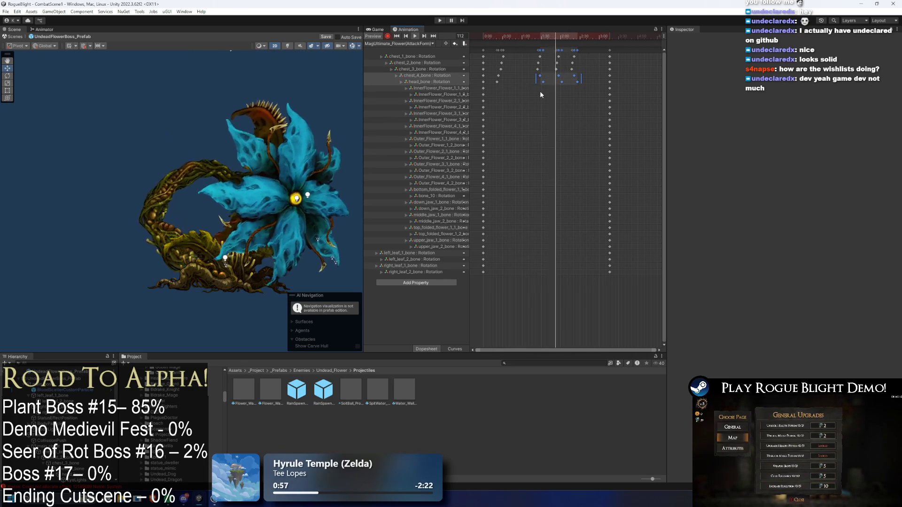
click(586, 87)
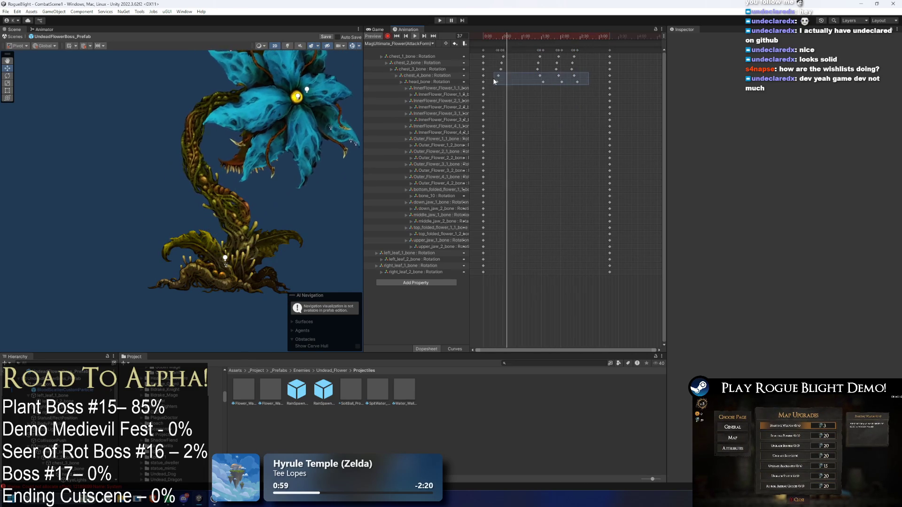
mouse_move(576, 83)
mouse_down()
mouse_move(595, 83)
mouse_move(556, 83)
mouse_up()
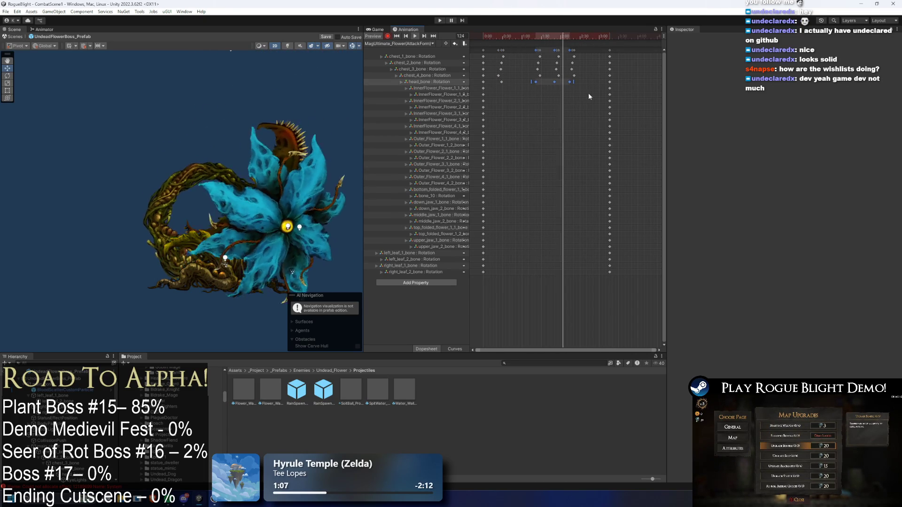
click(568, 112)
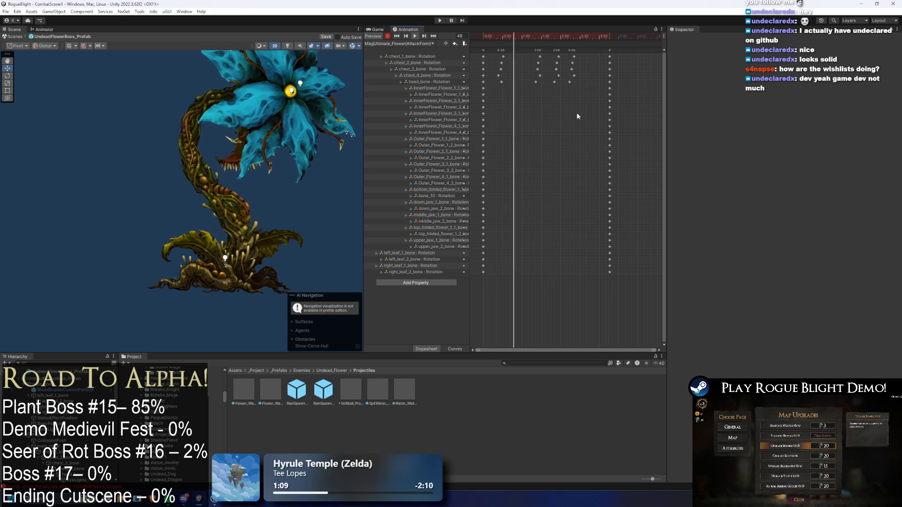
Scrub to frames 88 and 101, then replay the clip from the start to check timing.
mouse_move(534, 38)
mouse_down()
mouse_move(526, 36)
mouse_move(547, 34)
mouse_move(567, 57)
mouse_move(577, 54)
mouse_up()
click(574, 52)
click(396, 35)
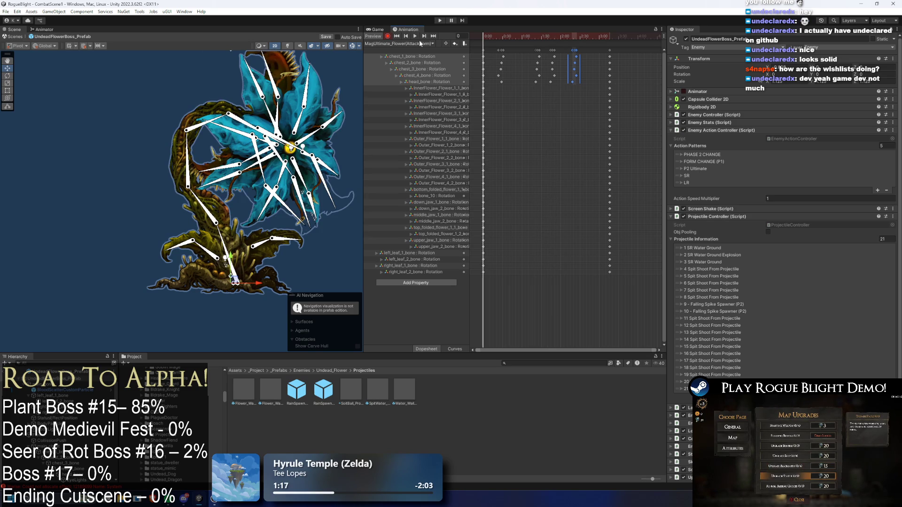
click(415, 36)
click(196, 90)
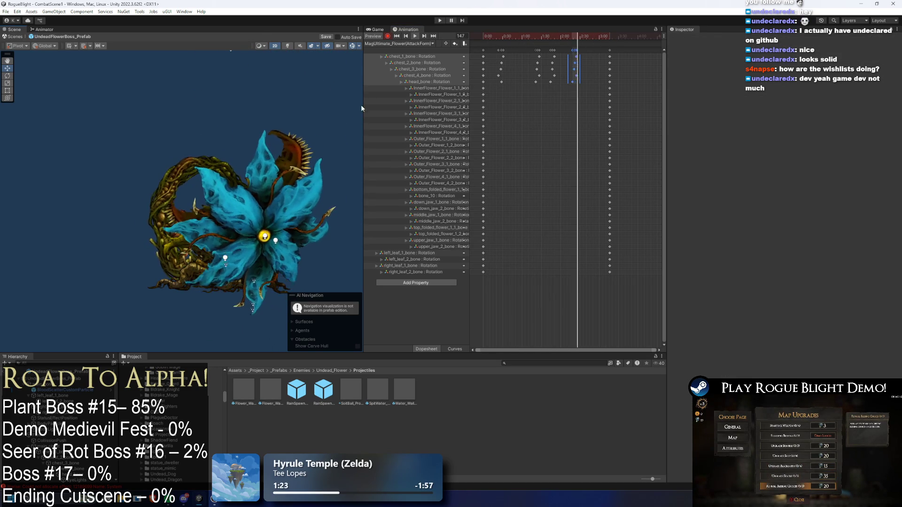
click(587, 82)
click(566, 163)
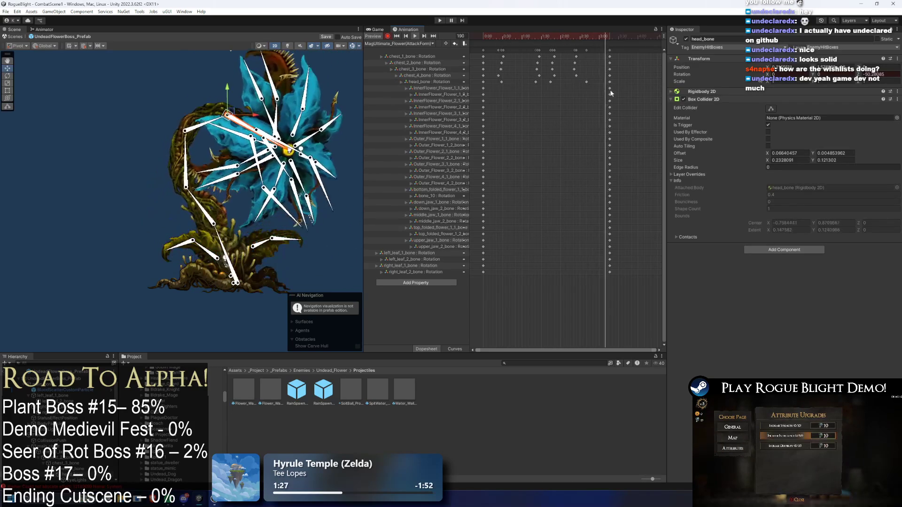
click(346, 244)
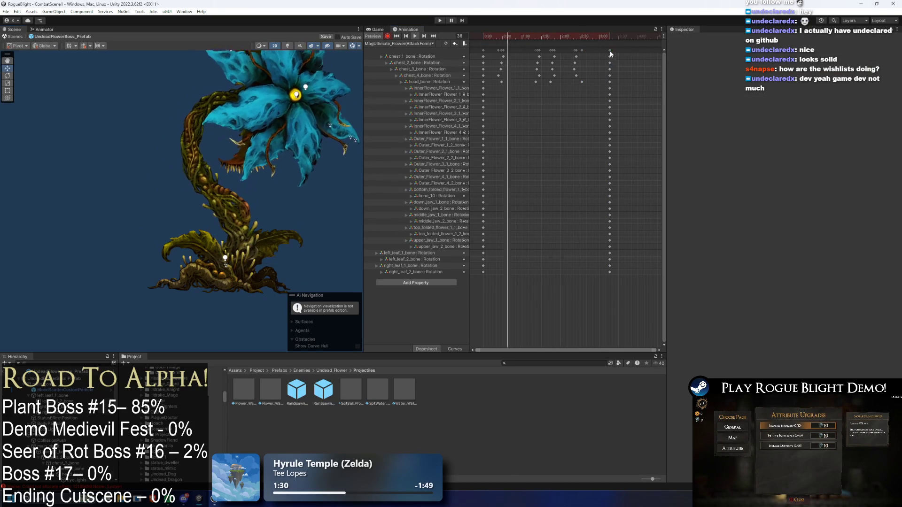
Adjust the final keyframe column and move head_bone's last key slightly earlier.
drag(610, 50, 603, 50)
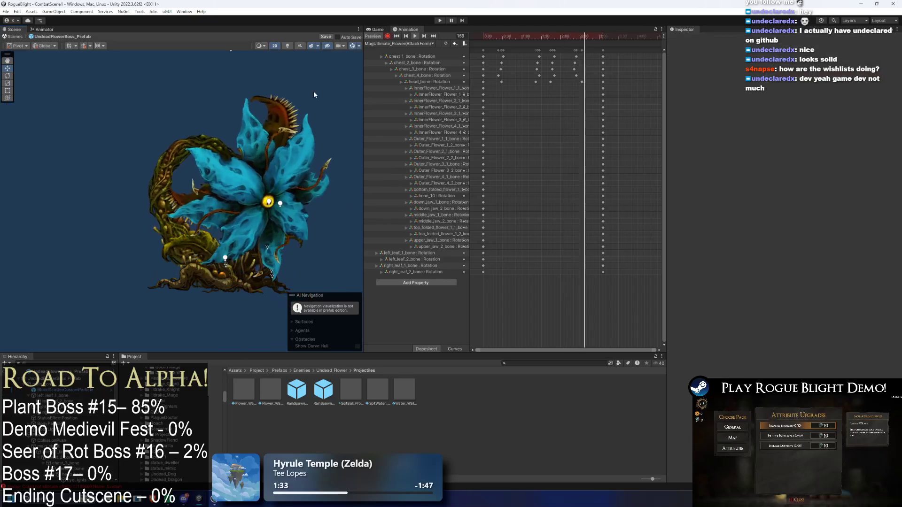
drag(607, 49, 576, 50)
click(192, 86)
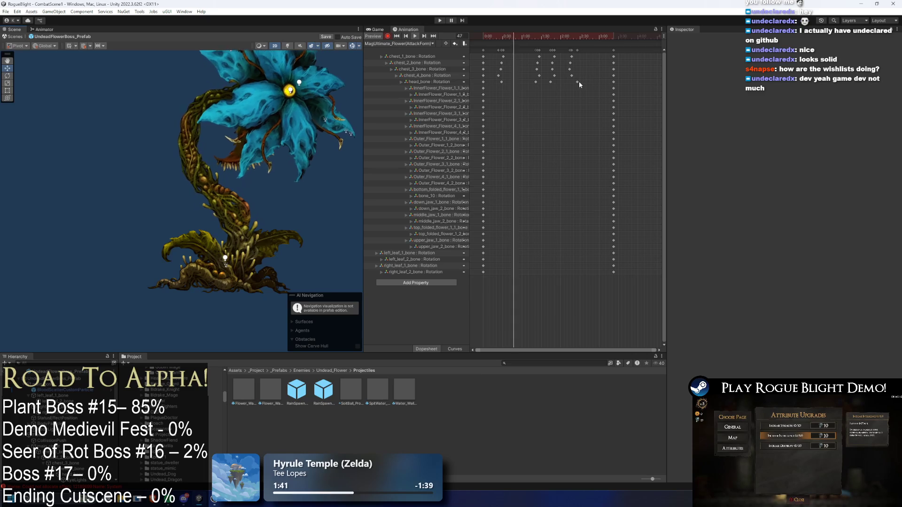
drag(579, 82, 573, 83)
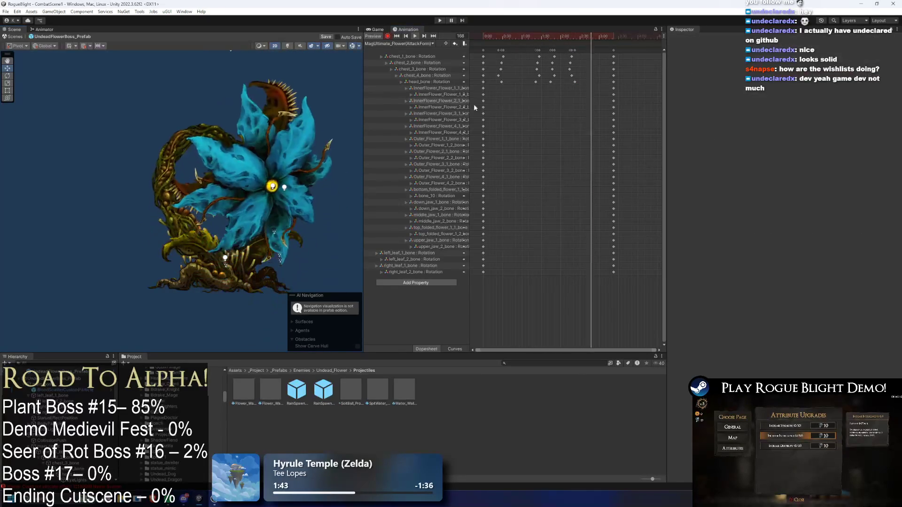
click(243, 151)
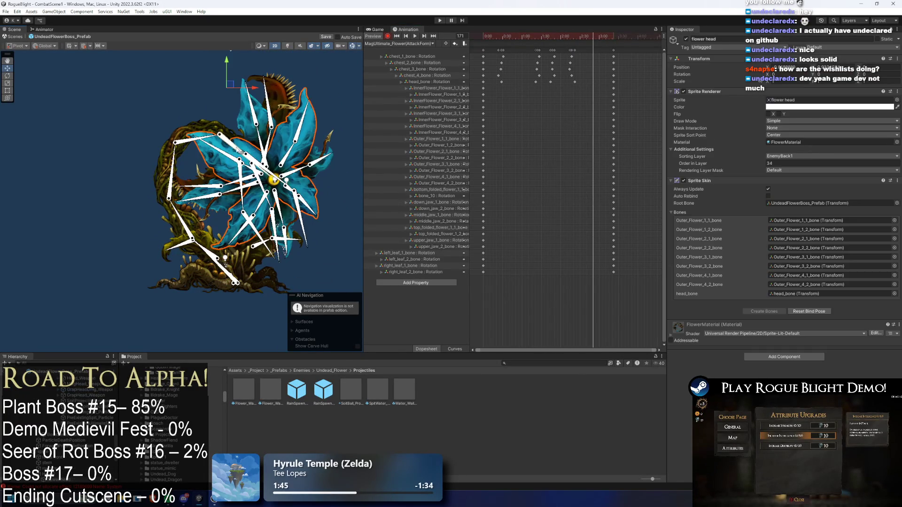
Rotate chest_4_bone further clockwise to key it, and preview the animation.
click(238, 151)
drag(193, 144, 195, 146)
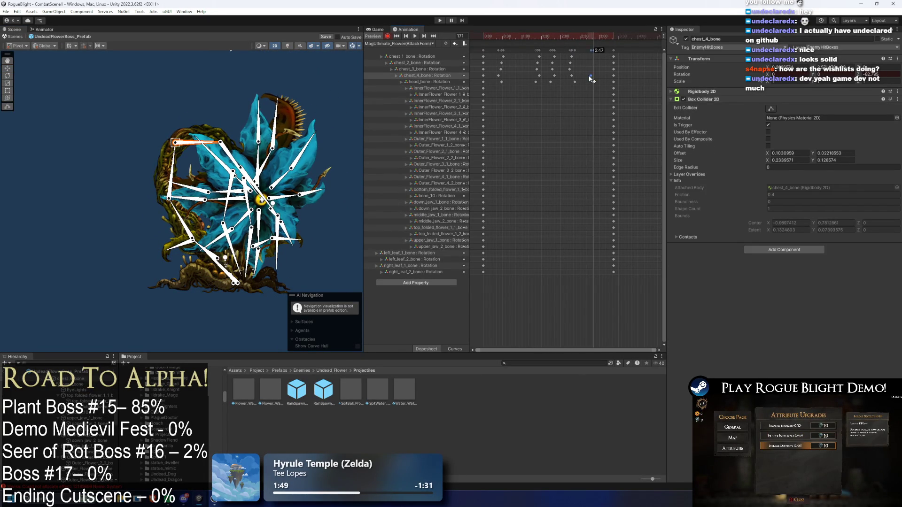
key(space)
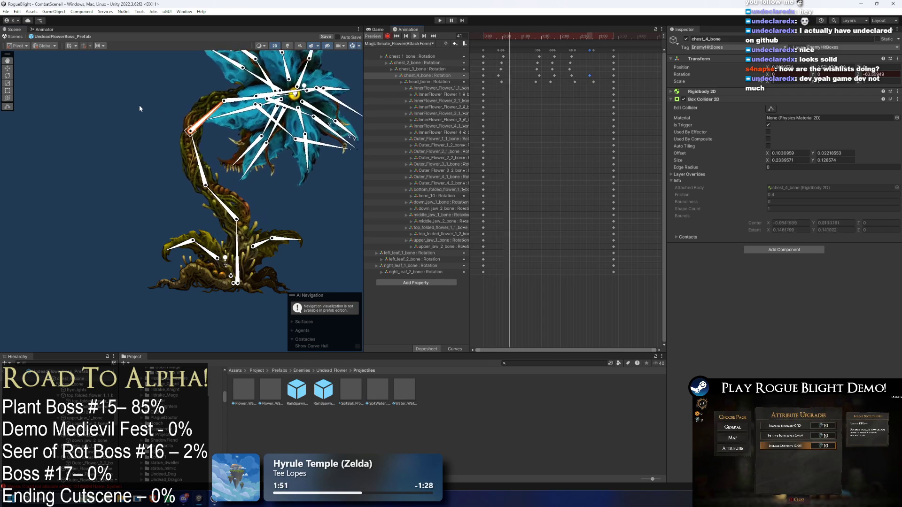
click(156, 109)
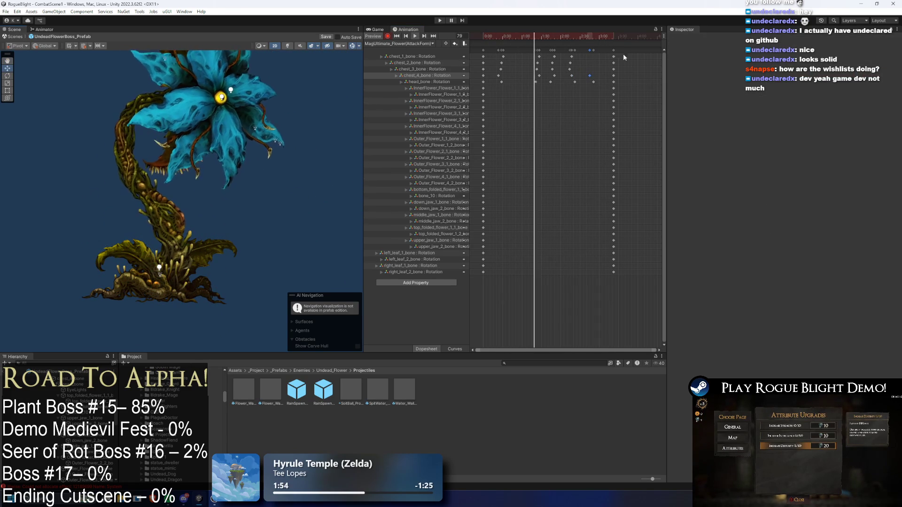
Move the final key column later, lift chest_4_bone at frame 200, and shift the head_bone end key later.
drag(612, 49, 631, 48)
click(611, 34)
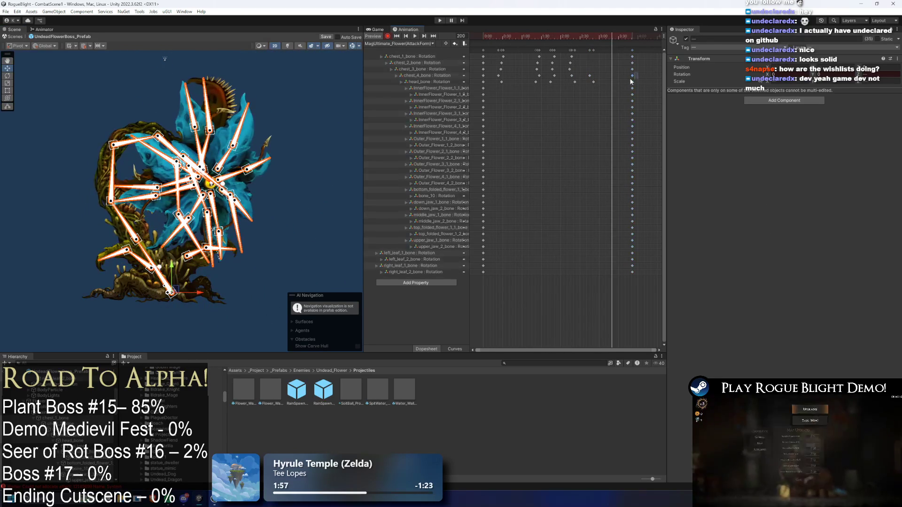
click(140, 139)
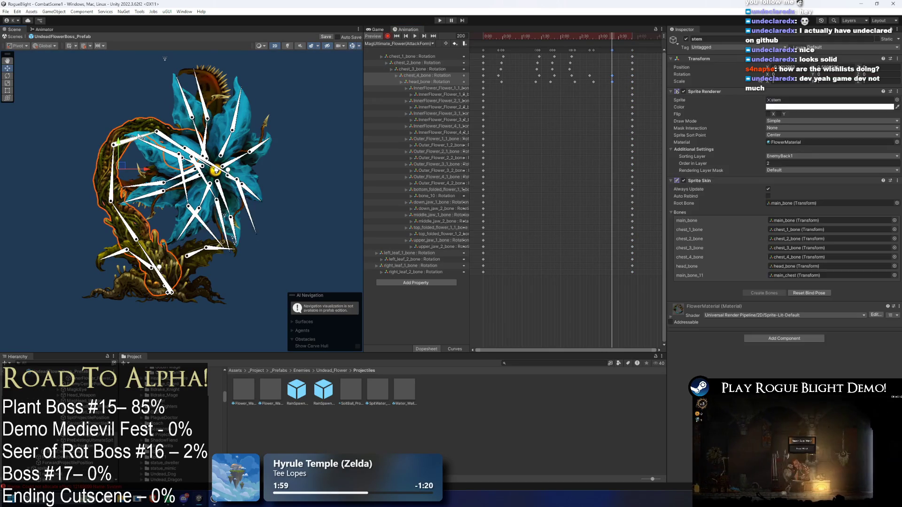
mouse_move(140, 139)
mouse_down()
mouse_move(168, 133)
mouse_move(144, 136)
mouse_up()
mouse_move(613, 82)
mouse_down()
mouse_move(630, 49)
mouse_move(496, 36)
mouse_up()
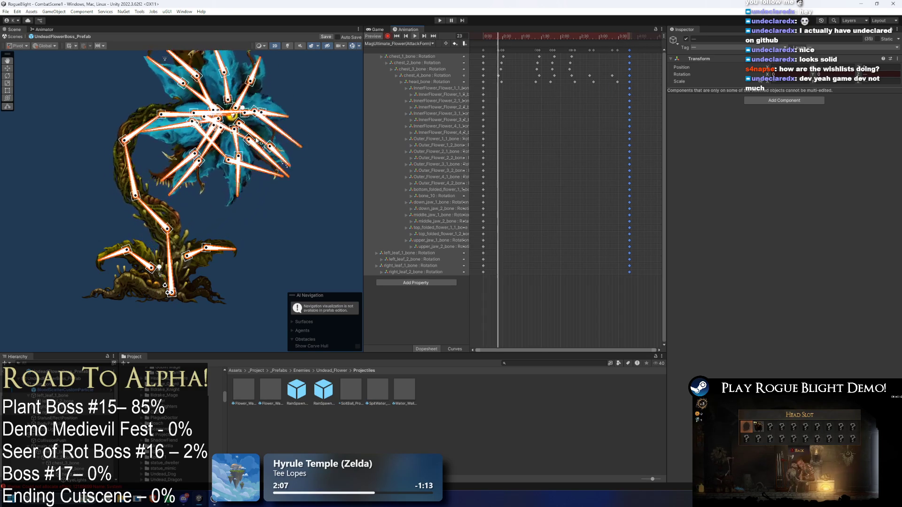
key(space)
click(333, 168)
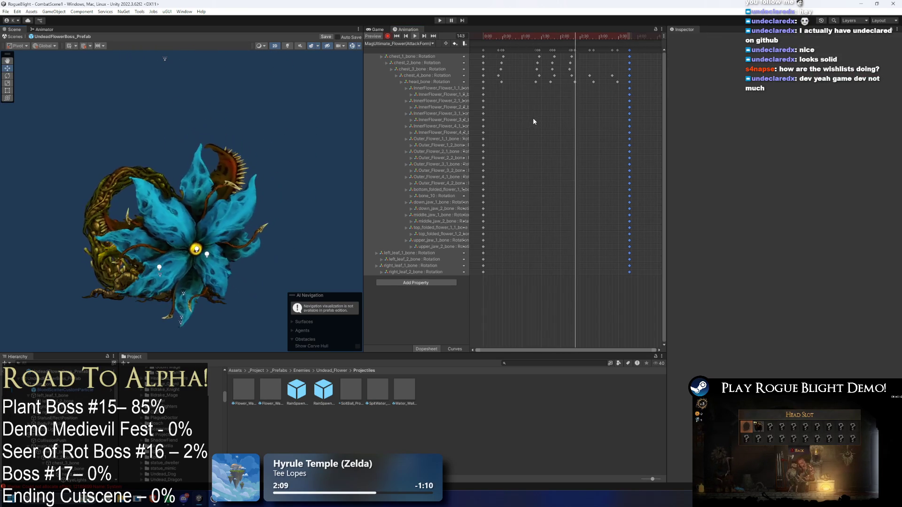
Check the late chest_4 and head_bone keys at frame 198 and preview the pose.
drag(607, 72, 624, 84)
click(612, 109)
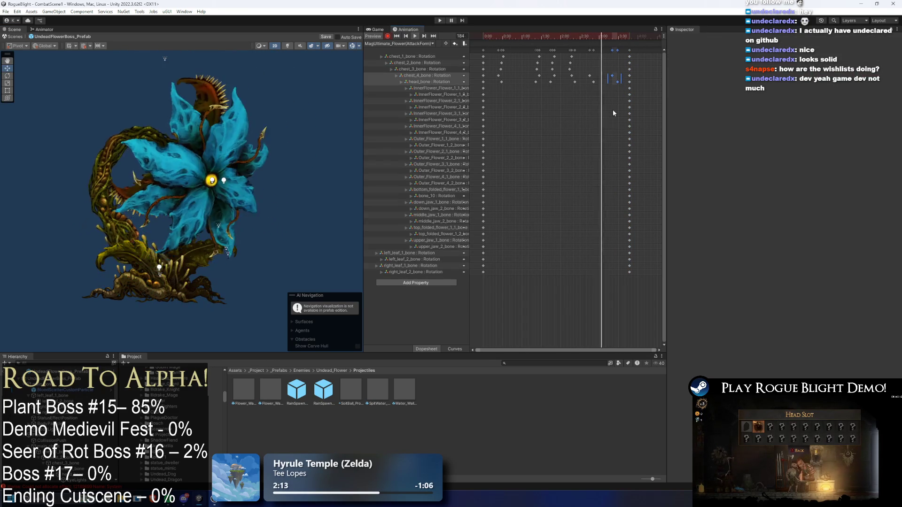
click(612, 82)
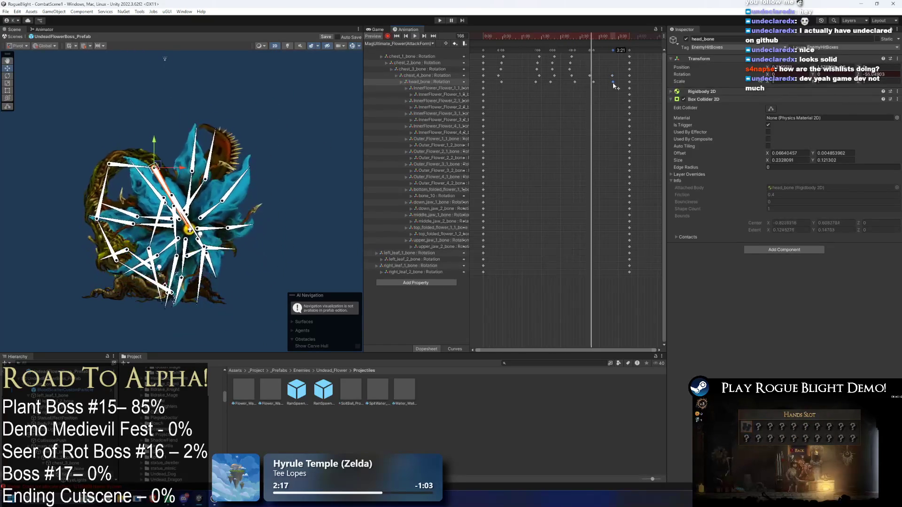
click(612, 36)
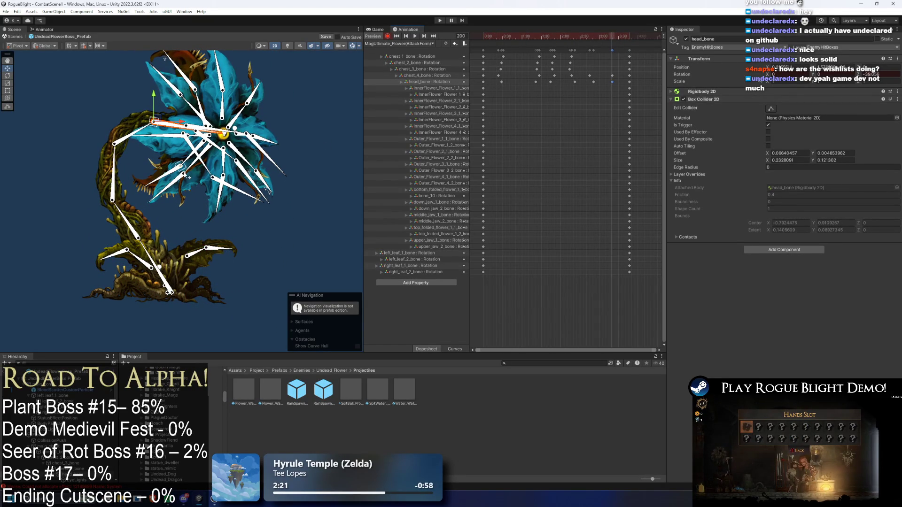
click(140, 133)
click(170, 130)
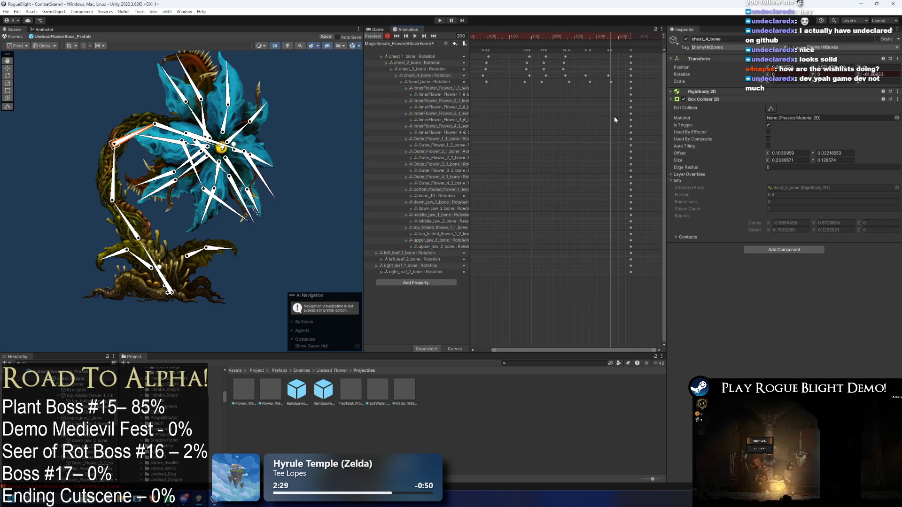
key(space)
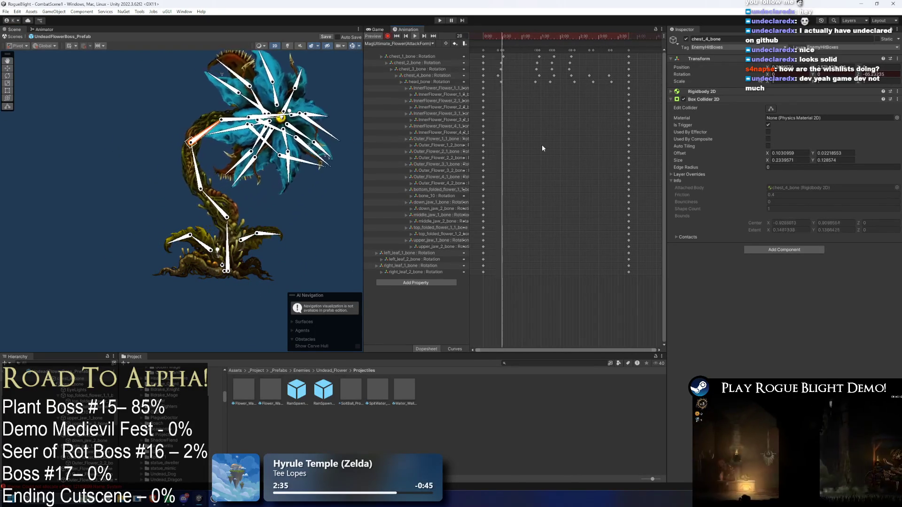
Shift the last two chest and head keys slightly later, then scrub back to frame 54.
click(545, 36)
drag(546, 37, 487, 37)
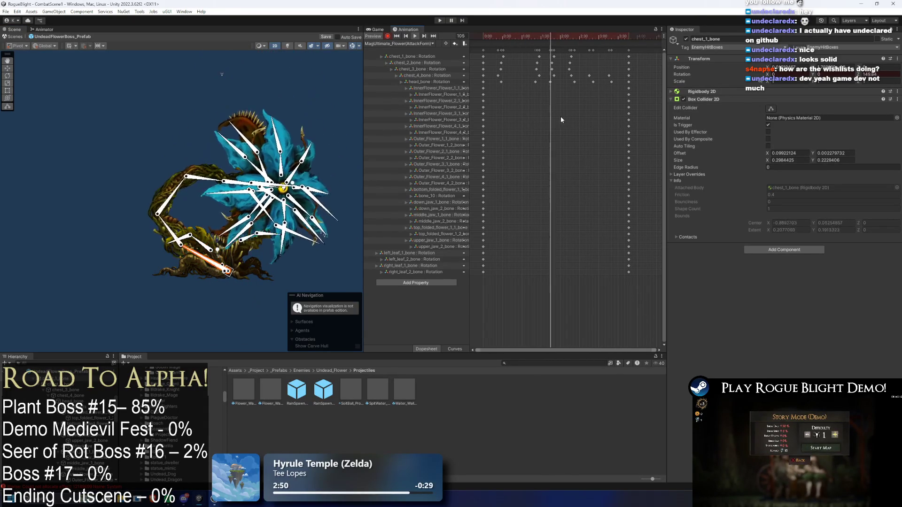
click(248, 105)
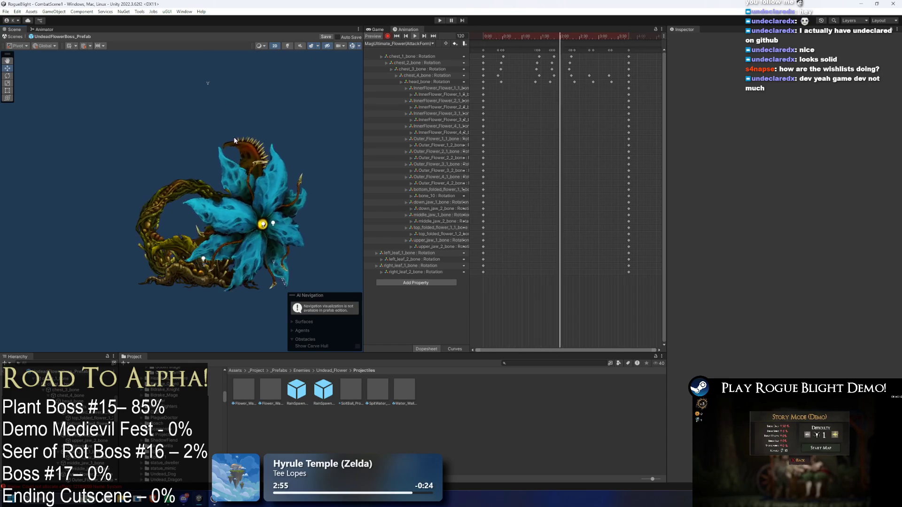
drag(618, 91, 586, 75)
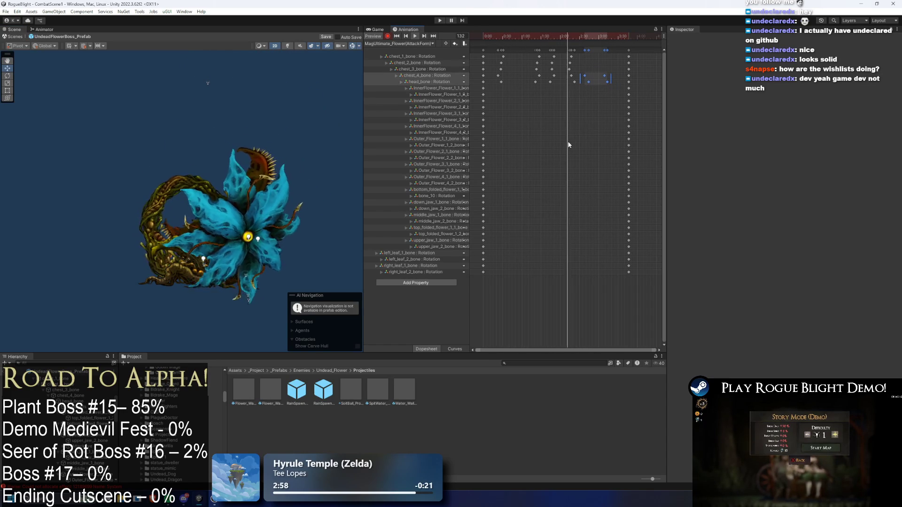
mouse_move(613, 89)
mouse_down()
mouse_move(600, 71)
mouse_move(615, 83)
mouse_up()
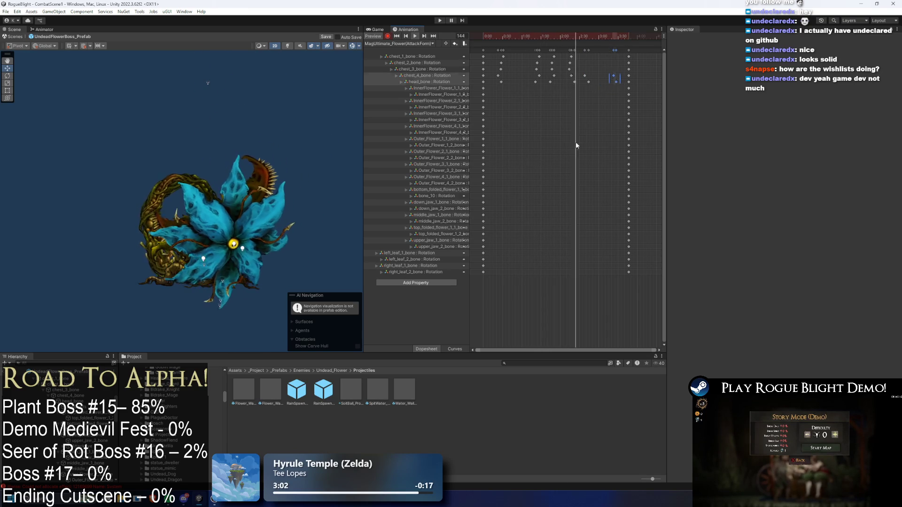
click(577, 137)
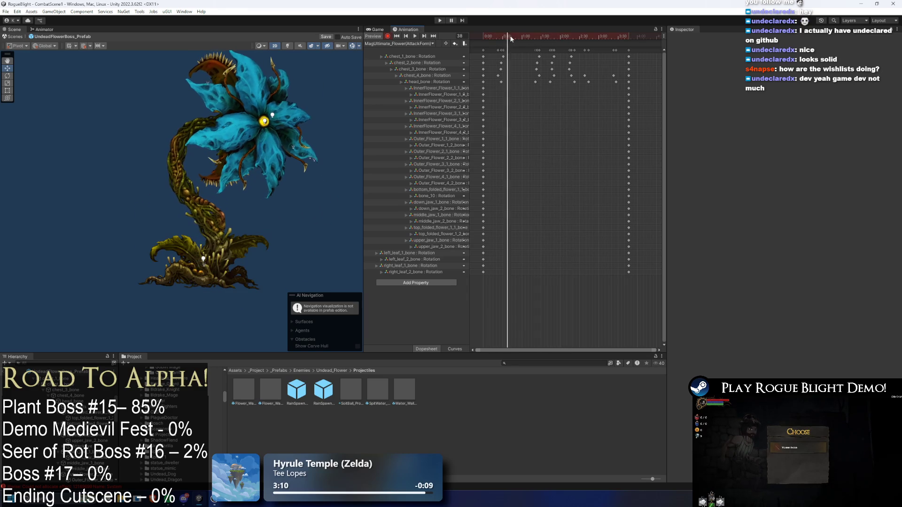
click(523, 35)
drag(522, 36, 518, 36)
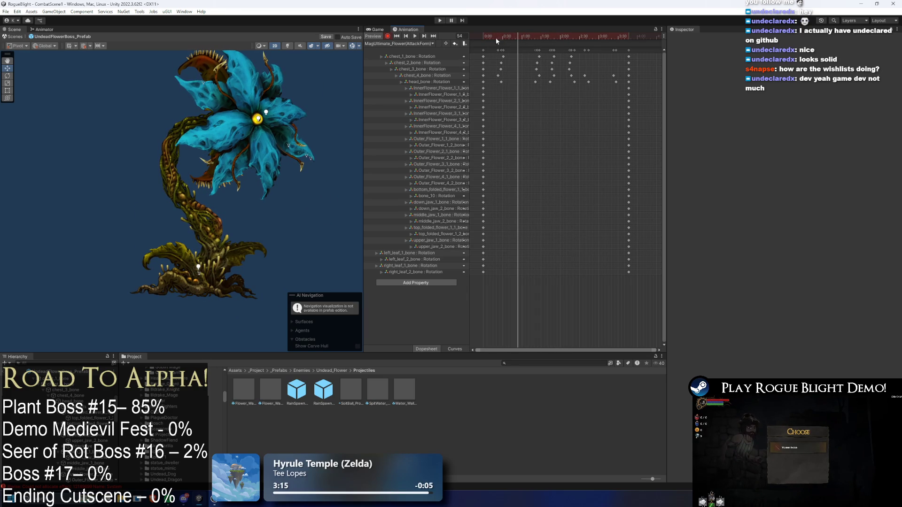
In the Phase2_Transformation_Flower(AttackForm) clip, box-select the petal keyframes around frame 68.
click(391, 44)
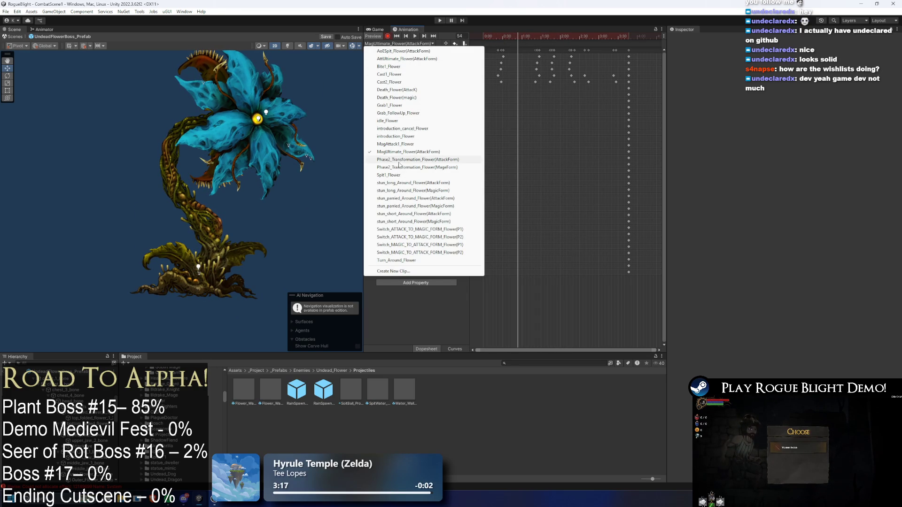
click(398, 159)
drag(505, 35, 612, 45)
mouse_move(507, 86)
mouse_down()
mouse_move(621, 173)
mouse_move(635, 198)
mouse_move(635, 179)
mouse_move(525, 180)
mouse_up()
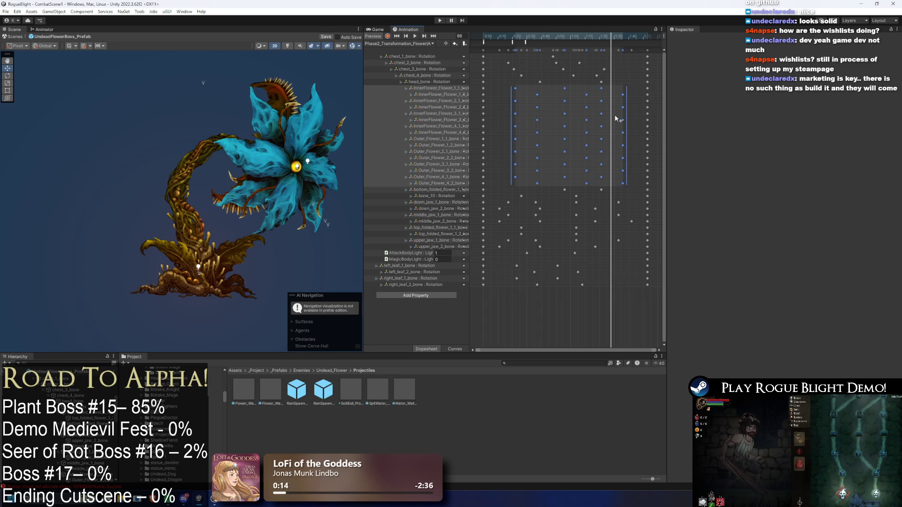
Paste the copied petal keyframes into MagUltimate_Flower(AttackForm) at frame 11 and nudge them later.
click(389, 44)
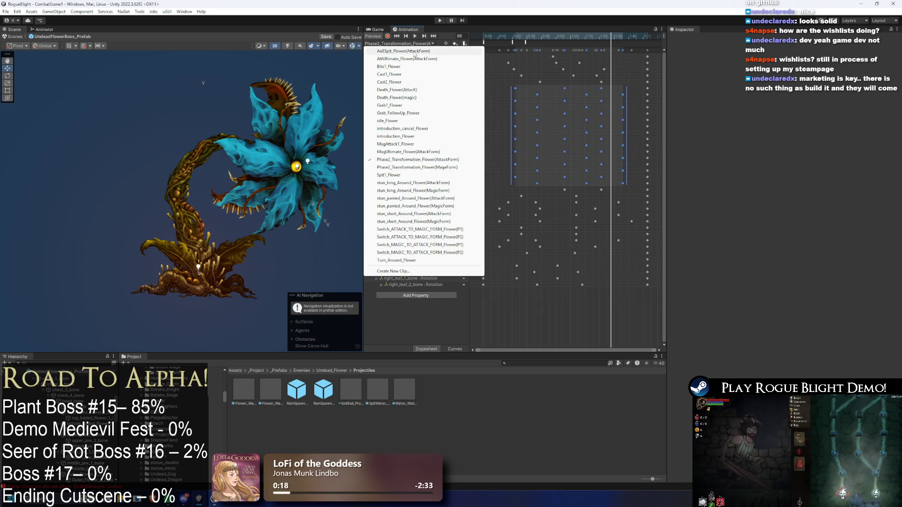
click(415, 51)
click(511, 36)
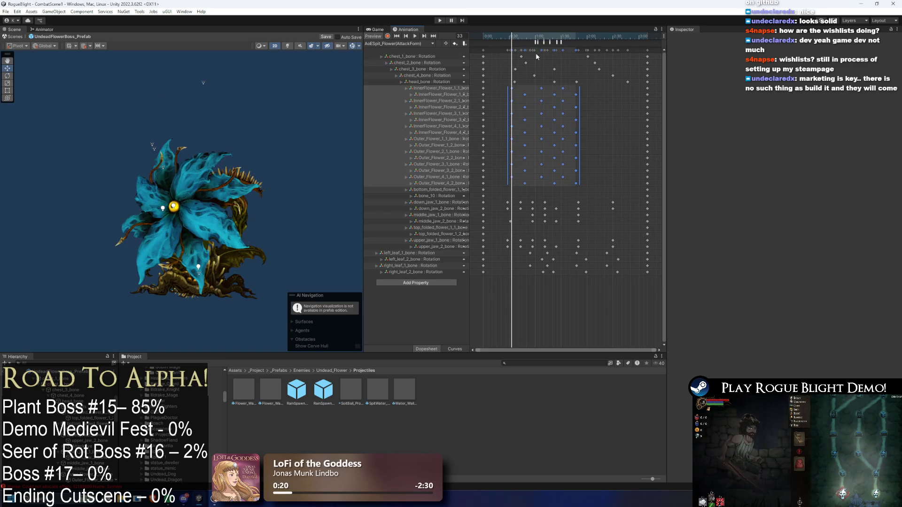
click(403, 43)
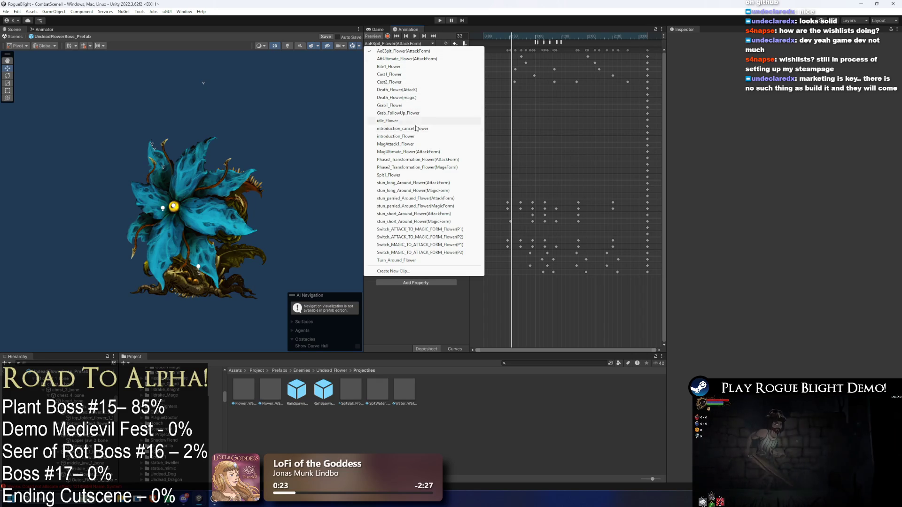
click(408, 151)
click(492, 36)
key(ctrl+v)
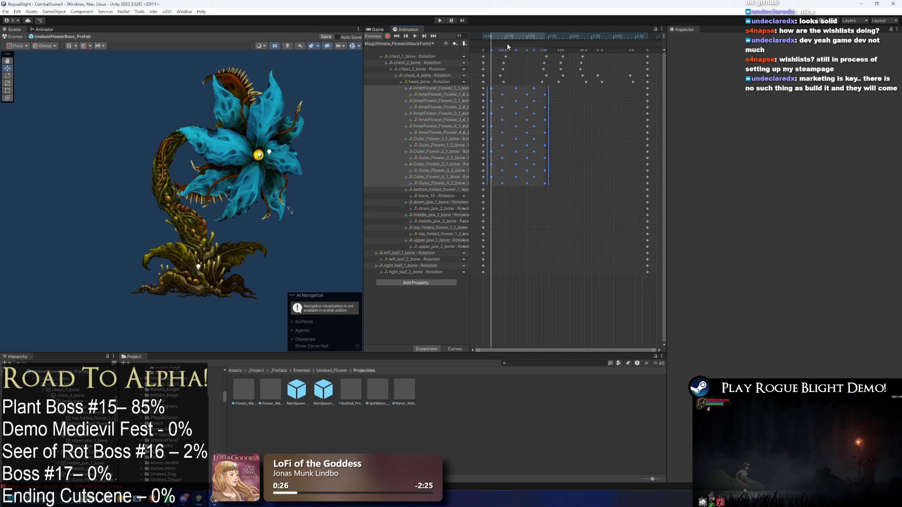
drag(527, 105, 532, 104)
Try deleting two stray keyframe columns near frame 34, then undo the deletion.
key(space)
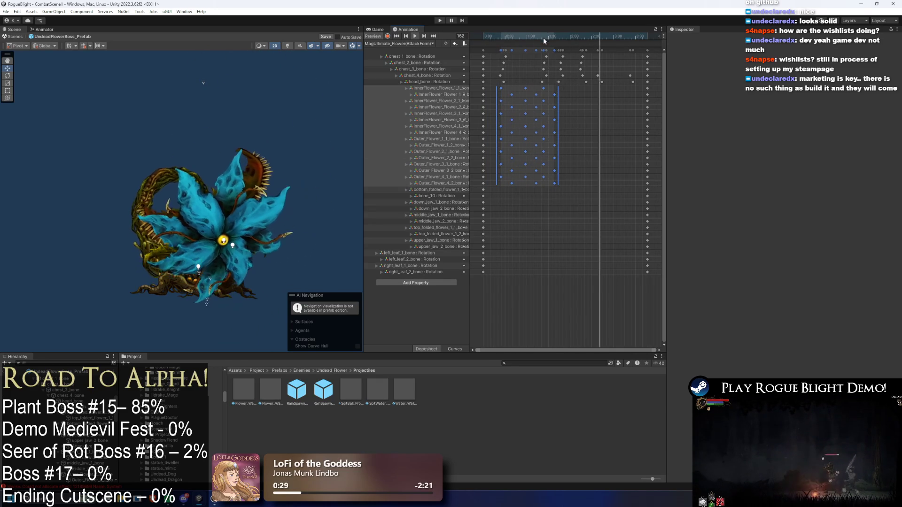
click(508, 36)
click(632, 138)
drag(491, 86, 514, 182)
key(Delete)
key(space)
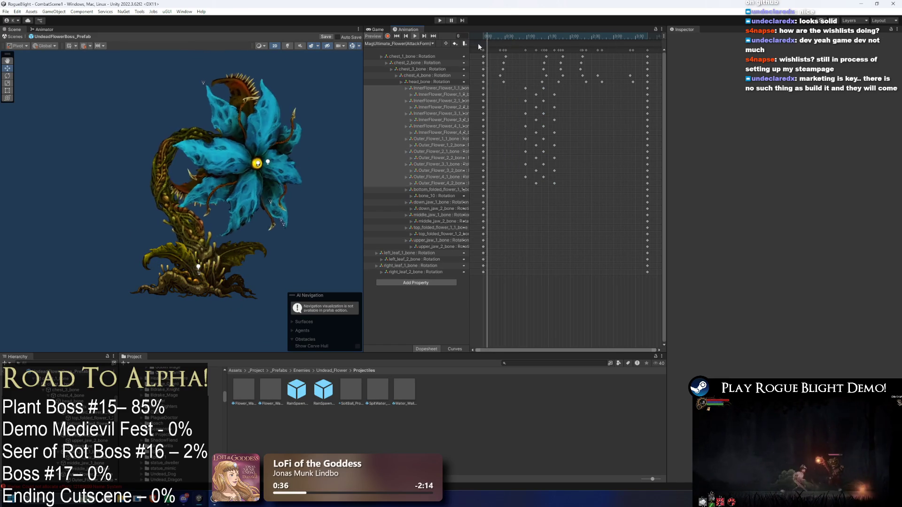
key(ctrl+z)
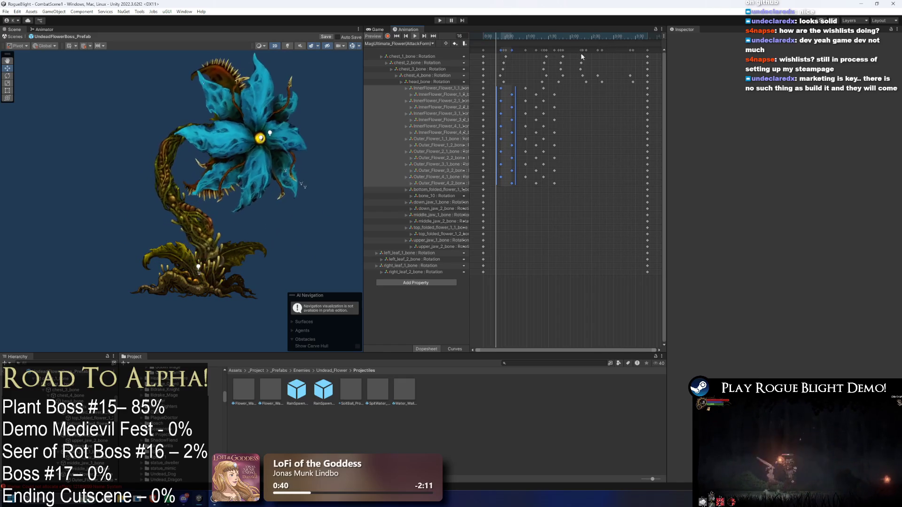
Undo an accidental duplicate key paste at frame 123.
click(569, 38)
key(ctrl+v)
click(573, 39)
mouse_move(573, 39)
mouse_down()
mouse_move(552, 37)
mouse_move(565, 38)
mouse_up()
key(ctrl+z)
Box-select the inner and outer petal keys in MagAttack1_Flower, then return to MagUltimate_Flower(AttackForm).
click(417, 44)
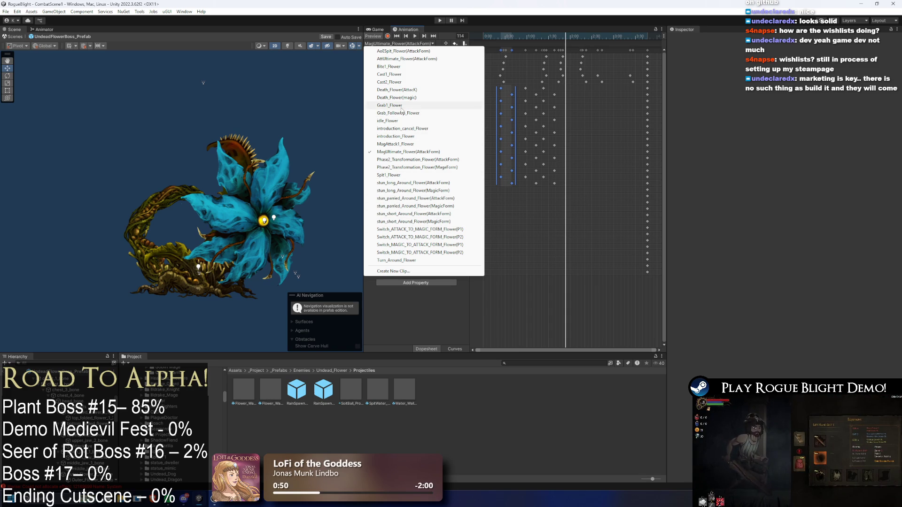
click(409, 144)
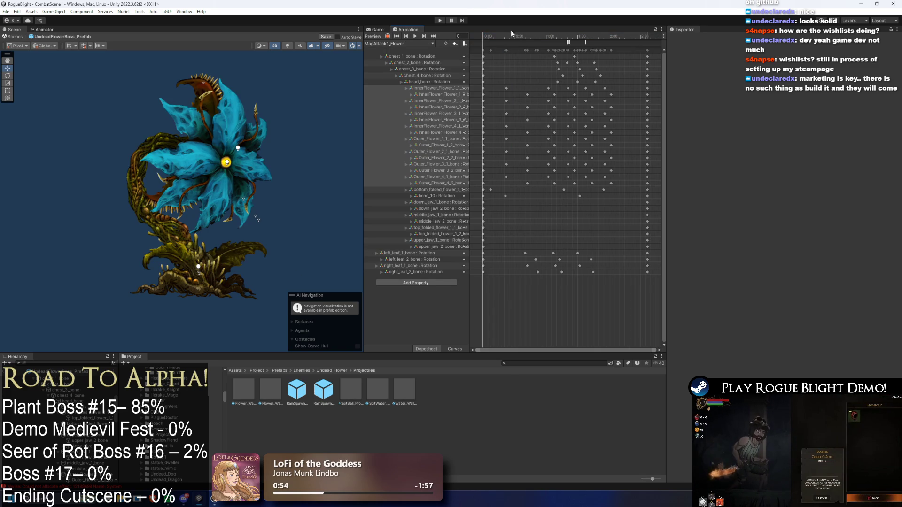
drag(521, 40, 595, 37)
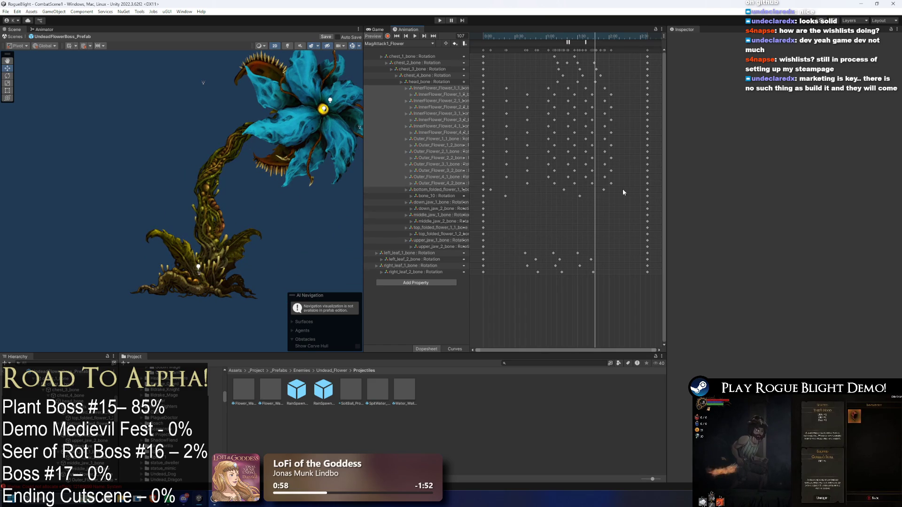
mouse_move(618, 186)
mouse_down()
mouse_move(492, 106)
mouse_move(498, 88)
mouse_up()
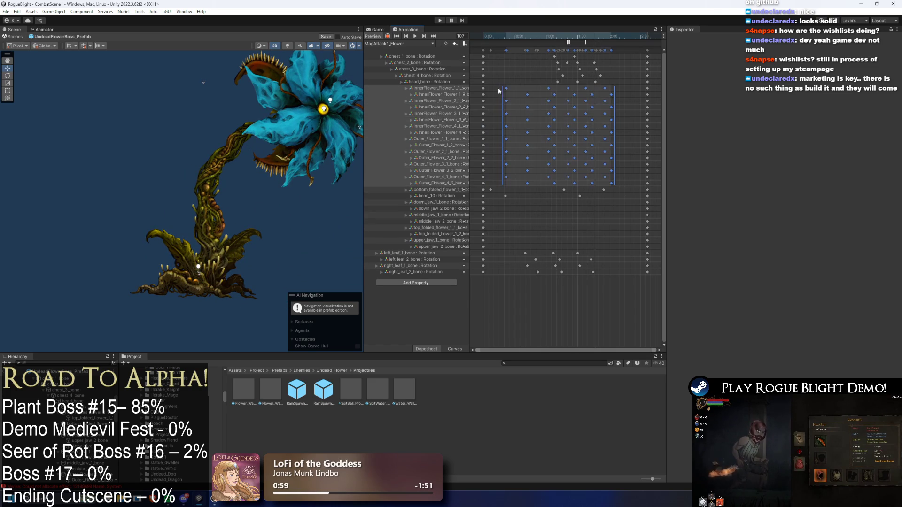
click(398, 44)
click(412, 58)
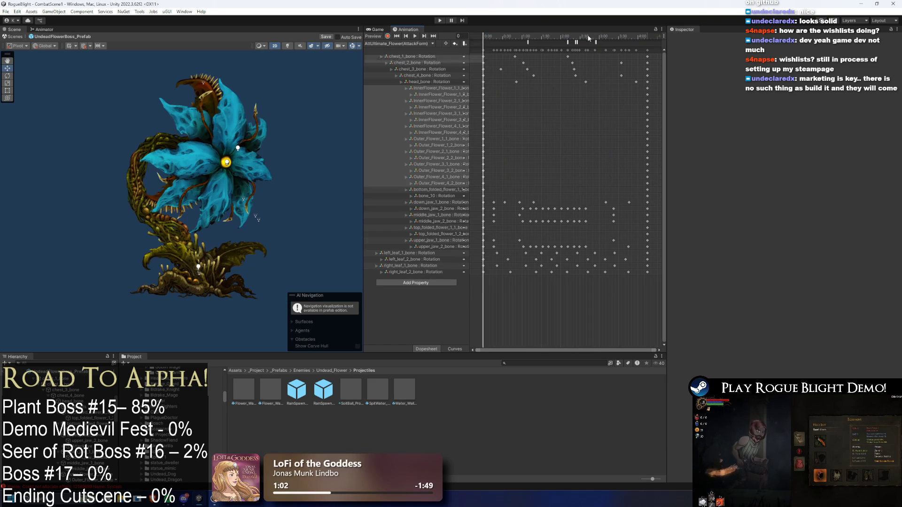
click(403, 43)
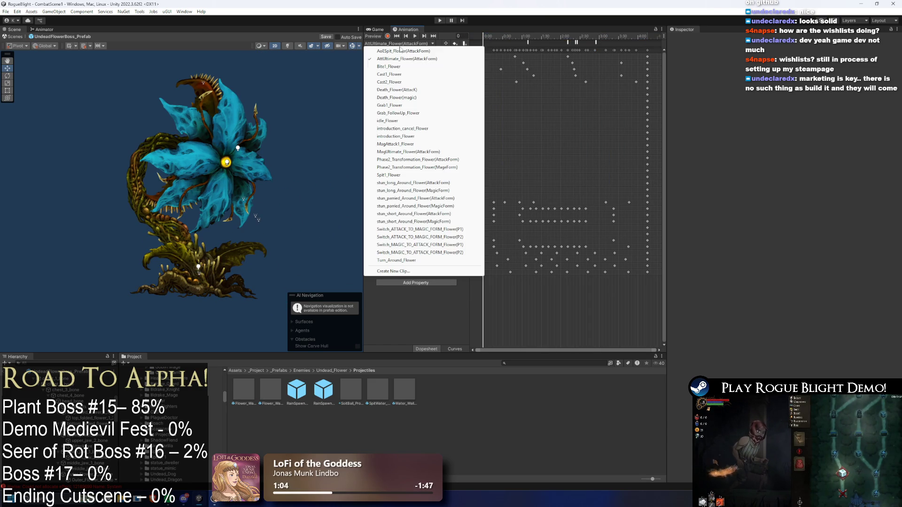
click(406, 152)
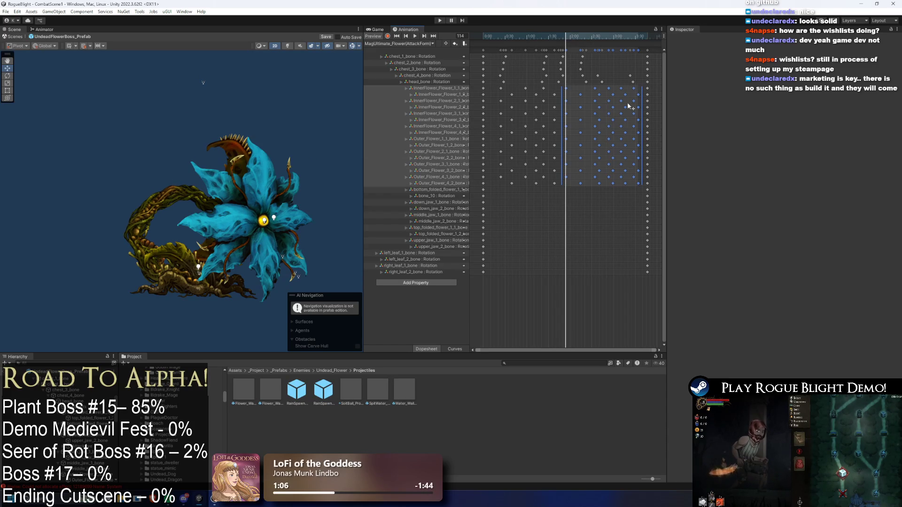
Delete a surplus block of petal keyframes and pull the remaining block earlier.
key(space)
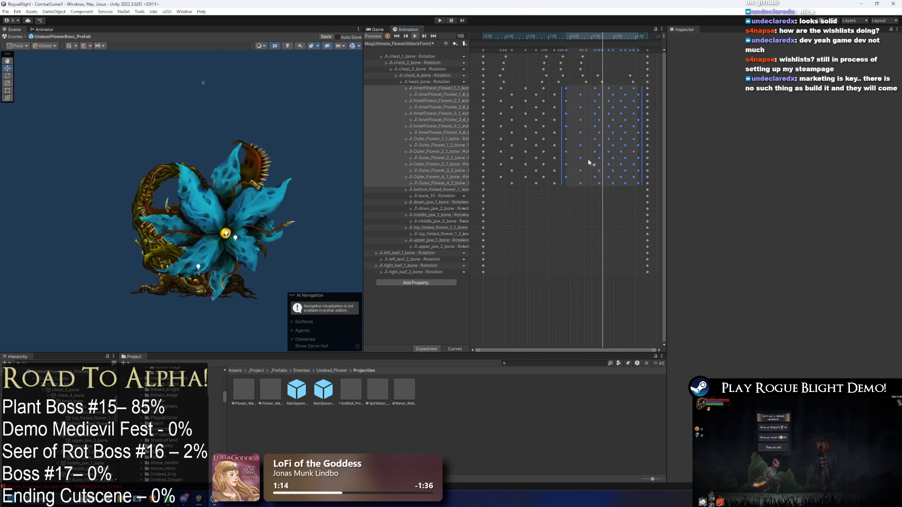
mouse_move(557, 190)
mouse_down()
mouse_move(529, 89)
mouse_move(613, 99)
mouse_move(642, 88)
mouse_move(607, 94)
mouse_up()
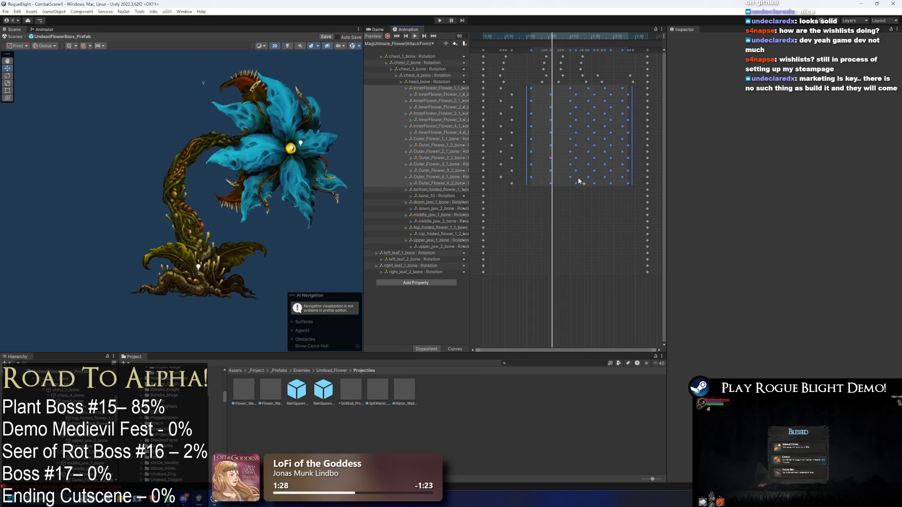
mouse_move(553, 200)
mouse_down()
mouse_move(534, 133)
mouse_move(495, 88)
mouse_up()
key(Delete)
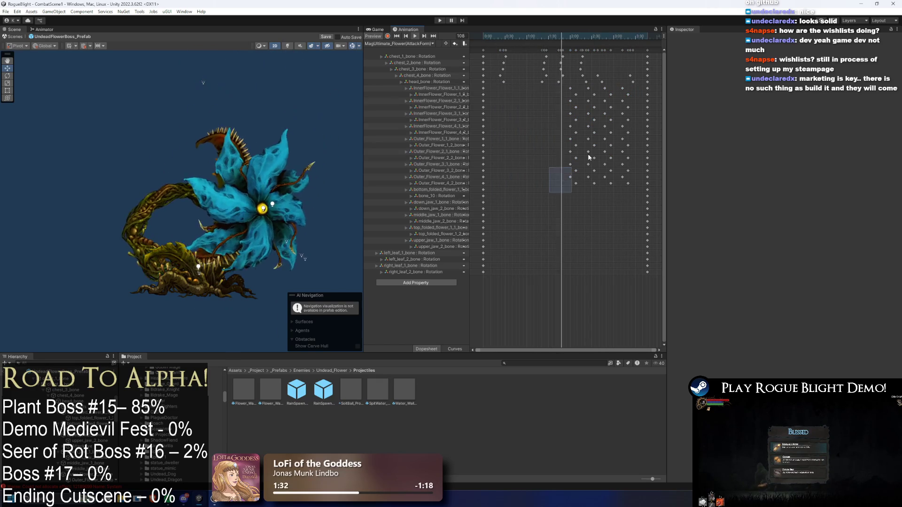
drag(549, 188, 639, 92)
drag(597, 111, 521, 110)
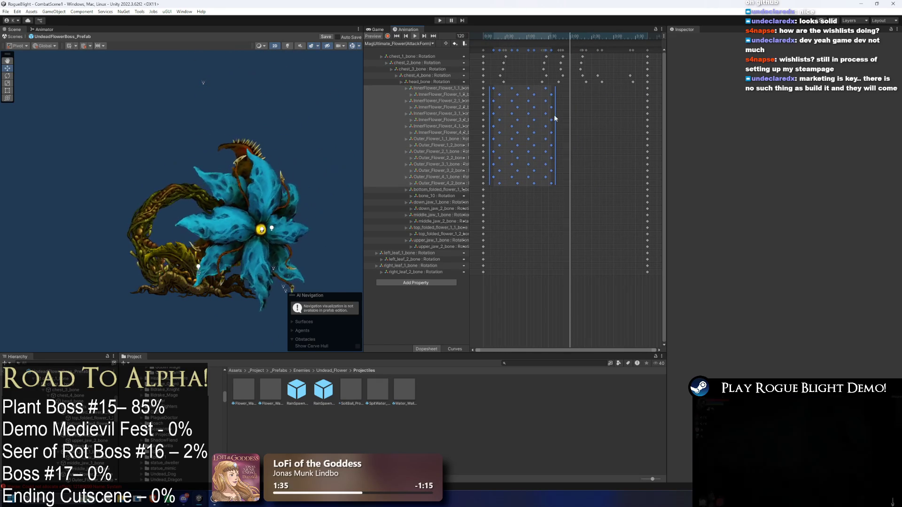
Select the Cast1_Flower petal keyframes, then return to MagUltimate_Flower(AttackForm) via MagAttack1_Flower.
click(398, 43)
click(402, 75)
drag(511, 88, 641, 182)
click(397, 43)
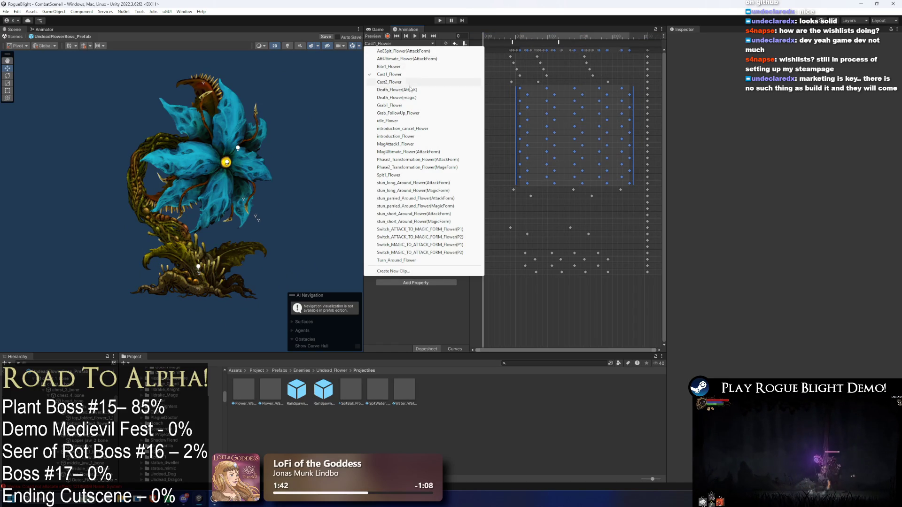
click(406, 144)
click(404, 43)
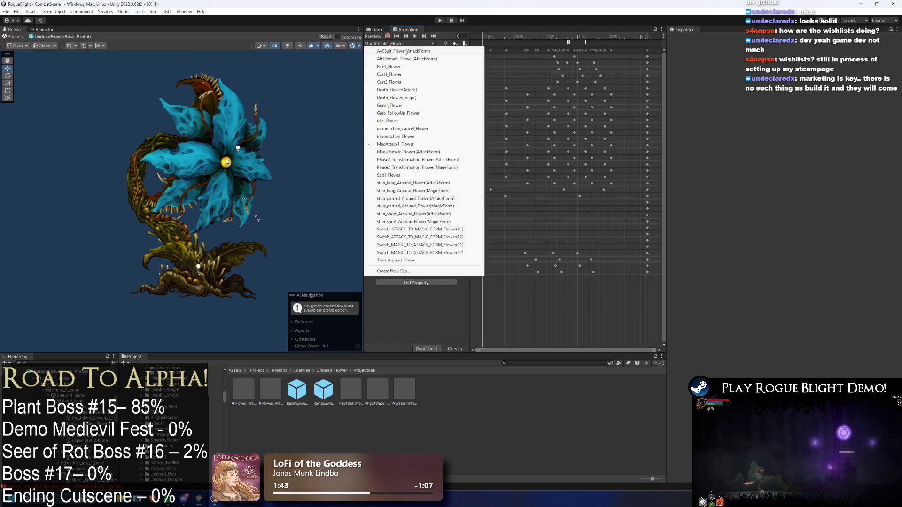
click(407, 152)
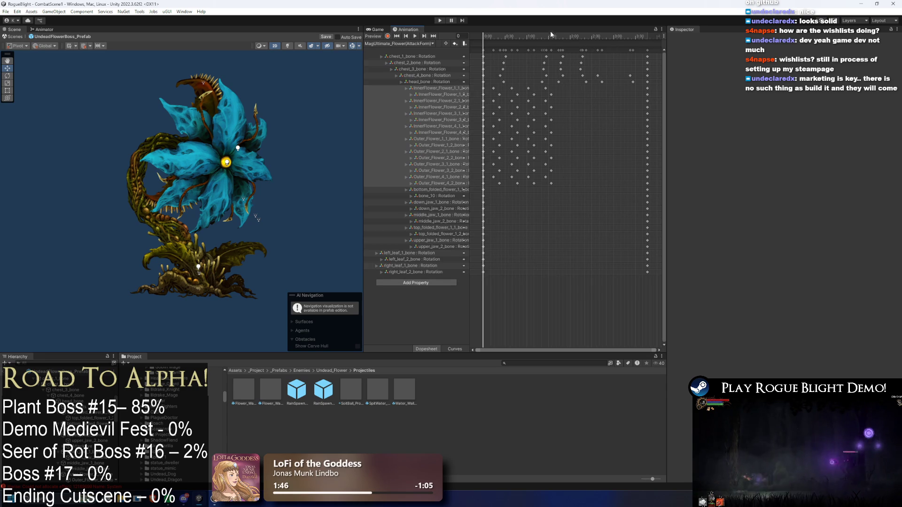
Select the petal key block from frame 110 and preview the animation around frames 103–193.
click(562, 36)
drag(559, 186, 640, 86)
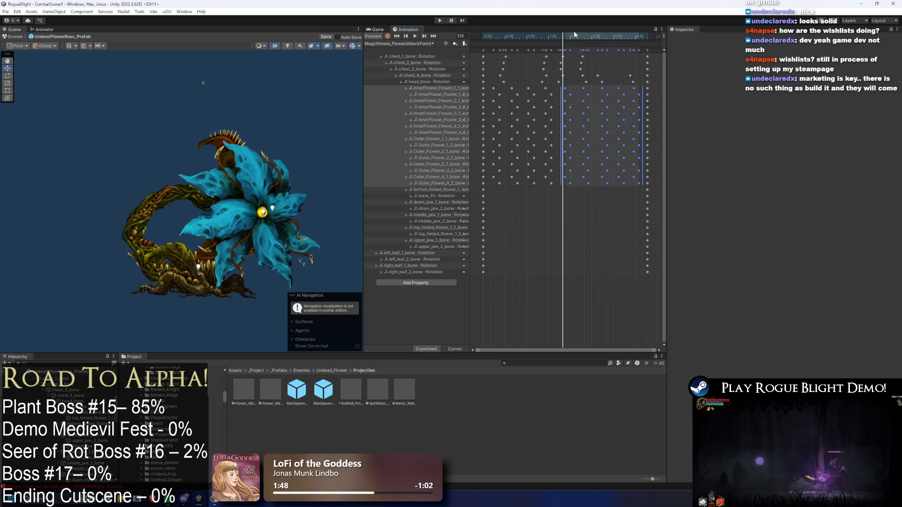
drag(572, 33, 625, 41)
key(space)
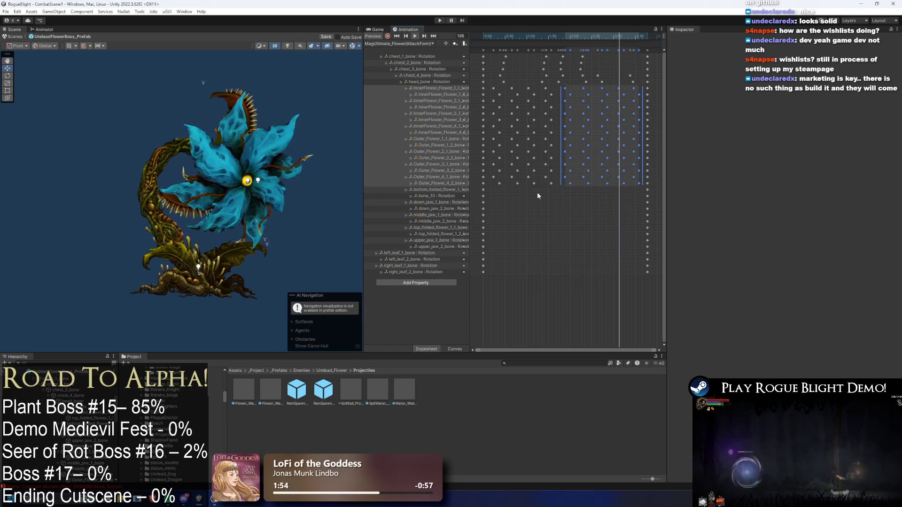
drag(537, 32, 557, 36)
Delete one petal keyframe column near frame 115 and select the flower head sprite.
click(569, 202)
drag(572, 100, 570, 87)
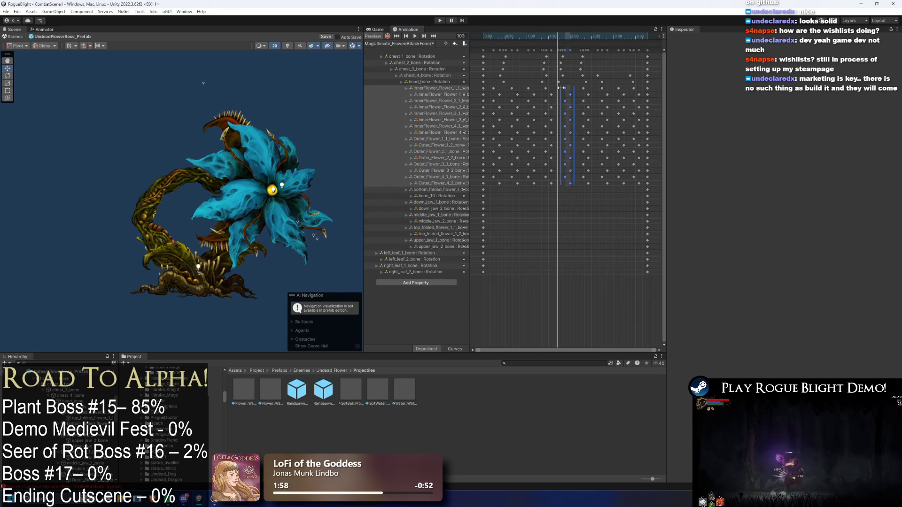
key(Delete)
click(566, 36)
mouse_move(567, 38)
mouse_down()
mouse_move(535, 34)
mouse_move(555, 31)
mouse_up()
click(286, 121)
scroll(281, 119, up, 2)
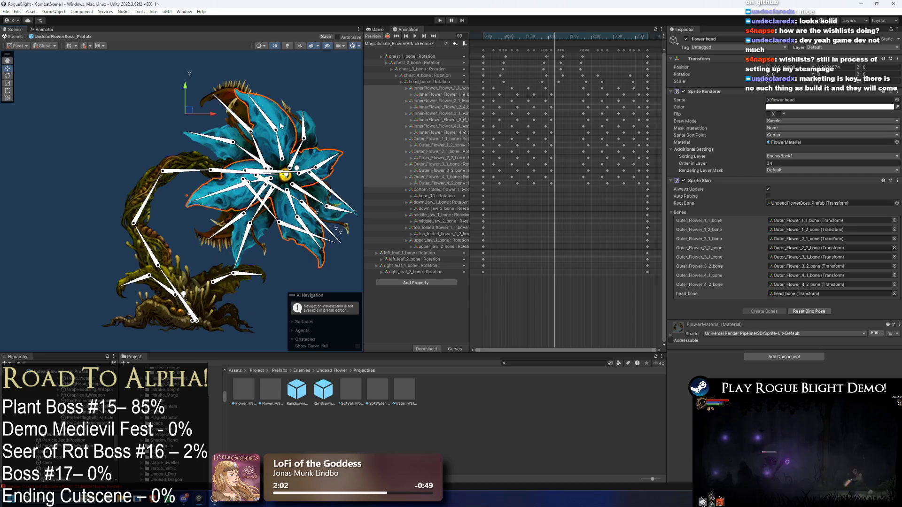
At frame 104, rotate the InnerFlower_Flower_2_1 petal clockwise and Outer_Flower_1_2 upward.
click(558, 35)
scroll(284, 91, up, 1)
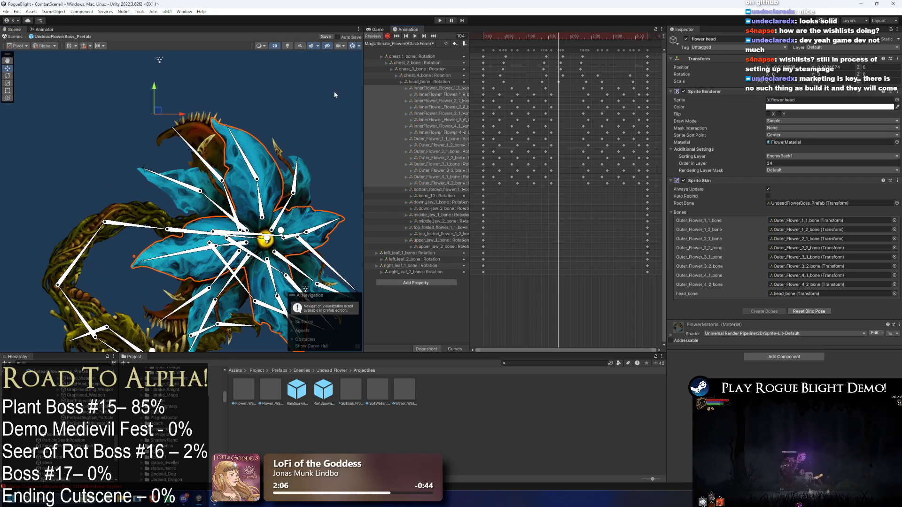
key(f)
click(186, 156)
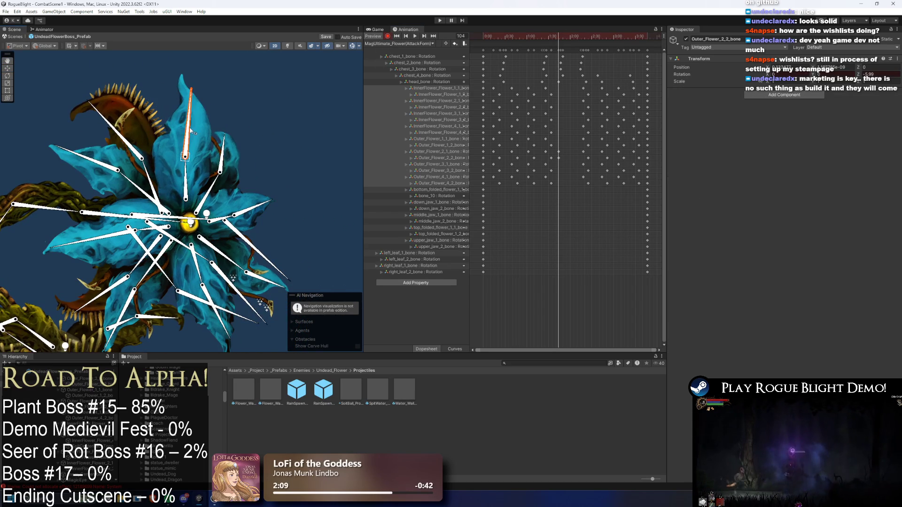
drag(137, 188, 155, 179)
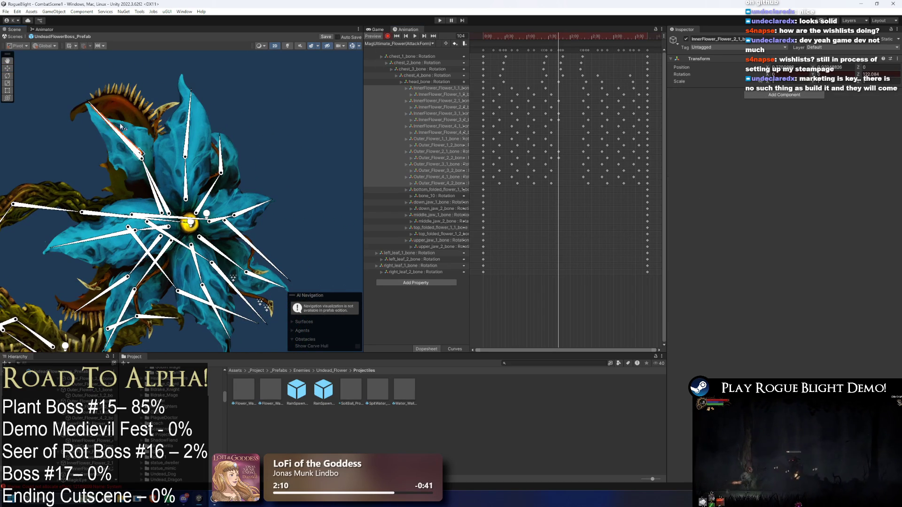
mouse_move(125, 225)
mouse_down()
mouse_move(117, 221)
mouse_move(152, 226)
mouse_up()
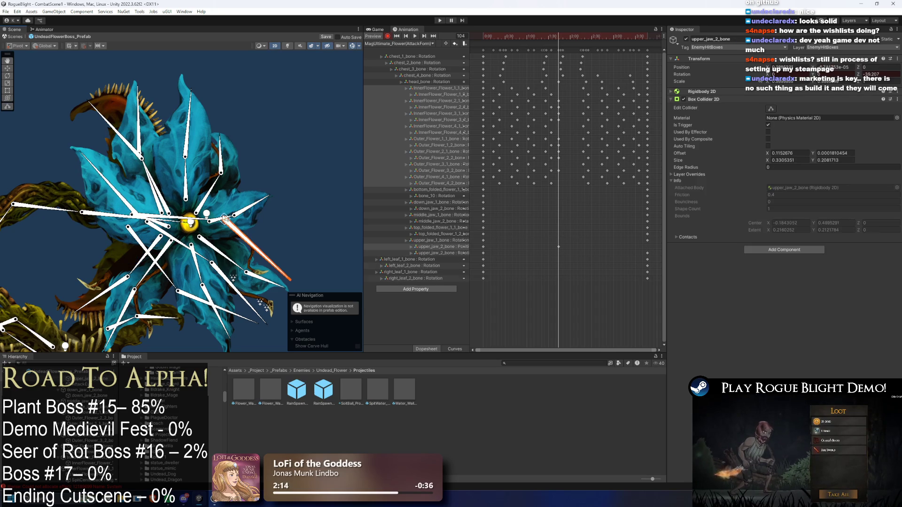
scroll(219, 221, up, 1)
Re-pose InnerFlower 4_1 and 1_2, Outer_Flower 4_2 and 4_1, and the middle_jaw_2 bone.
mouse_move(235, 274)
mouse_down()
mouse_move(282, 277)
mouse_move(295, 264)
mouse_up()
mouse_move(137, 281)
mouse_down()
mouse_move(94, 282)
mouse_move(64, 269)
mouse_move(101, 277)
mouse_up()
mouse_move(235, 305)
mouse_down()
mouse_move(253, 319)
mouse_move(277, 309)
mouse_move(129, 301)
mouse_up()
drag(167, 276, 197, 276)
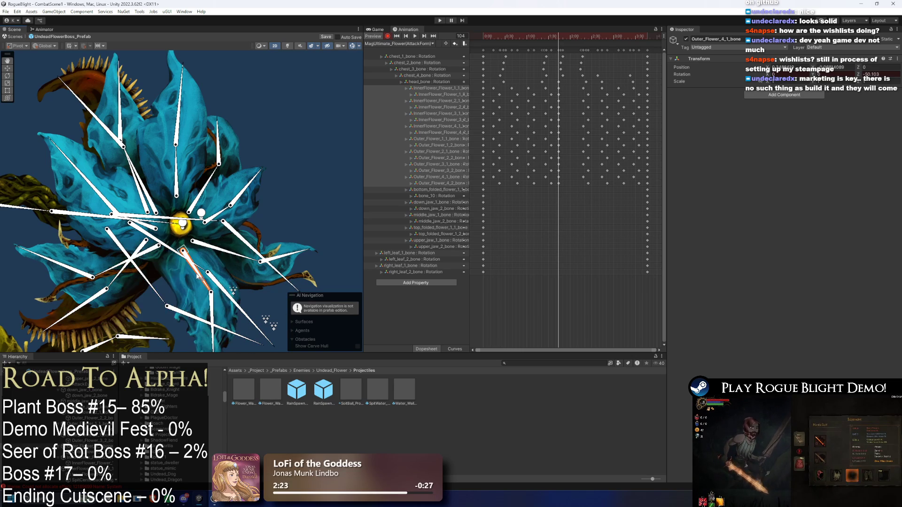
drag(207, 315, 214, 275)
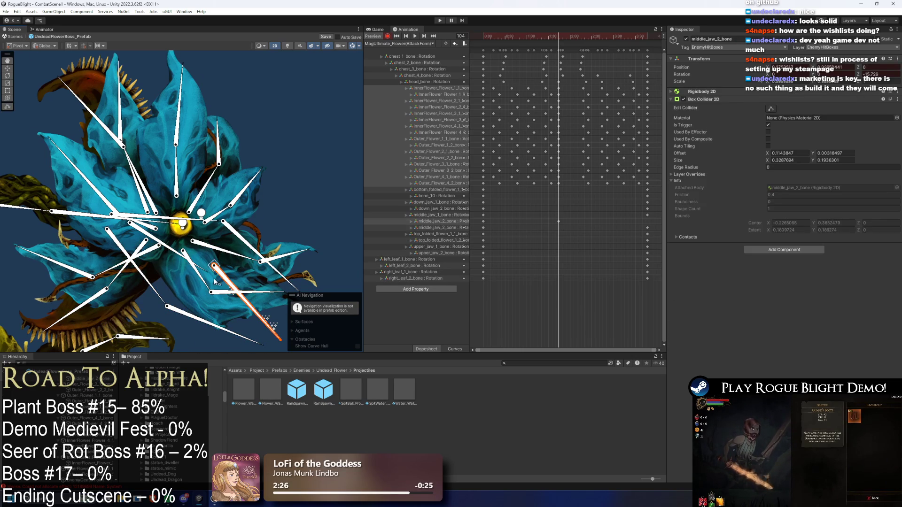
click(244, 294)
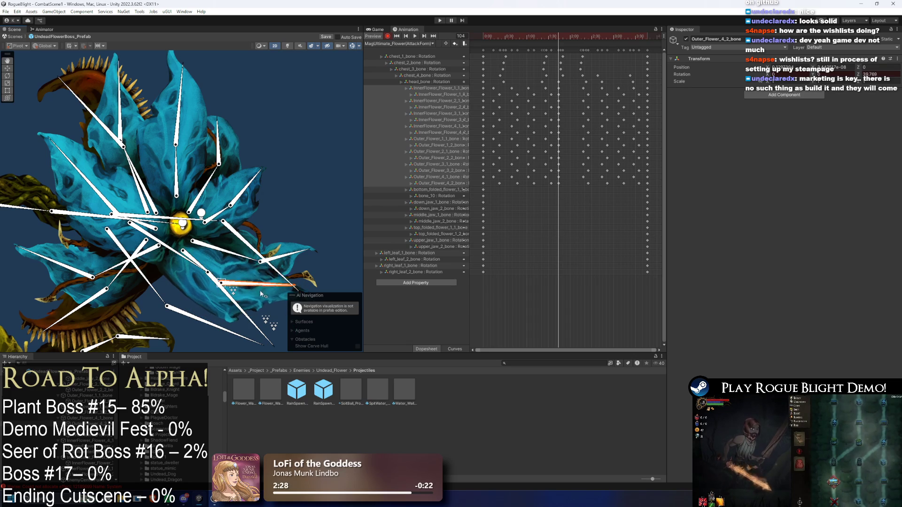
click(105, 270)
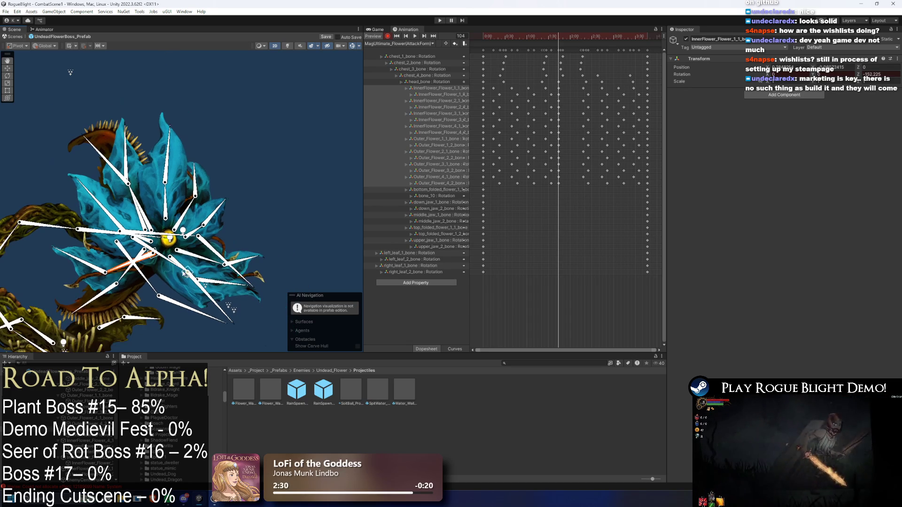
scroll(562, 81, up, 3)
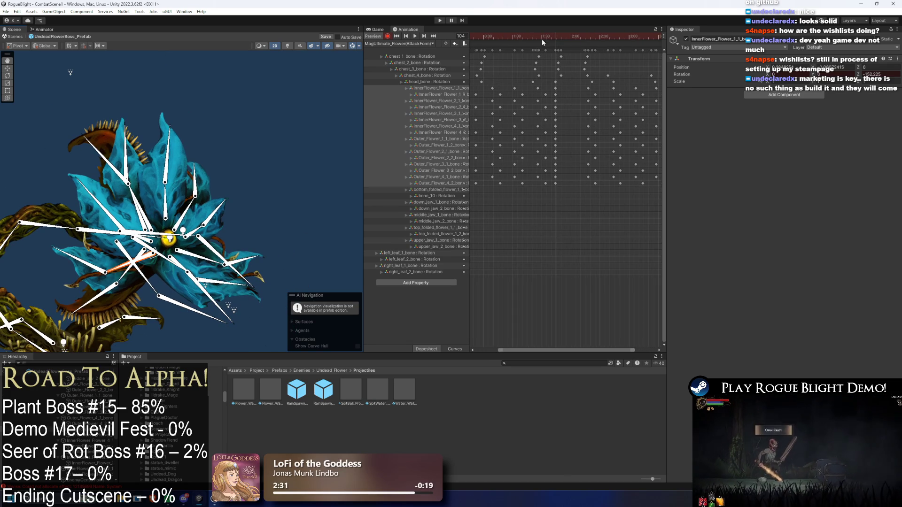
Shift the InnerFlower and Outer_Flower *_2 petal keys later, then preview from about 1:27.
drag(520, 43, 526, 50)
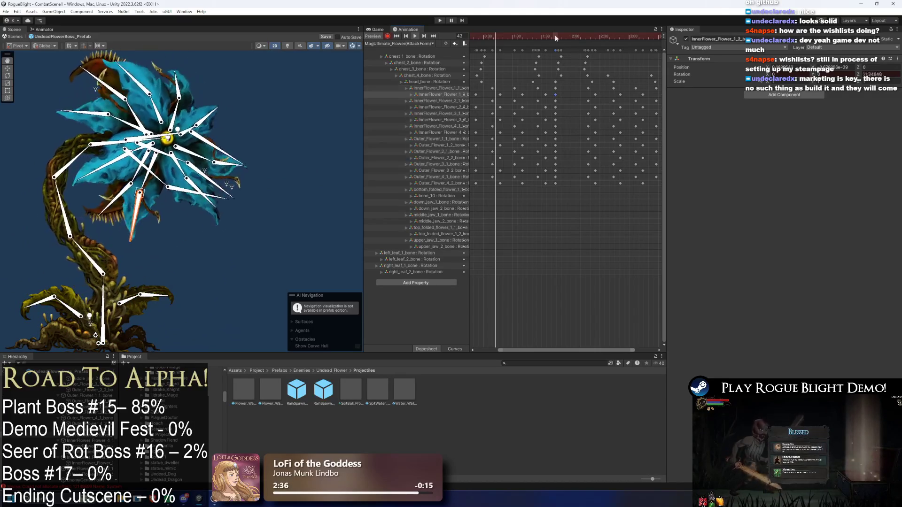
scroll(563, 108, up, 4)
shift+click(553, 107)
shift+click(553, 120)
shift+click(553, 133)
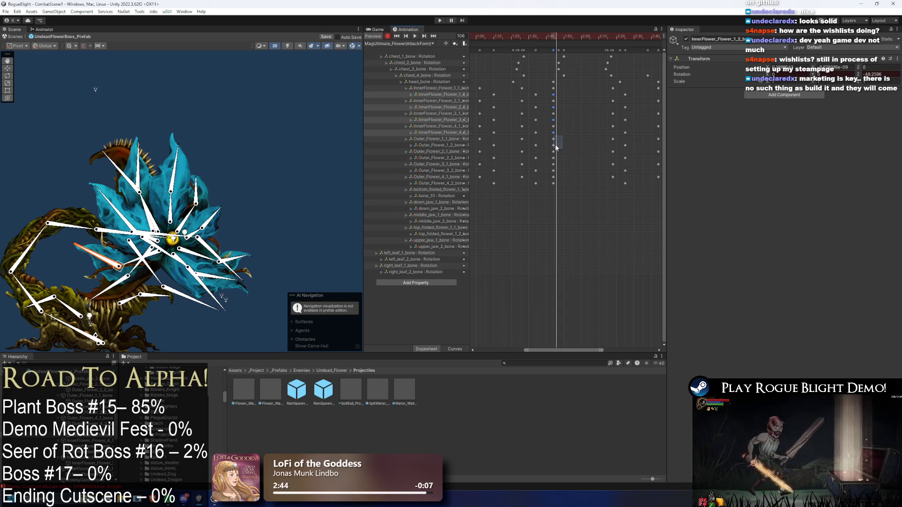
shift+click(553, 145)
shift+click(553, 158)
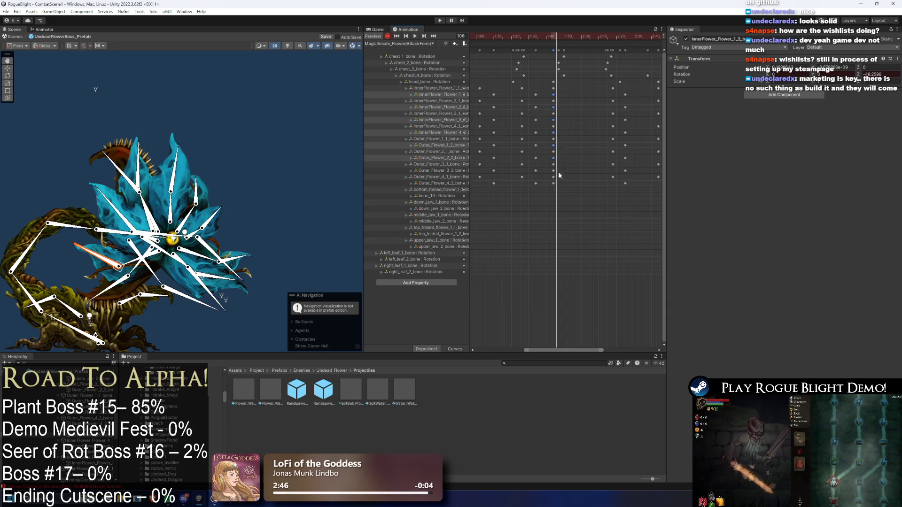
shift+click(554, 170)
shift+click(553, 183)
mouse_move(553, 183)
mouse_down()
mouse_move(570, 184)
mouse_move(549, 85)
mouse_up()
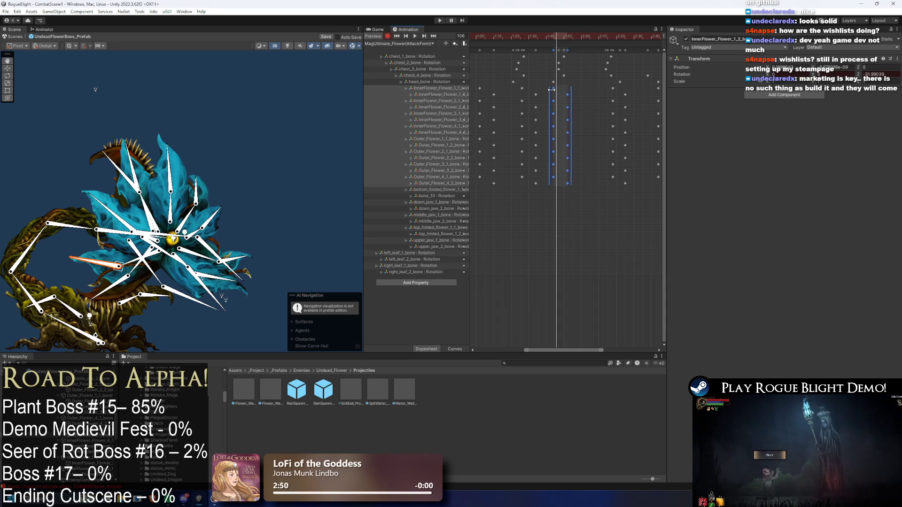
click(528, 40)
key(space)
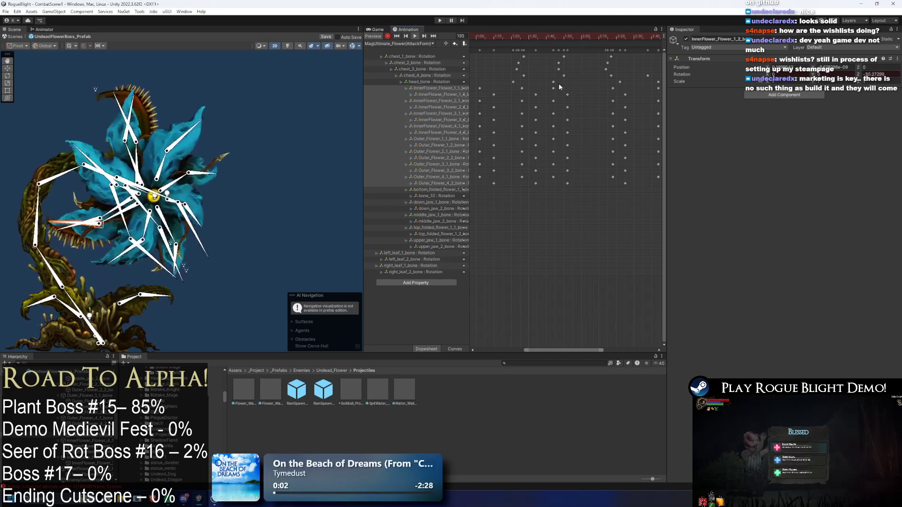
Move two columns of flower keys later and go to frame 113.
drag(564, 124, 549, 187)
drag(568, 140, 583, 141)
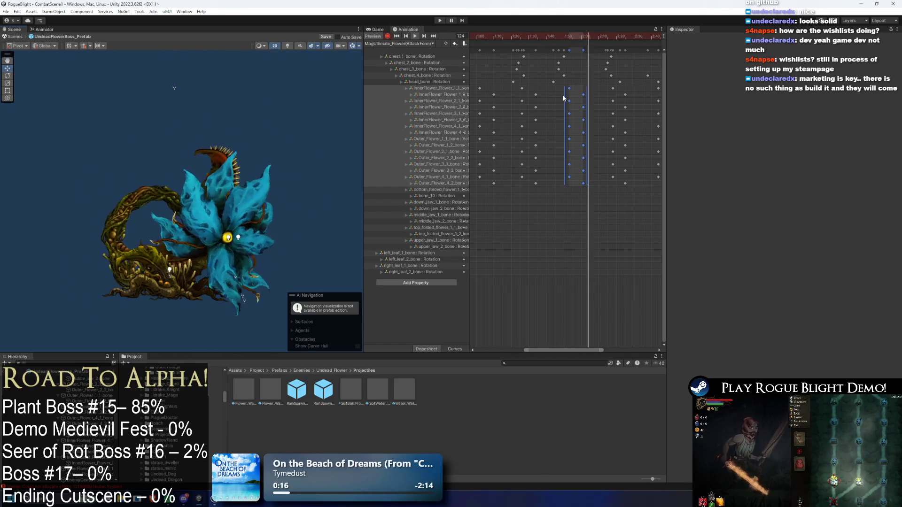
click(562, 37)
drag(564, 37, 568, 36)
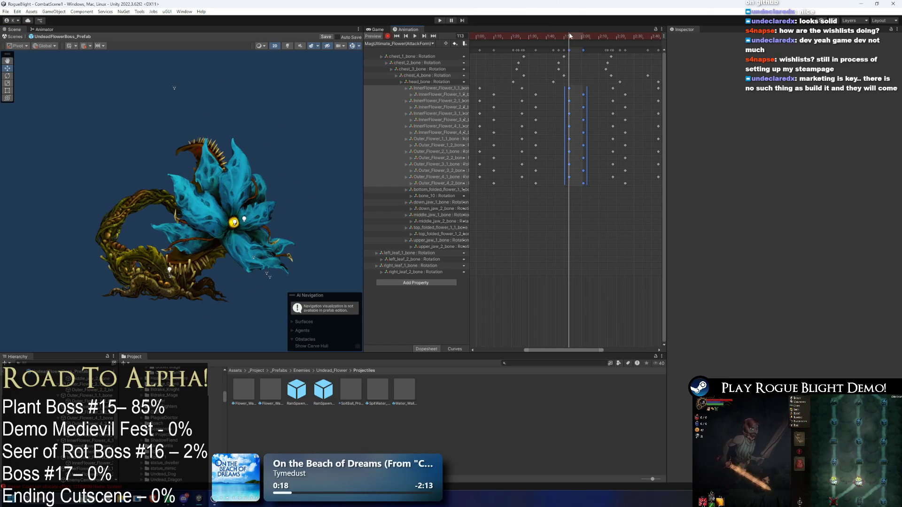
Rotate the InnerFlower_Flower_1_1 petal bone downward at frame 113.
click(192, 229)
click(220, 258)
drag(219, 262, 236, 249)
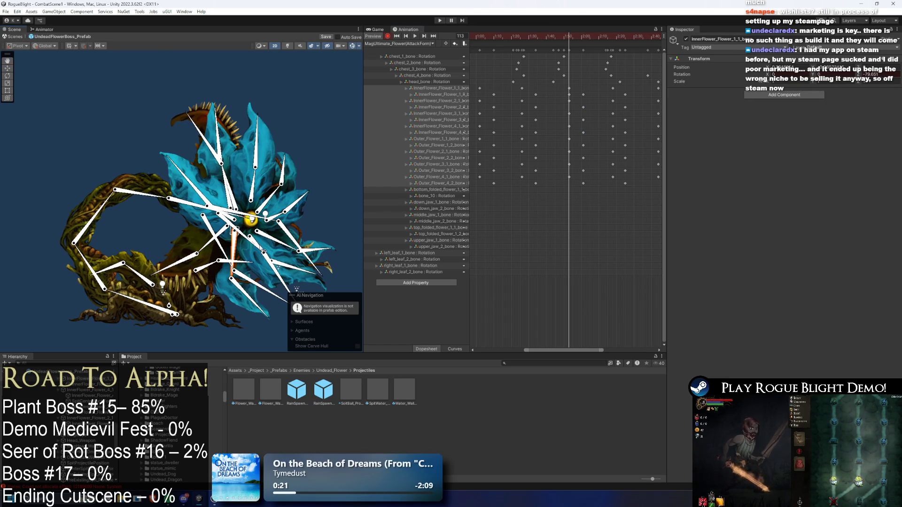
click(503, 195)
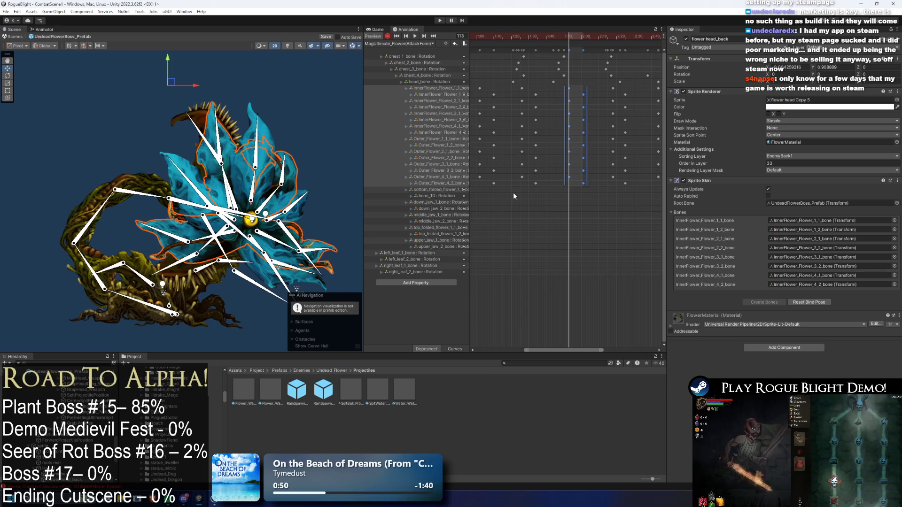
scroll(628, 184, down, 10)
At frame 34, re-pose the left and right leaf bones, raising the right leaf's outer bone.
mouse_move(533, 36)
mouse_down()
mouse_move(472, 35)
mouse_move(503, 35)
mouse_up()
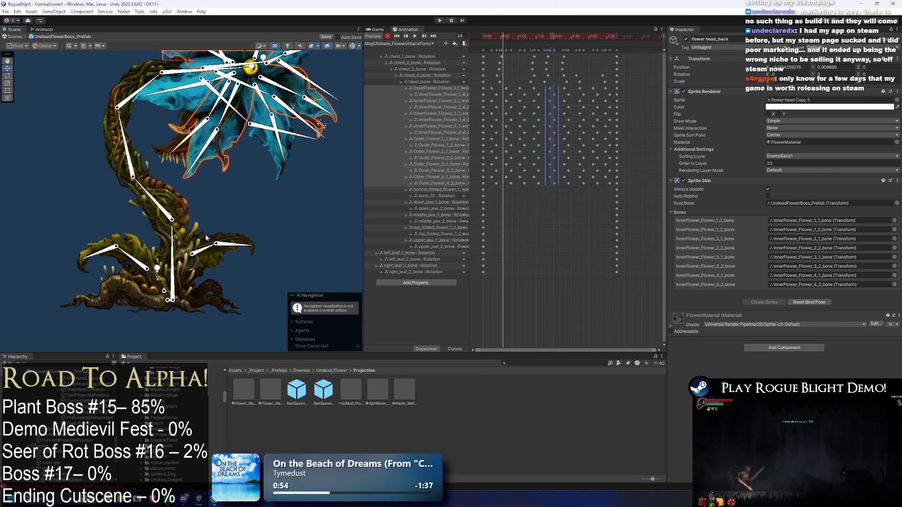
scroll(205, 230, up, 2)
mouse_move(113, 242)
mouse_down()
mouse_move(100, 248)
mouse_move(94, 237)
mouse_up()
click(205, 246)
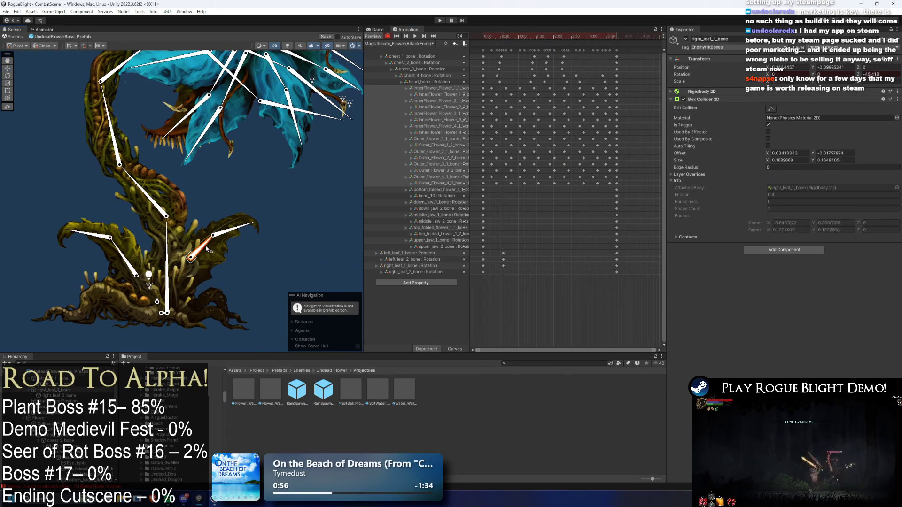
drag(238, 228, 235, 222)
drag(113, 249, 115, 247)
click(93, 230)
At frame 81, rotate left_leaf_2 downward and point right_leaf_2 to the right.
drag(512, 35, 531, 35)
click(115, 257)
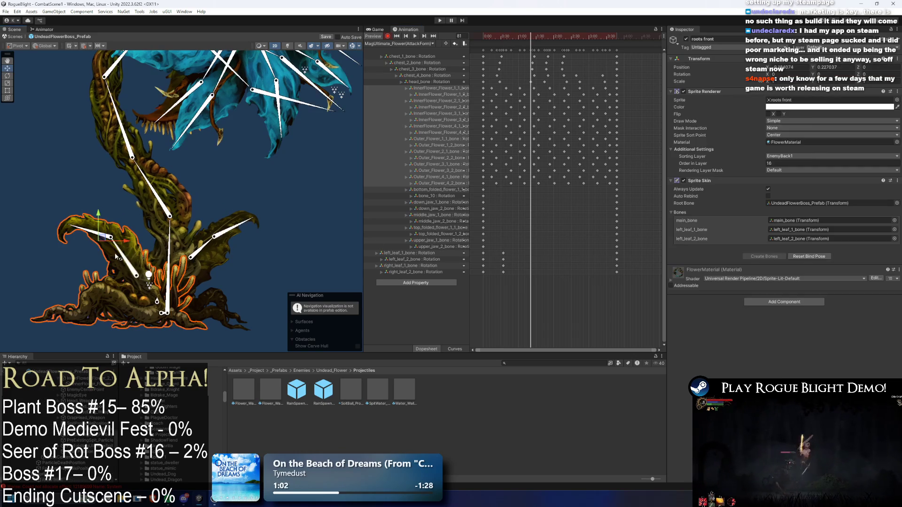
click(111, 237)
drag(80, 231, 59, 267)
mouse_move(213, 243)
mouse_down()
mouse_move(249, 246)
mouse_move(252, 255)
mouse_up()
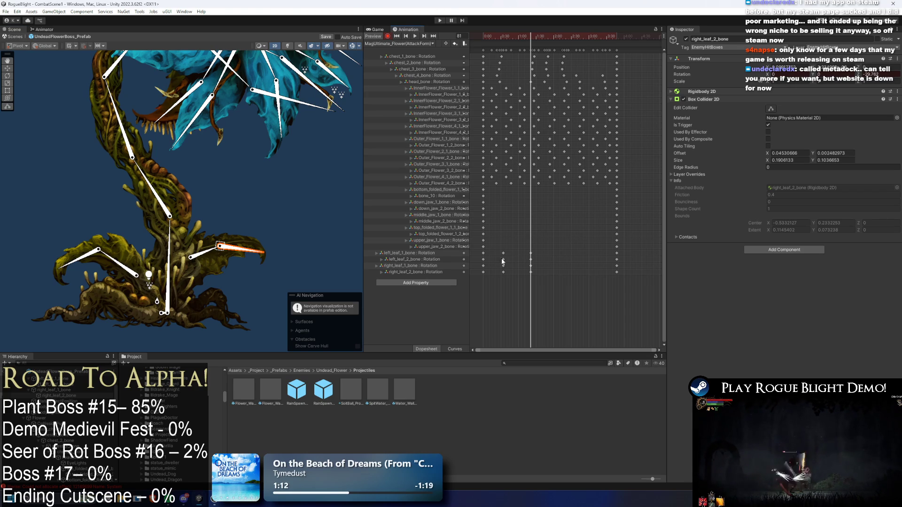
drag(539, 264, 536, 259)
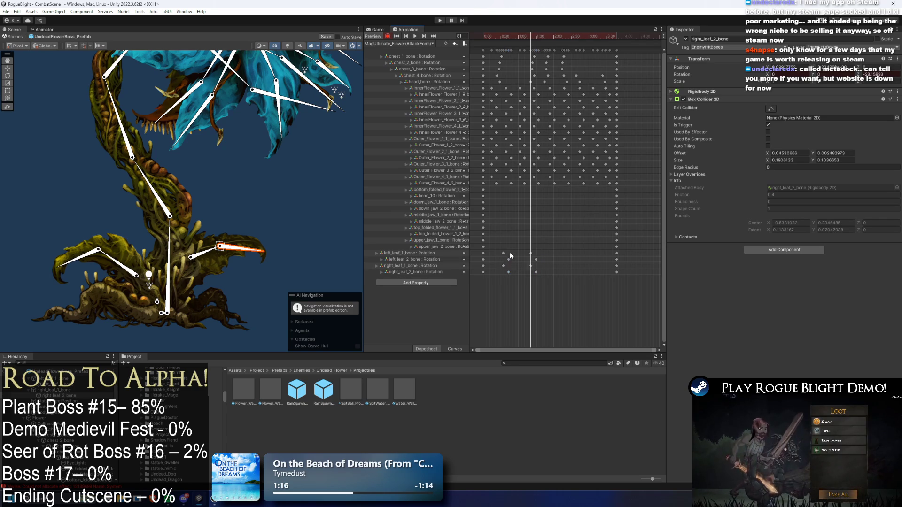
drag(539, 31, 560, 36)
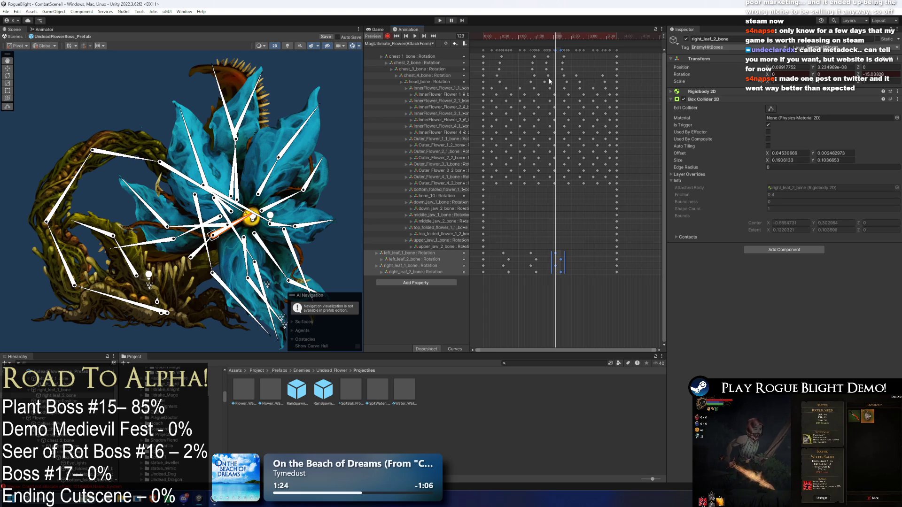
Launch Google Chrome from Windows search.
key(super)
text(chrome)
key(Return)
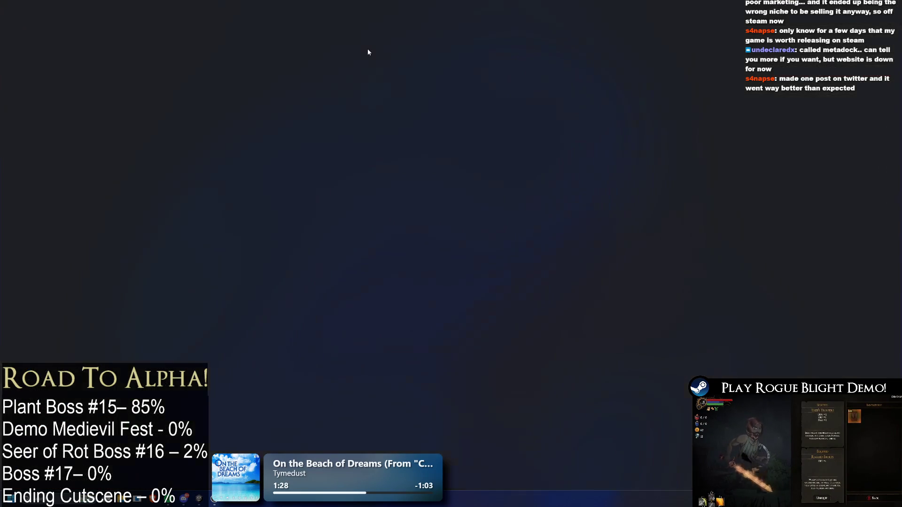
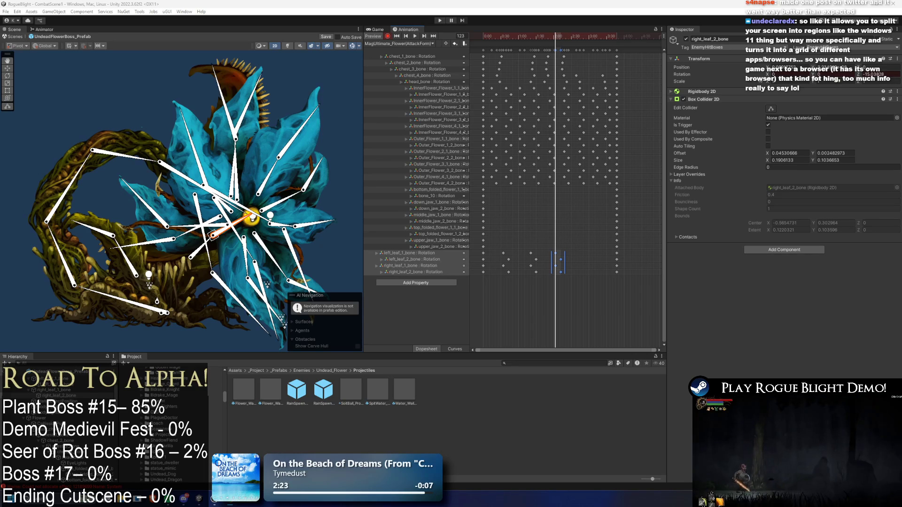
Alt-Tab to Chrome, showing a developer's X profile with a pinned roguelite pinbuilder reveal video.
key(alt+Tab)
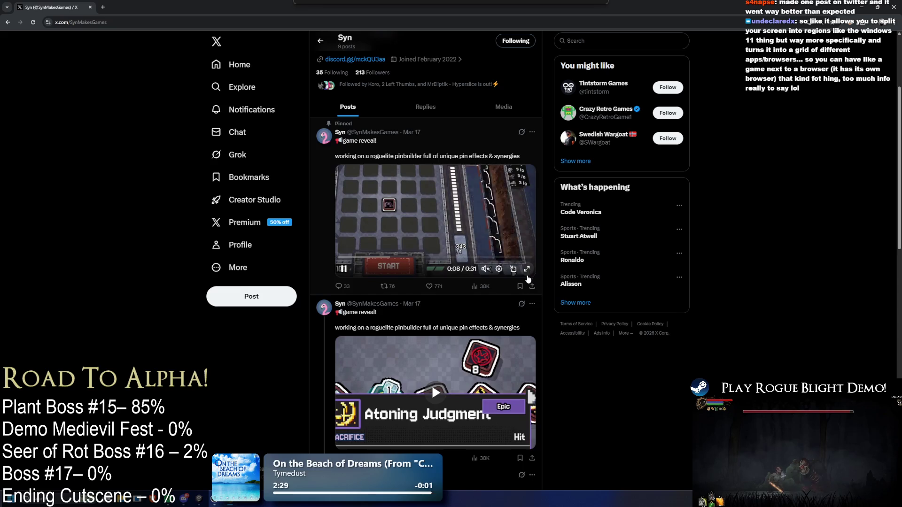
scroll(533, 277, down, 1)
scroll(536, 280, down, 3)
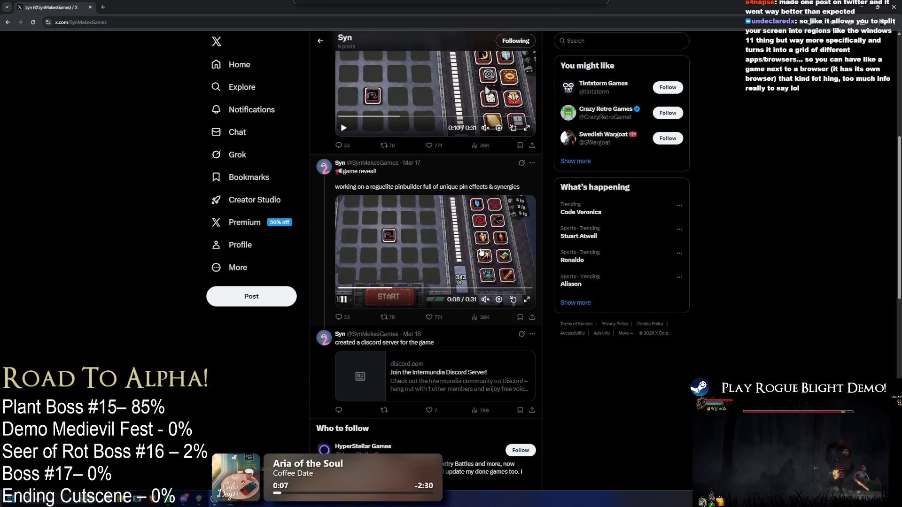
scroll(466, 256, up, 3)
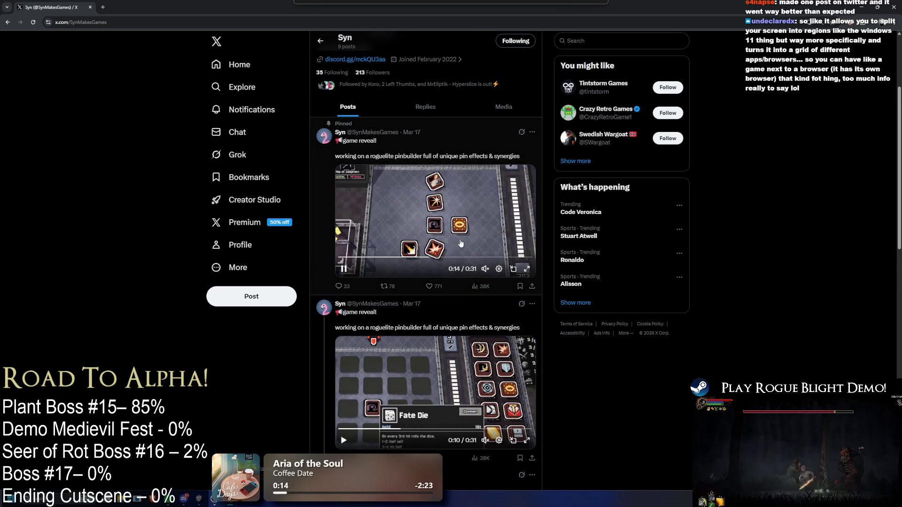
scroll(464, 257, down, 10)
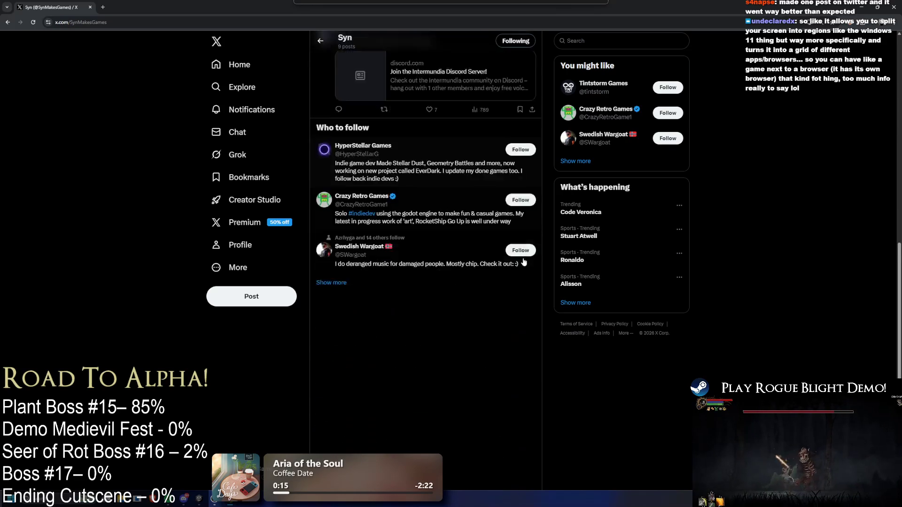
scroll(503, 257, up, 10)
scroll(380, 243, up, 3)
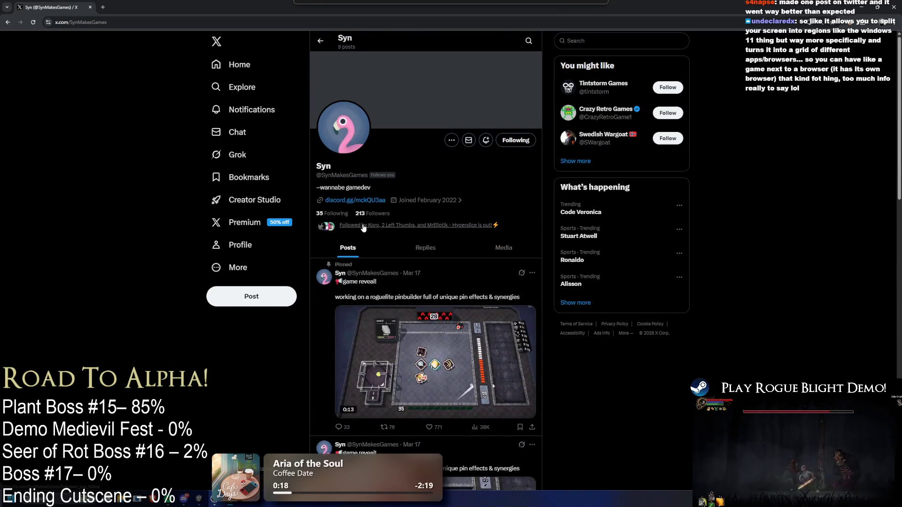
scroll(361, 311, down, 2)
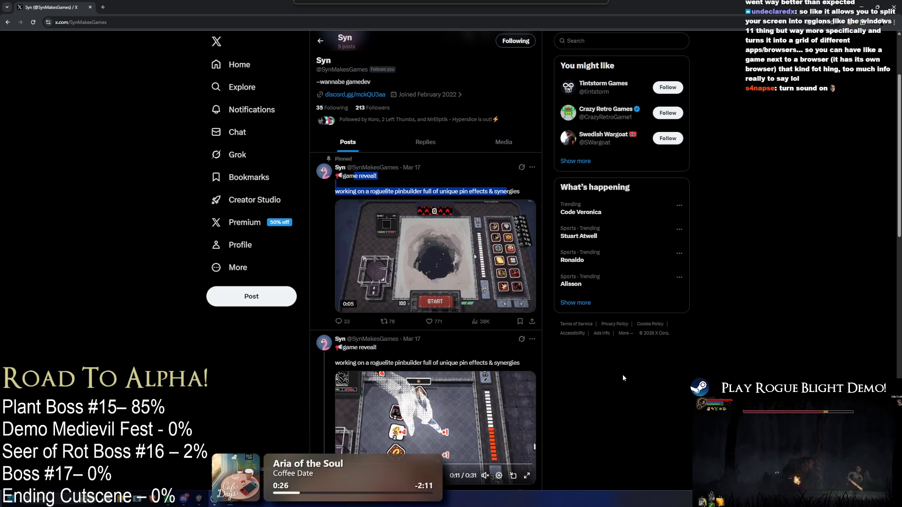
mouse_move(487, 306)
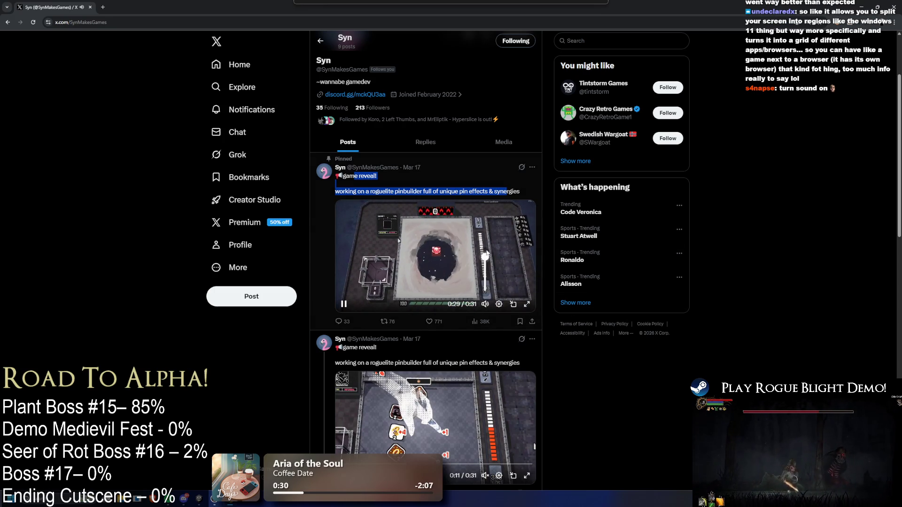
mouse_move(169, 499)
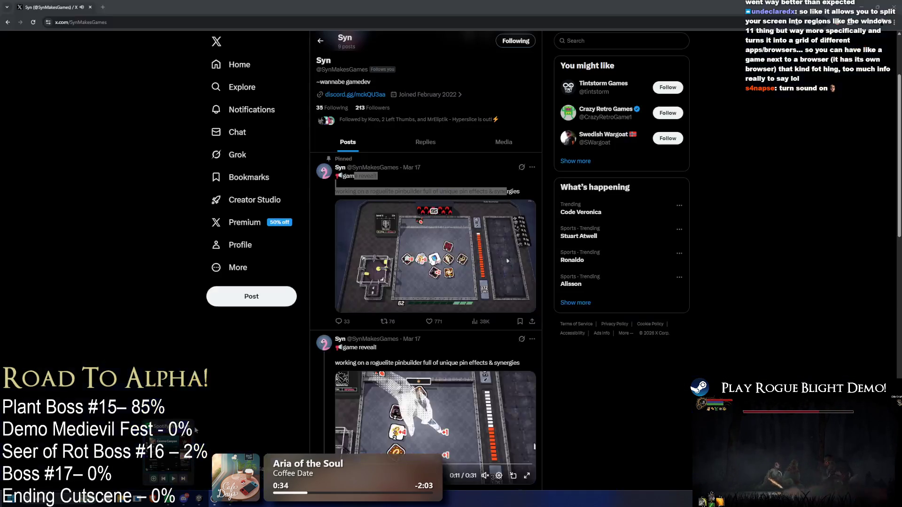
Pause the pinned game-reveal video and close the browser to get back to Unity.
click(270, 325)
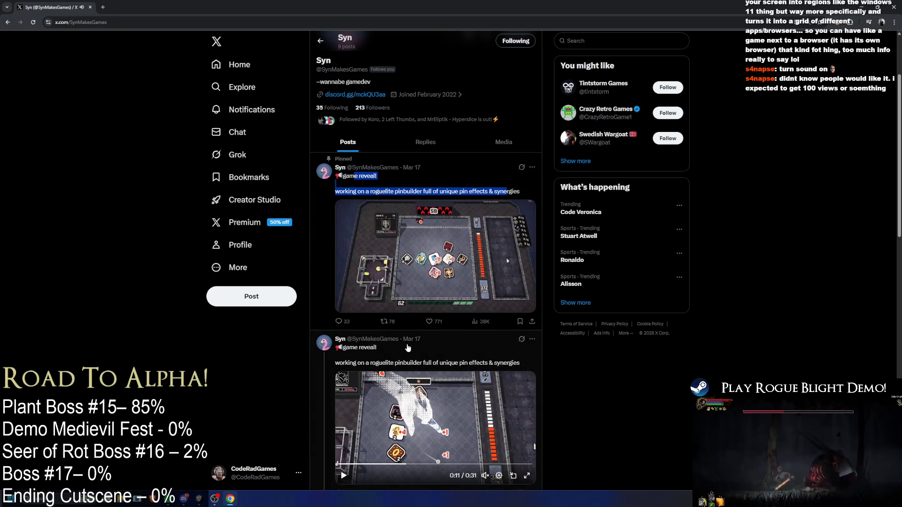
click(421, 249)
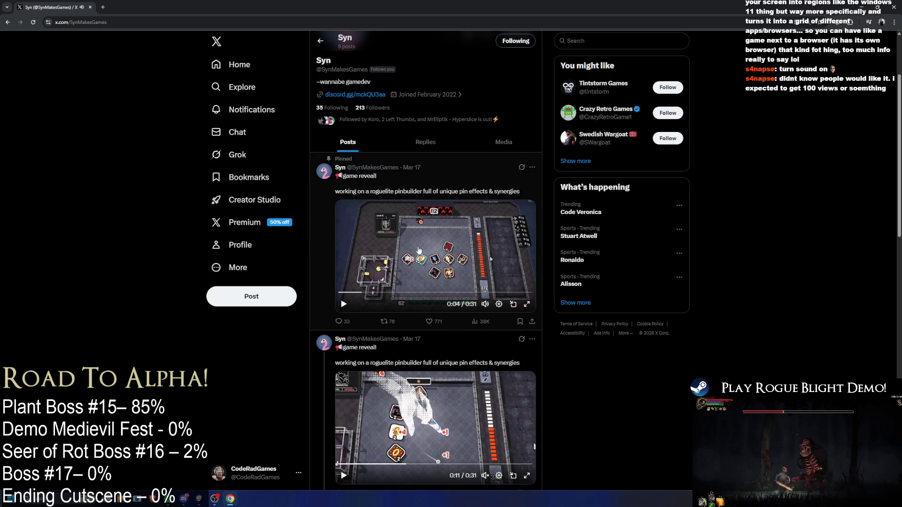
key(ctrl+w)
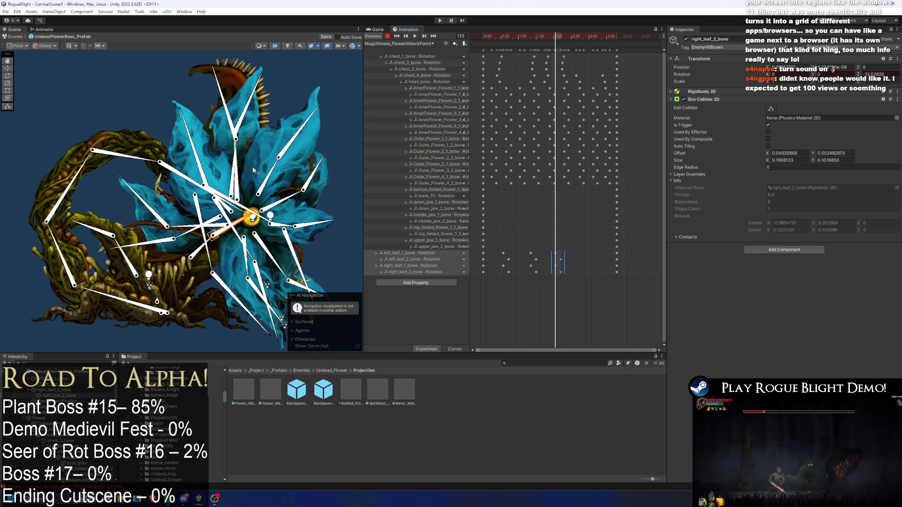
Recentre the flower boss and compare the AoESpit_Flower and AttUltimate_Flower(AttackForm) clips.
drag(134, 160, 127, 140)
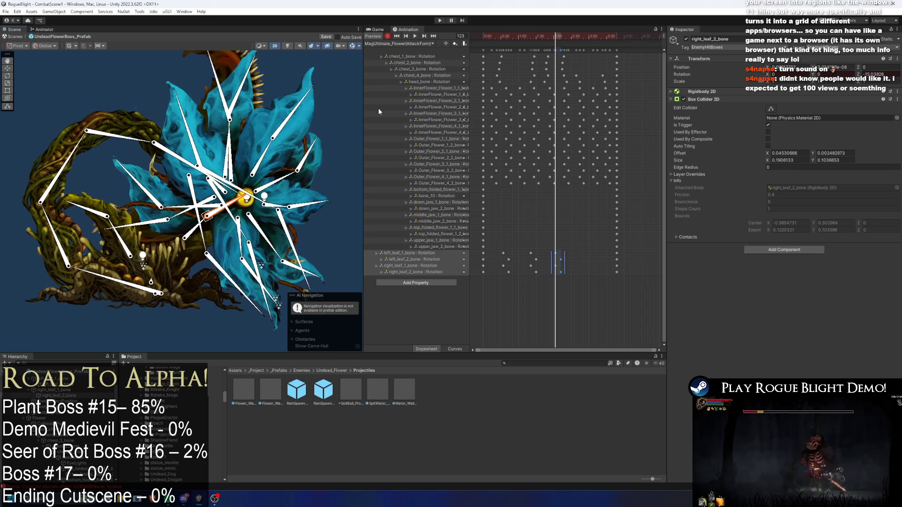
mouse_move(570, 38)
mouse_down()
mouse_move(526, 37)
mouse_move(576, 38)
mouse_up()
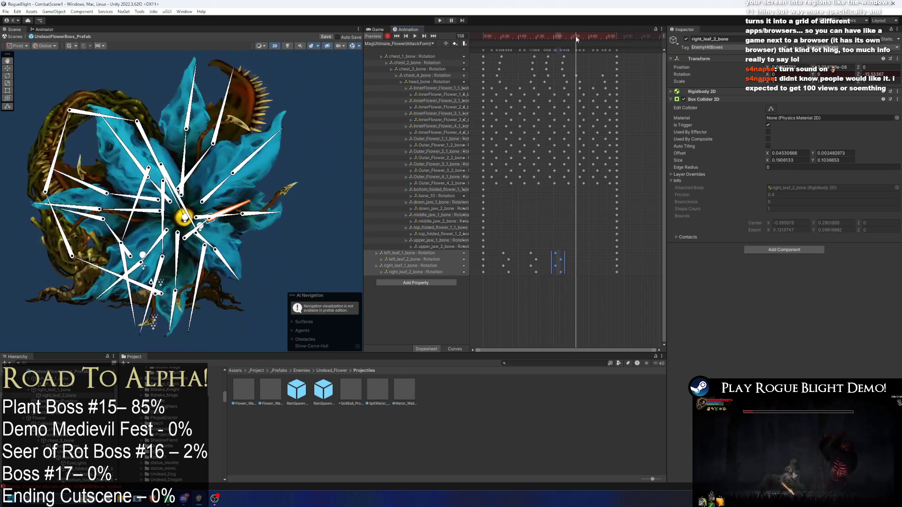
click(400, 43)
click(405, 52)
drag(504, 249, 648, 278)
click(407, 43)
click(391, 58)
click(390, 44)
click(392, 50)
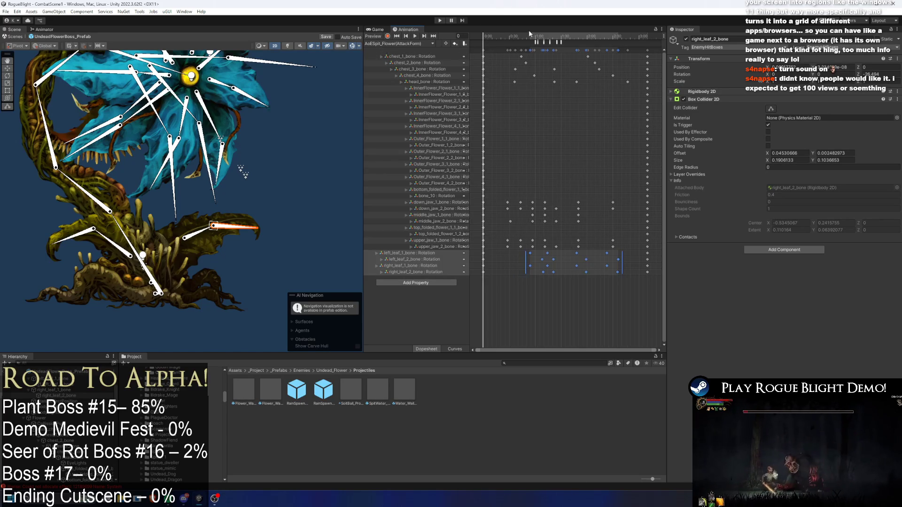
On AttUltimate_Flower(AttackForm), view frame 175 and select the four leaf-bone rows' keyframes.
click(403, 43)
click(407, 59)
drag(484, 36, 634, 42)
drag(636, 278, 491, 249)
click(400, 43)
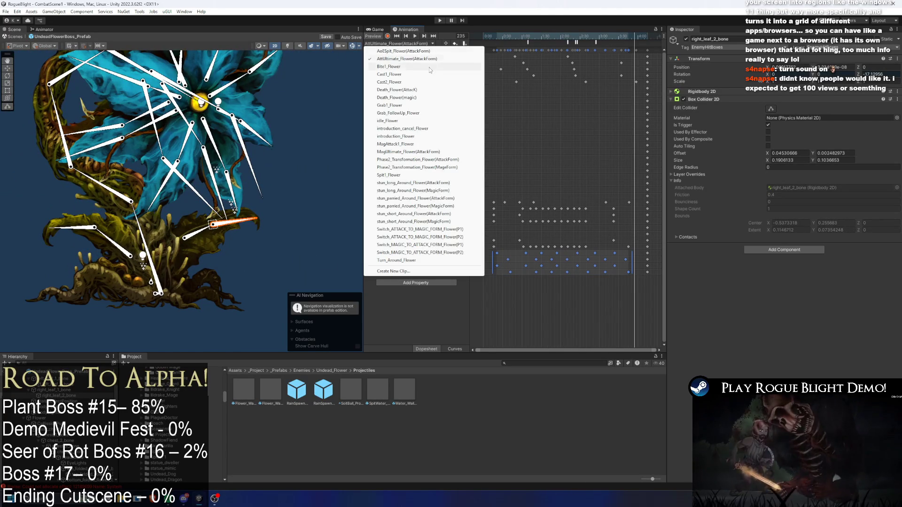
Paste the leaf-bone keys into MagAttack1_Flower at frame 18 and compress them into less time.
click(404, 144)
drag(616, 288, 528, 249)
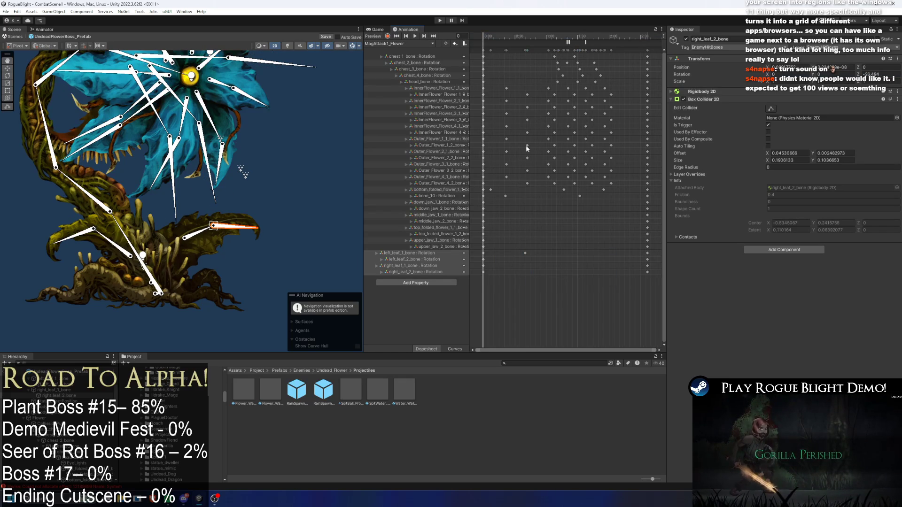
drag(489, 36, 502, 36)
key(ctrl+v)
scroll(563, 135, down, 5)
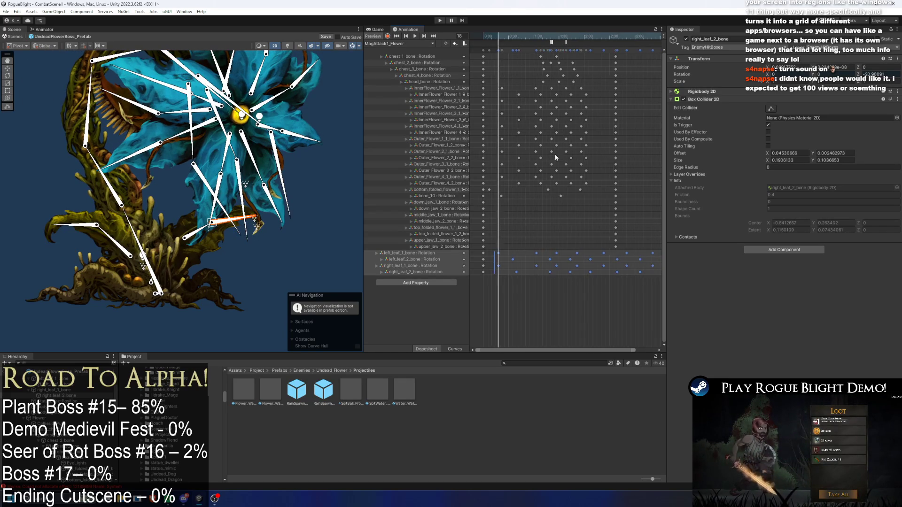
drag(600, 265, 559, 264)
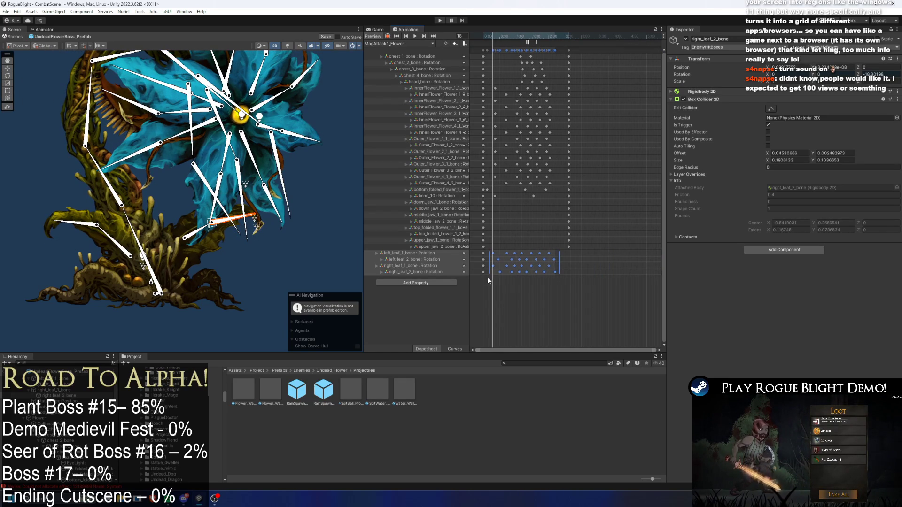
Preview MagAttack1_Flower from frame 157, undoing and redoing the last keyframe edit.
drag(473, 258, 472, 250)
drag(563, 35, 568, 40)
click(415, 36)
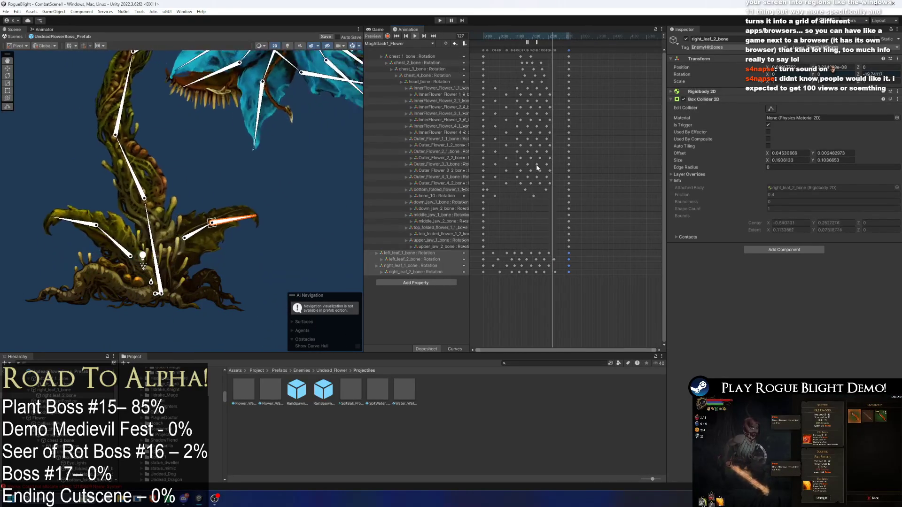
key(ctrl+z)
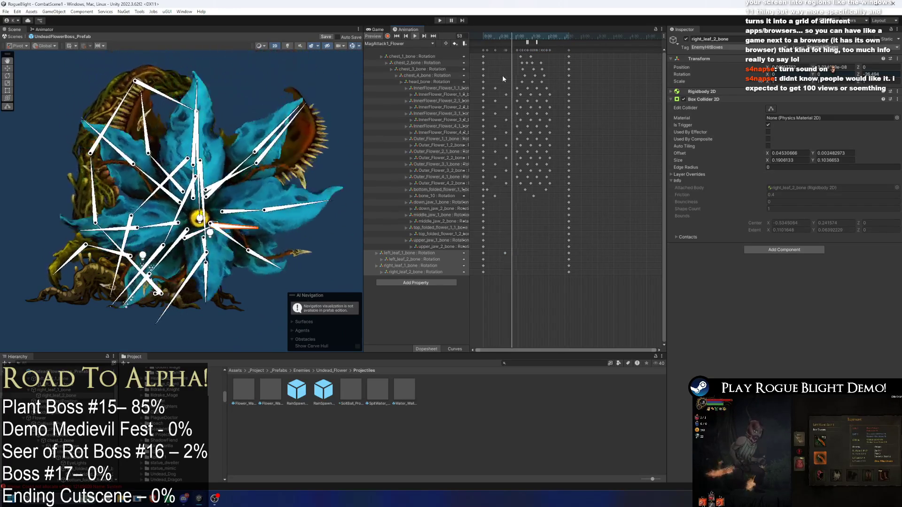
key(ctrl+y)
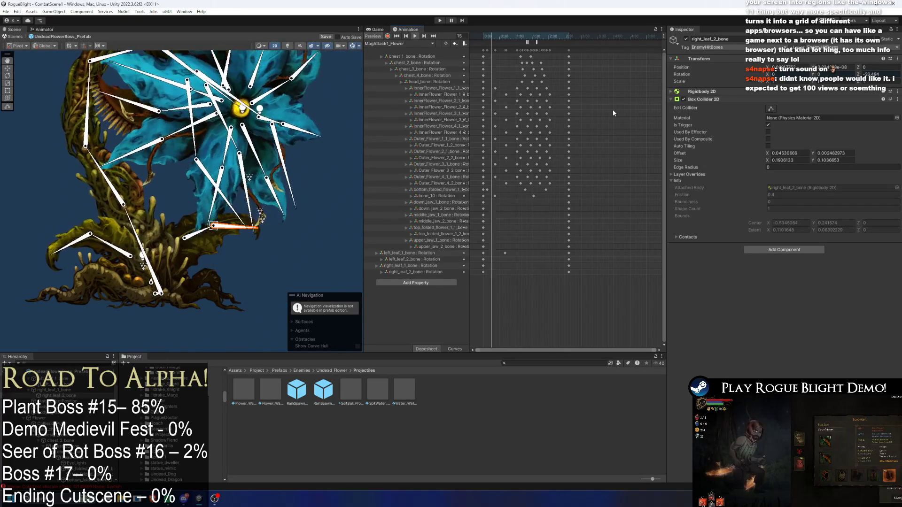
click(615, 112)
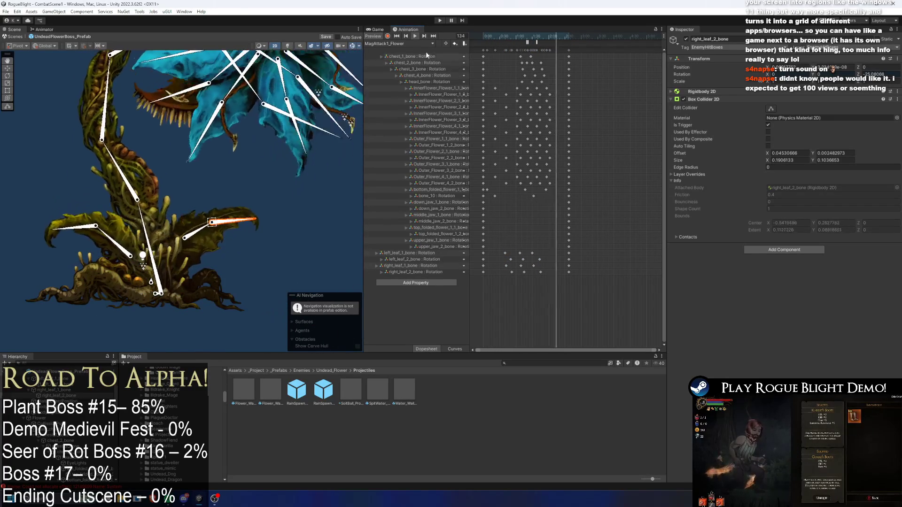
In MagUltimate_Flower(AttackForm), delete the middle leaf keyframes, keeping only the first and last.
click(384, 44)
click(422, 120)
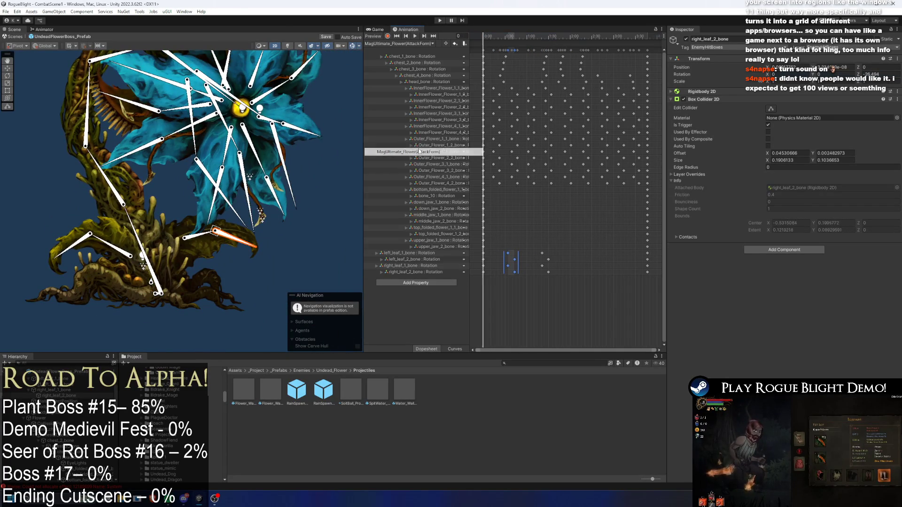
drag(571, 238, 505, 282)
key(Delete)
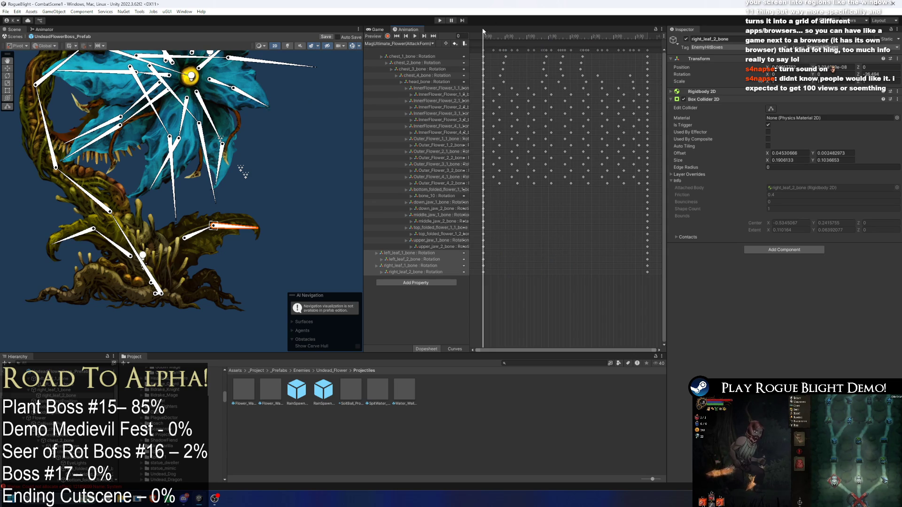
click(493, 37)
click(399, 43)
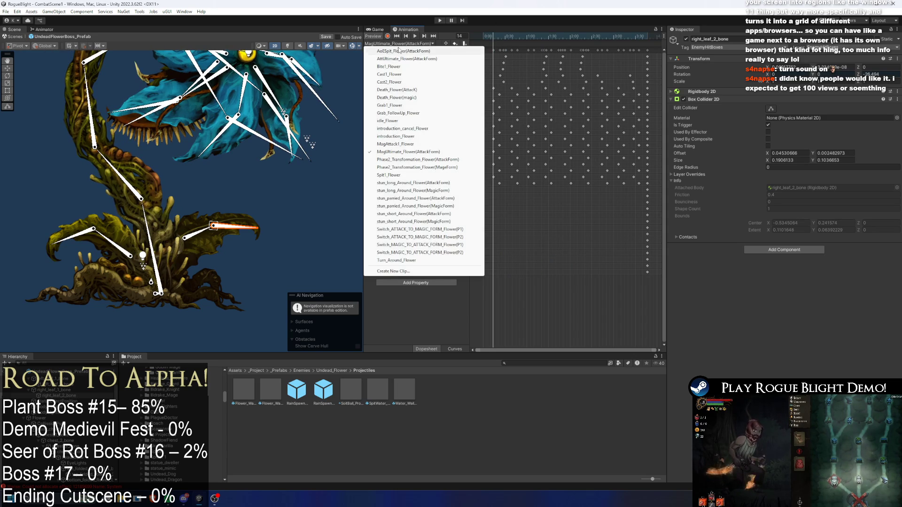
Bring AttUltimate_Flower's leaf keys into MagUltimate_Flower(AttackForm) at frame 21, compress slightly, and preview.
click(398, 57)
mouse_move(490, 250)
mouse_down()
mouse_move(515, 269)
mouse_move(634, 275)
mouse_up()
click(392, 44)
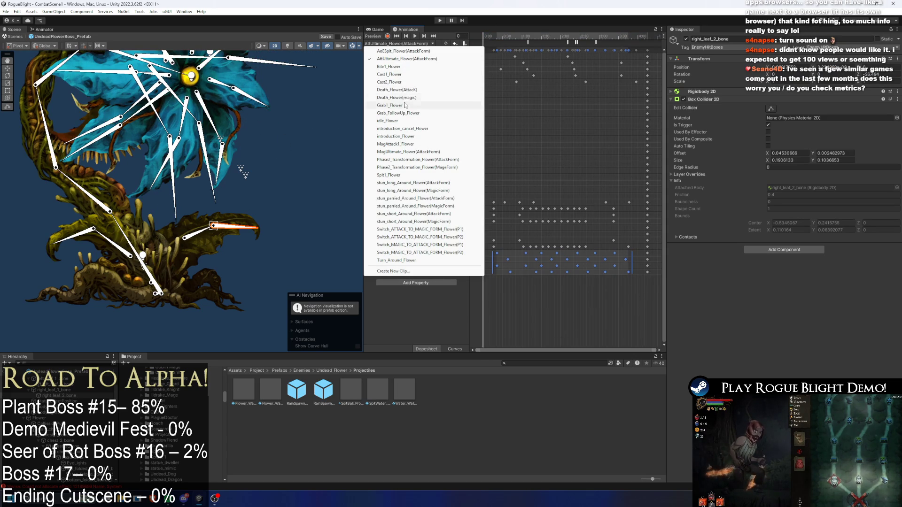
click(408, 152)
drag(489, 36, 496, 40)
drag(649, 265, 635, 266)
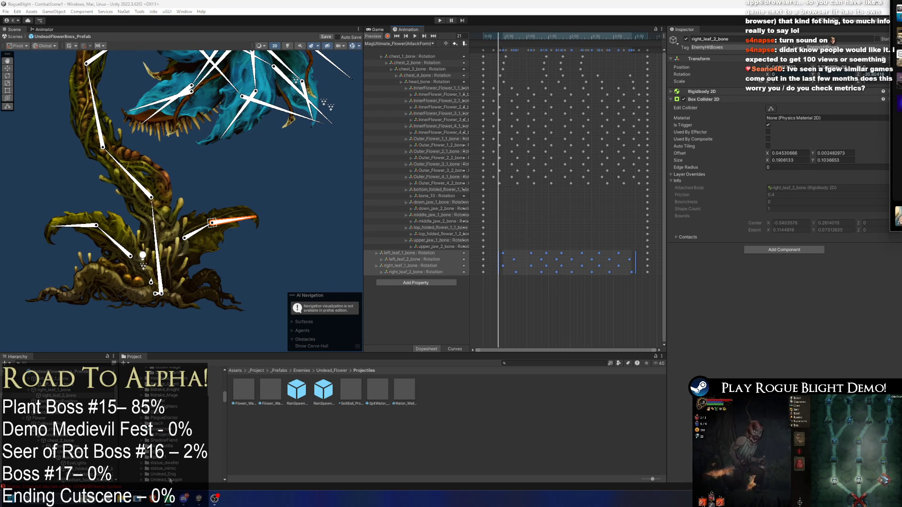
mouse_move(168, 497)
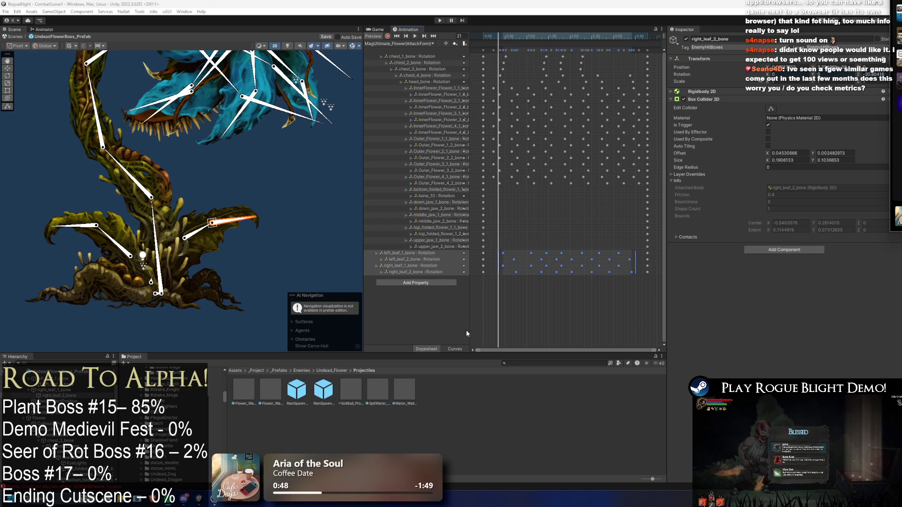
key(space)
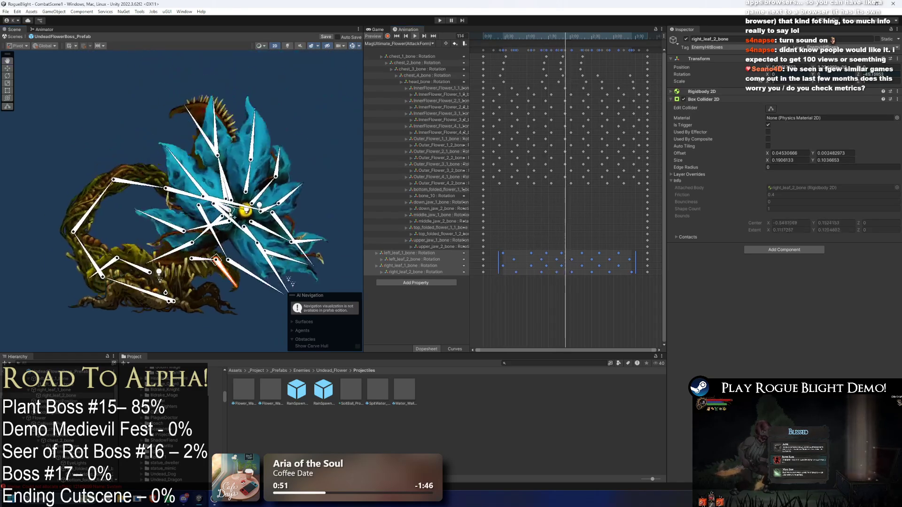
Shift two blocks of leaf-bone keys earlier from around frame 127 and preview the ultimate attack.
click(605, 225)
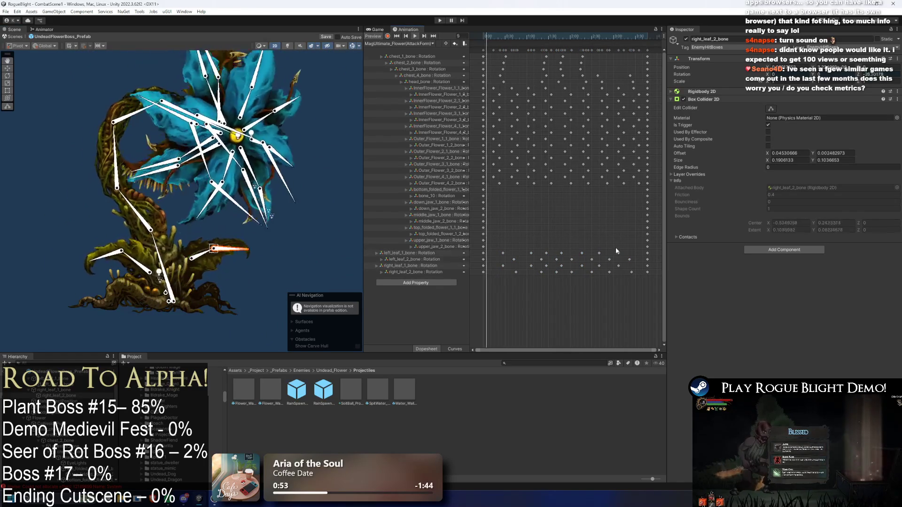
click(576, 41)
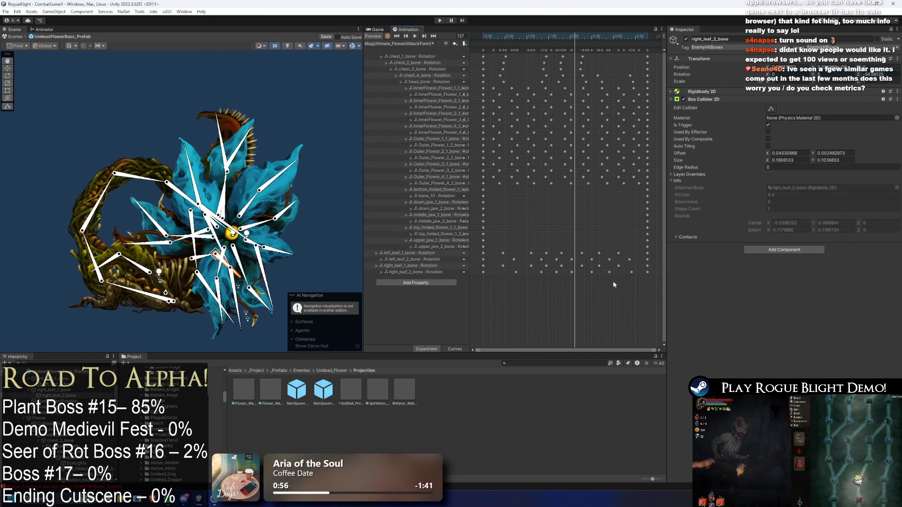
mouse_move(565, 271)
mouse_down()
mouse_move(591, 246)
mouse_move(708, 257)
mouse_up()
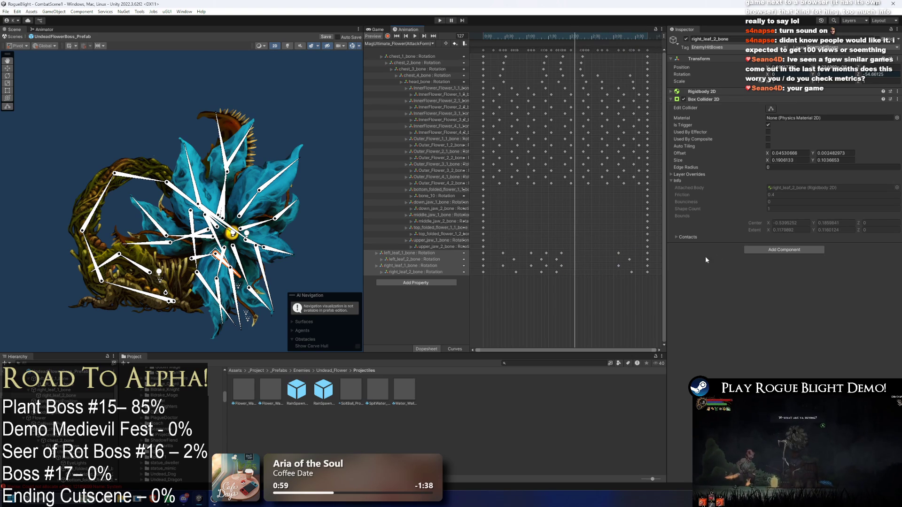
mouse_move(654, 257)
mouse_down()
mouse_move(622, 278)
mouse_move(624, 263)
mouse_move(594, 265)
mouse_up()
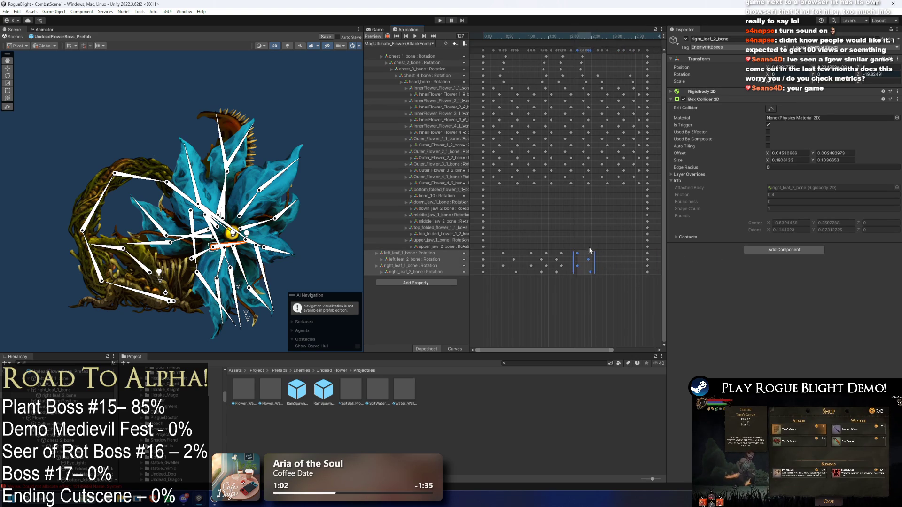
mouse_move(555, 41)
mouse_down()
mouse_move(568, 37)
mouse_move(582, 96)
mouse_up()
scroll(571, 177, down, 2)
scroll(570, 177, down, 1)
mouse_move(591, 245)
mouse_down()
mouse_move(618, 285)
mouse_move(558, 270)
mouse_move(566, 270)
mouse_up()
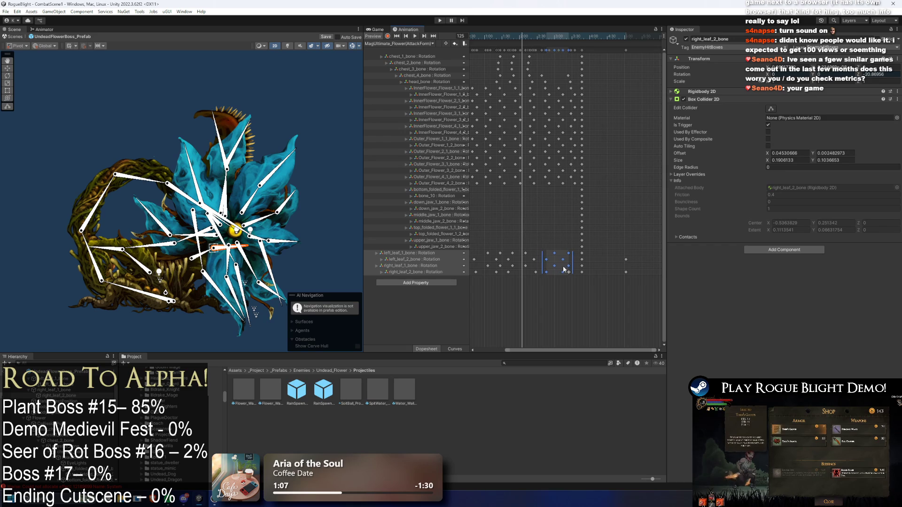
mouse_move(643, 244)
mouse_down()
mouse_move(602, 272)
mouse_move(559, 271)
mouse_move(605, 276)
mouse_up()
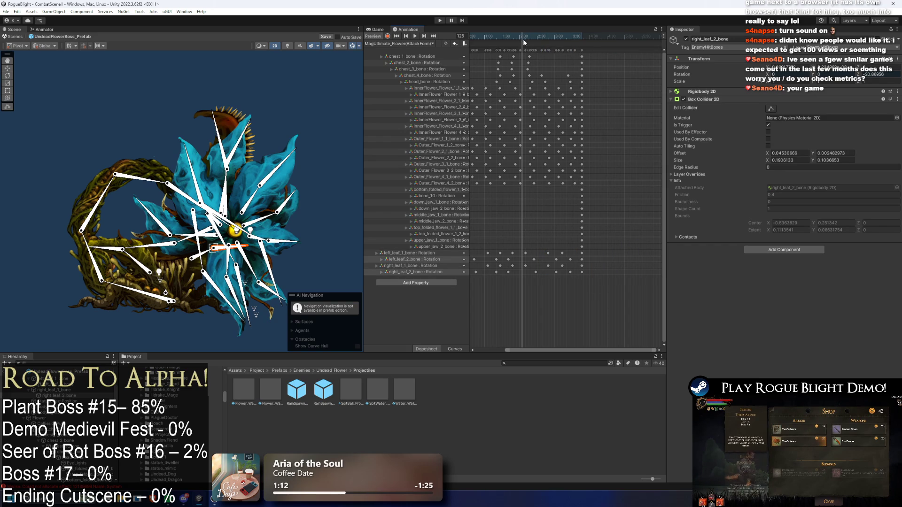
key(space)
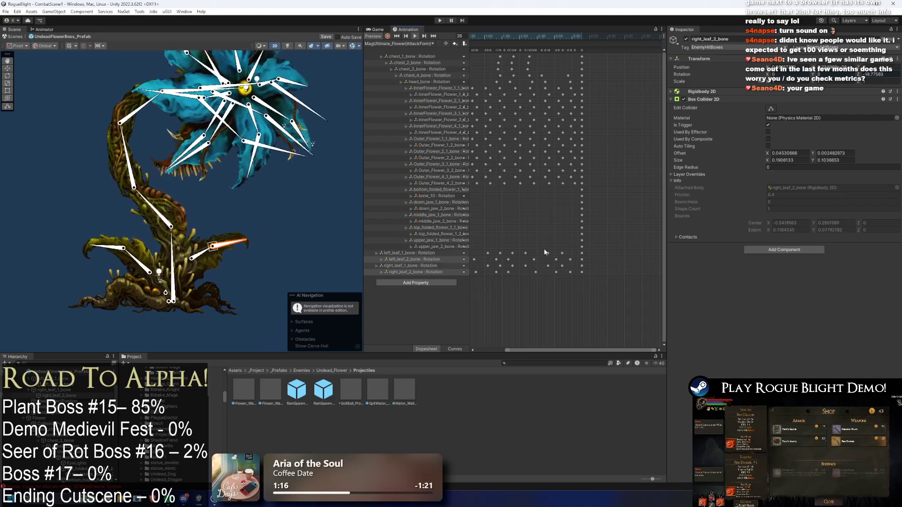
Nudge another group of leaf keys earlier, then switch to MagAttack1_Flower to inspect its leaf keys.
mouse_move(541, 247)
mouse_down()
mouse_move(559, 274)
mouse_move(547, 274)
mouse_up()
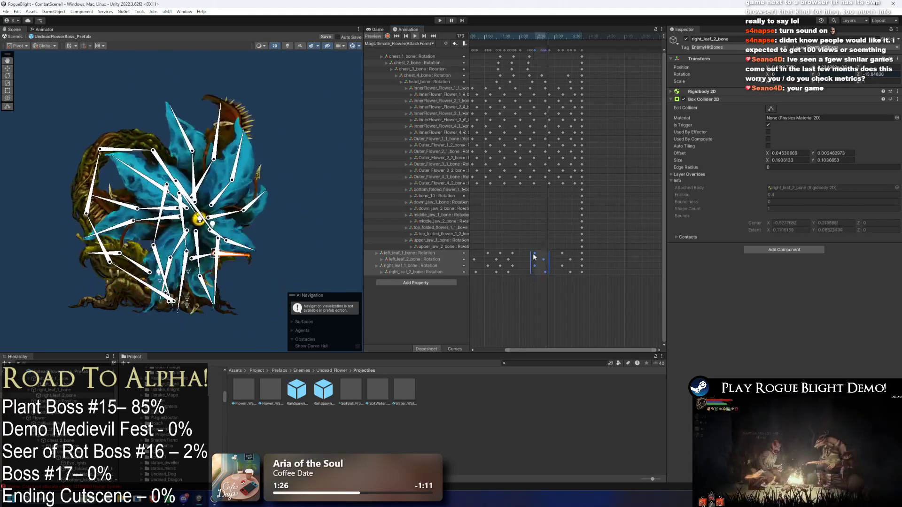
scroll(571, 222, up, 2)
mouse_move(534, 266)
mouse_down()
mouse_move(573, 263)
mouse_move(540, 277)
mouse_move(571, 256)
mouse_move(532, 262)
mouse_move(535, 275)
mouse_move(527, 273)
mouse_move(540, 265)
mouse_move(507, 269)
mouse_up()
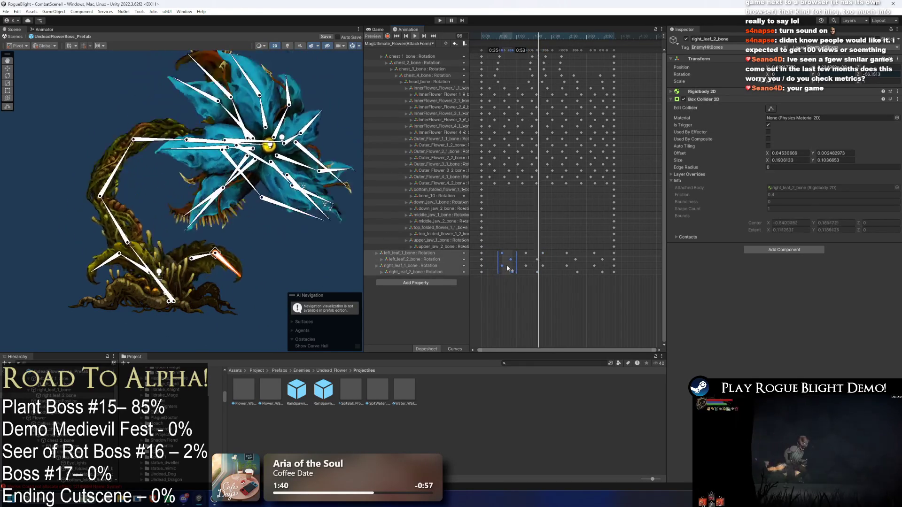
drag(554, 241, 496, 284)
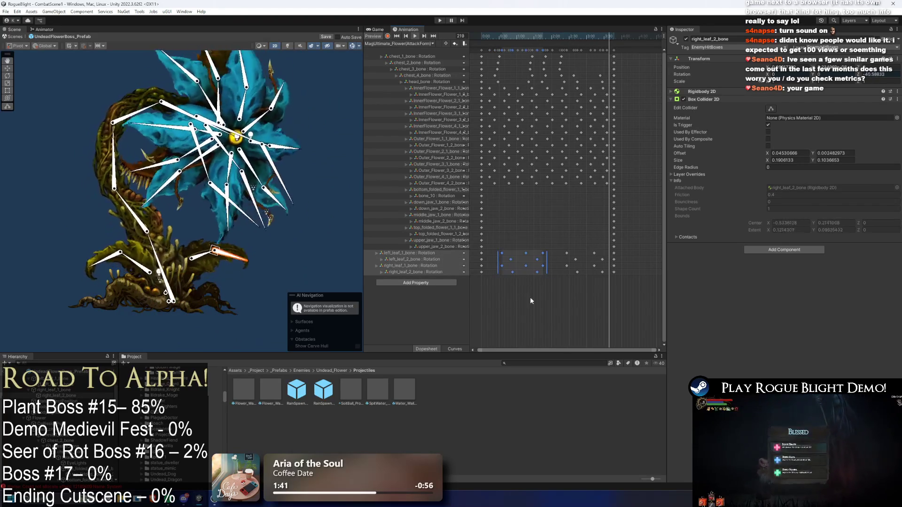
drag(560, 278, 583, 248)
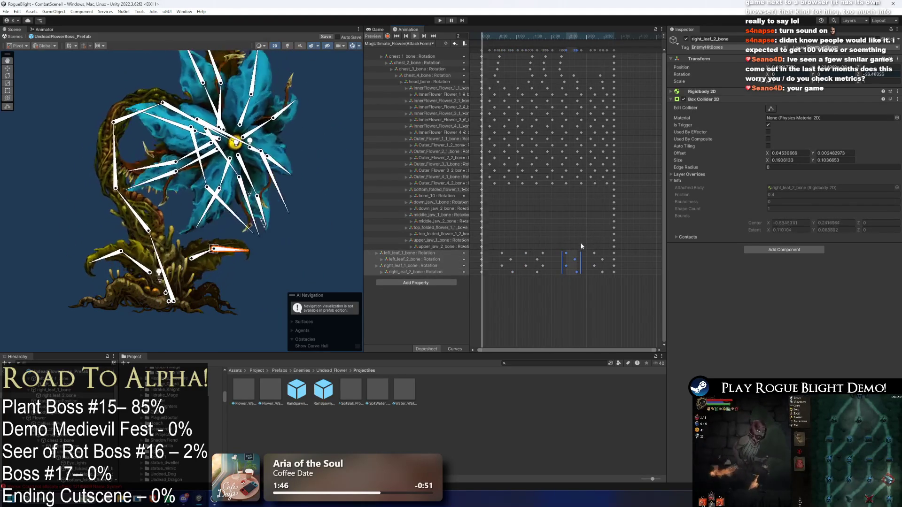
click(390, 43)
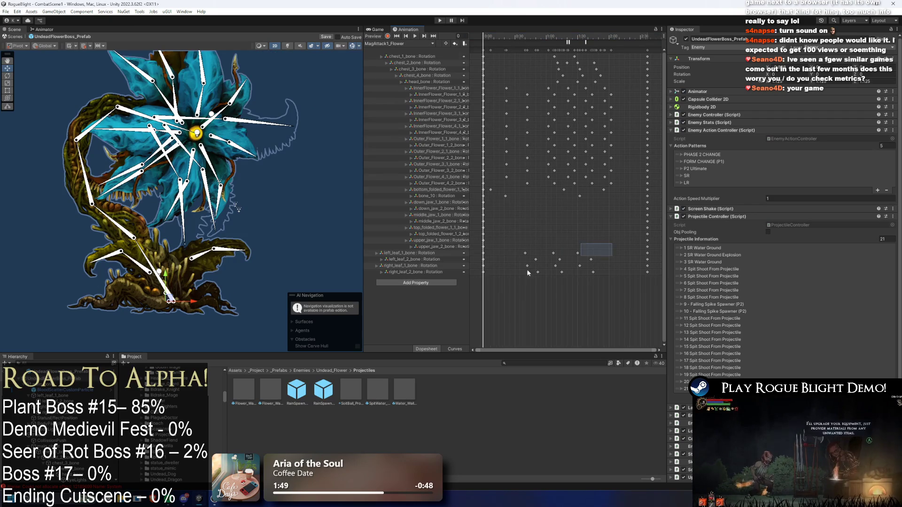
drag(570, 262, 519, 276)
click(399, 43)
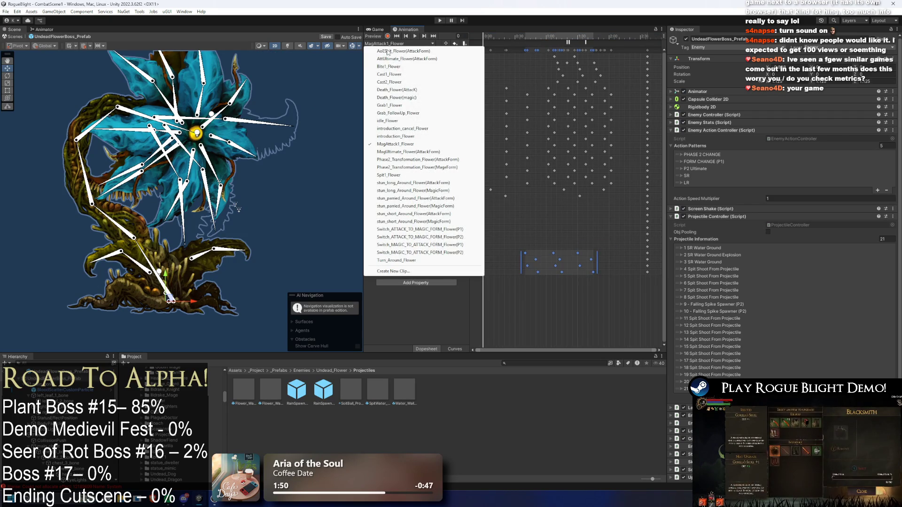
On MagUltimate_Flower(AttackForm), preview from frame 22 while moving a leaf-key block later and compressing it.
click(418, 152)
drag(566, 238, 502, 288)
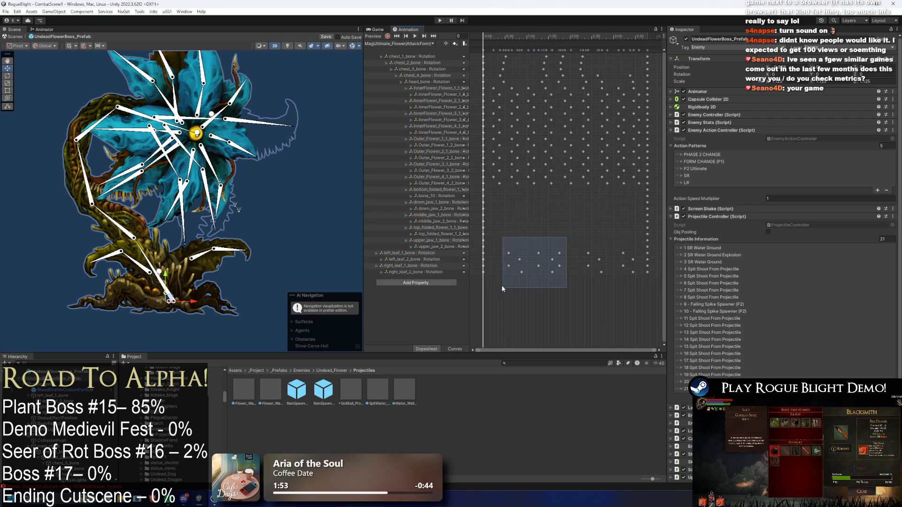
click(501, 38)
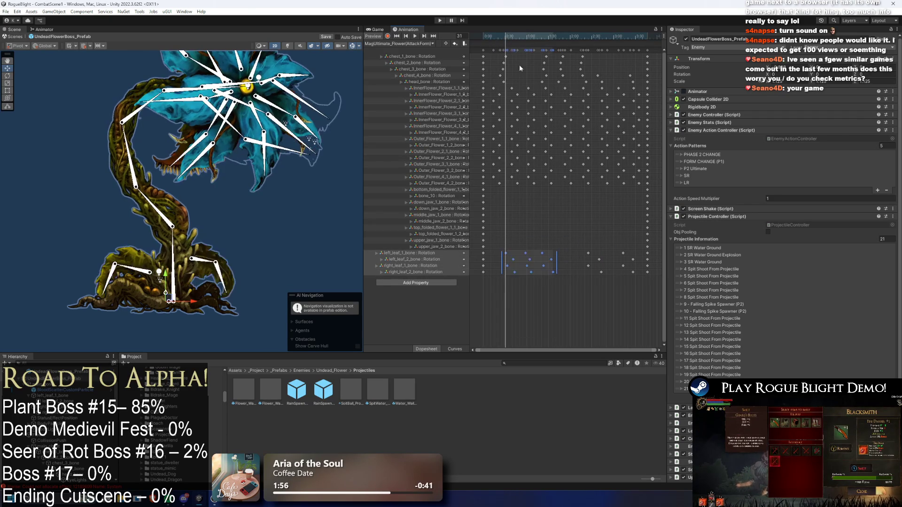
key(space)
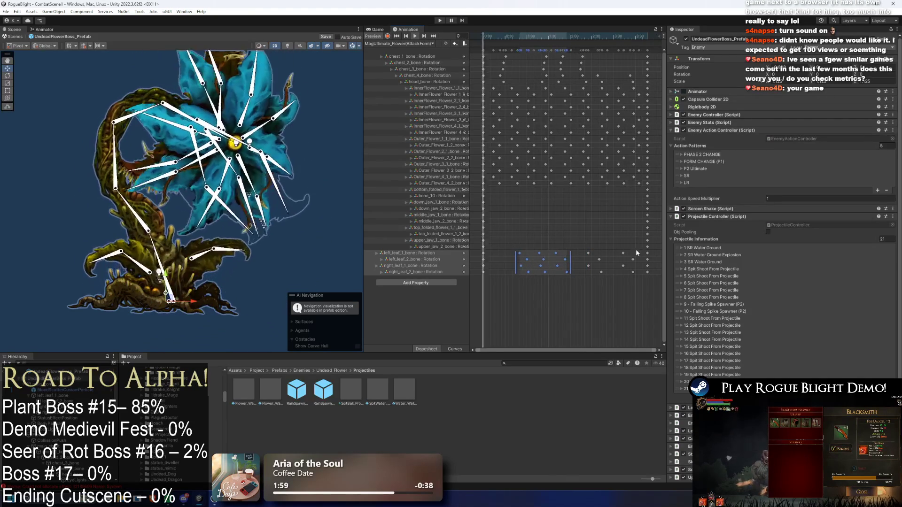
drag(521, 270, 591, 270)
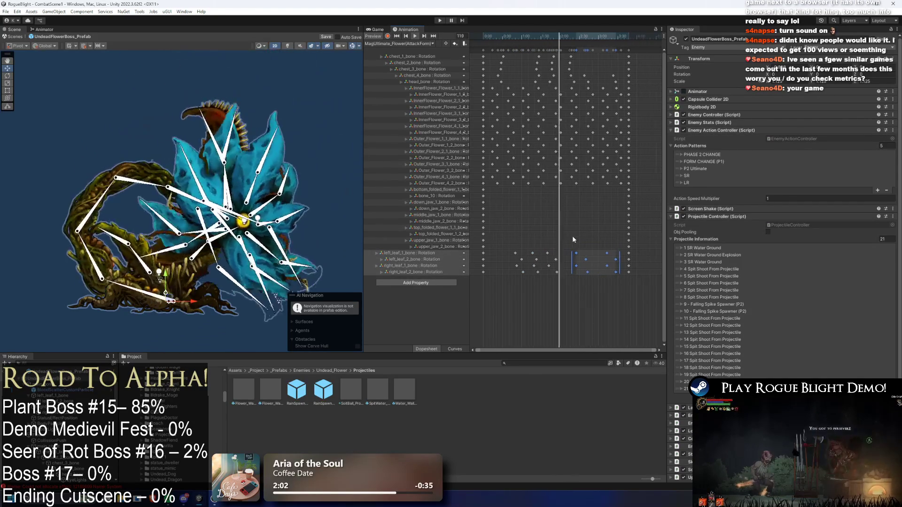
mouse_move(557, 252)
mouse_down()
mouse_move(580, 265)
mouse_move(623, 266)
mouse_move(503, 263)
mouse_move(534, 264)
mouse_up()
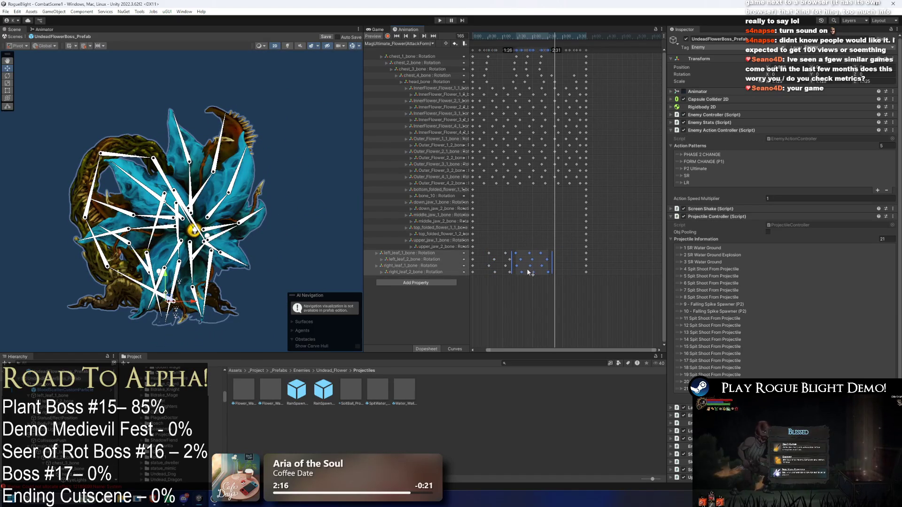
Select further leaf-key blocks later in the clip and scrub to frame 177.
mouse_move(550, 247)
mouse_down()
mouse_move(510, 270)
mouse_move(507, 293)
mouse_up()
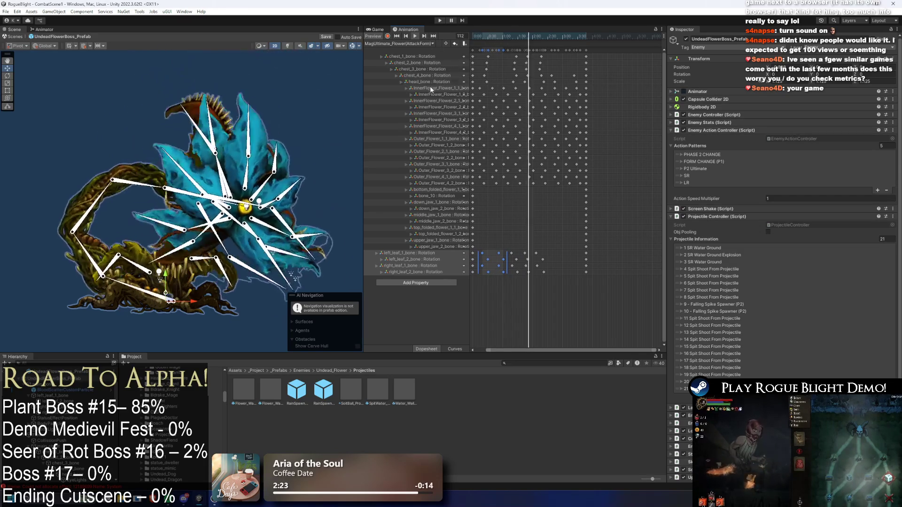
mouse_move(546, 251)
mouse_down()
mouse_move(506, 278)
mouse_move(523, 268)
mouse_move(492, 275)
mouse_up()
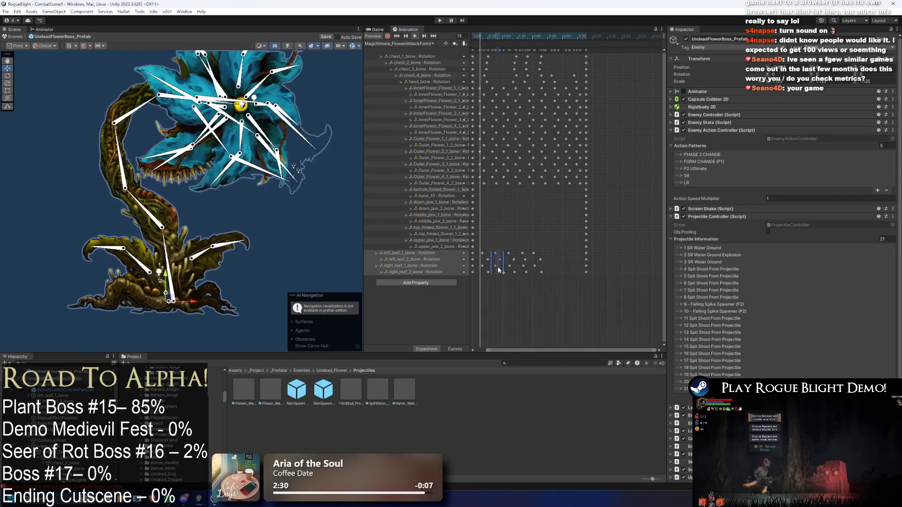
drag(559, 243, 505, 274)
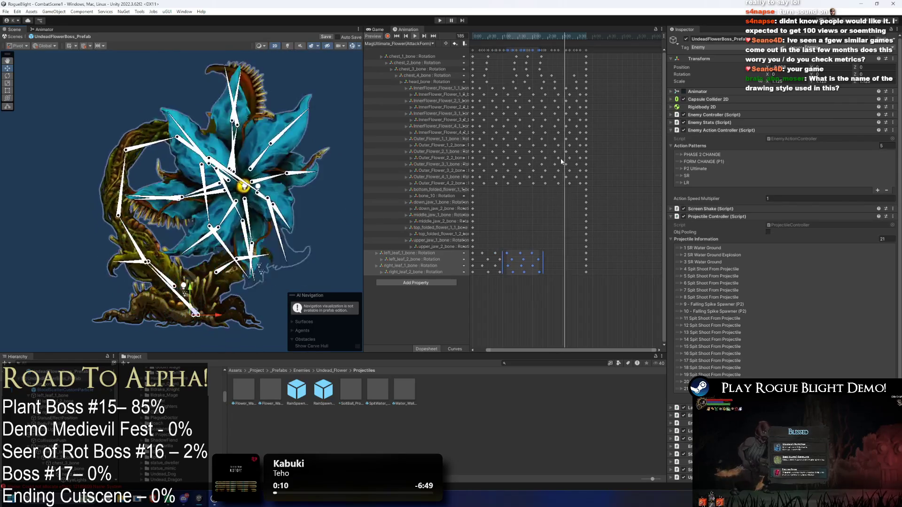
drag(548, 37, 562, 38)
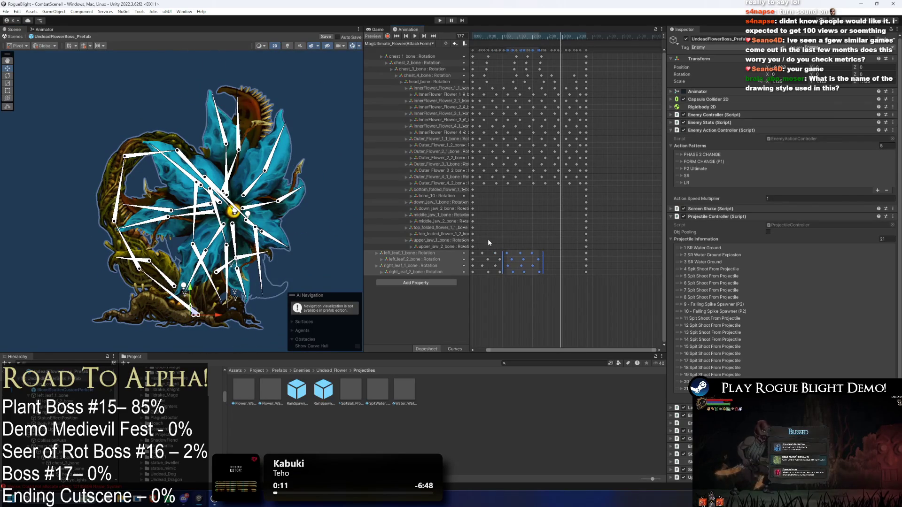
Copy the left_leaf keyframes, paste them at frame 174, and play back the attack.
drag(482, 279, 483, 275)
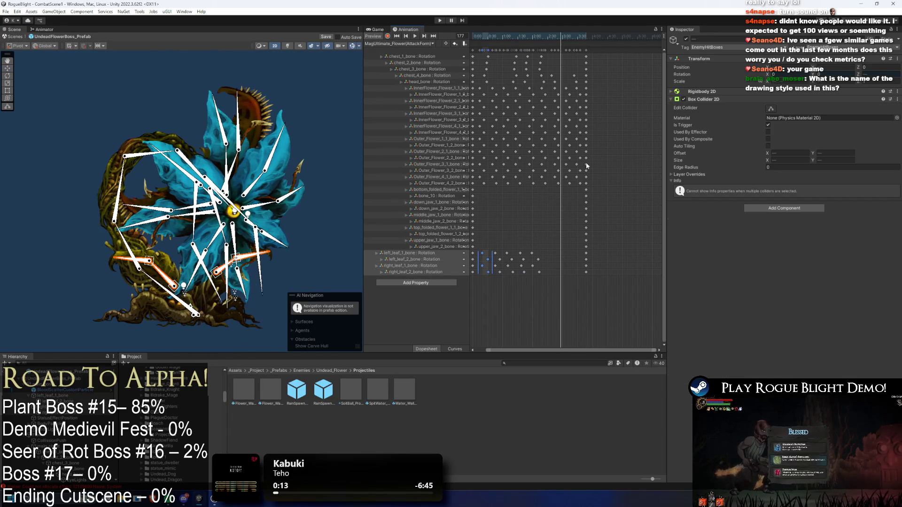
click(552, 38)
click(560, 38)
key(ctrl+v)
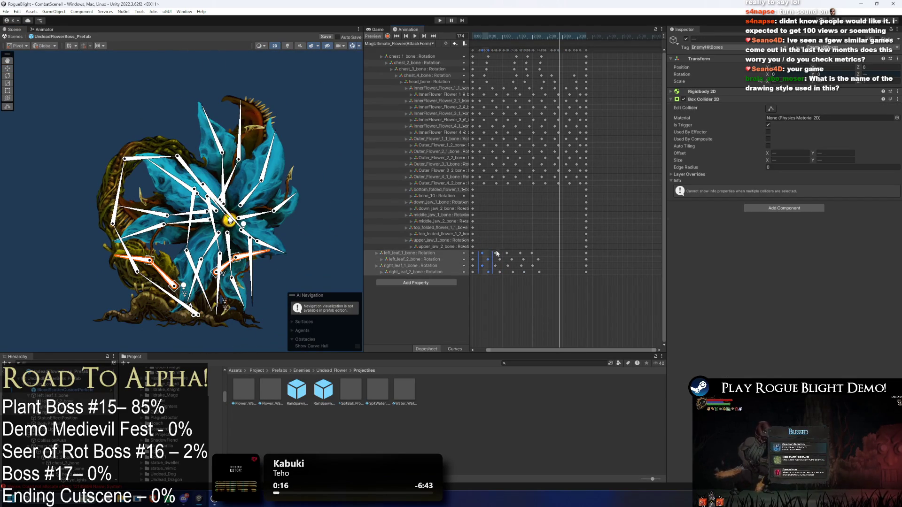
key(ctrl+v)
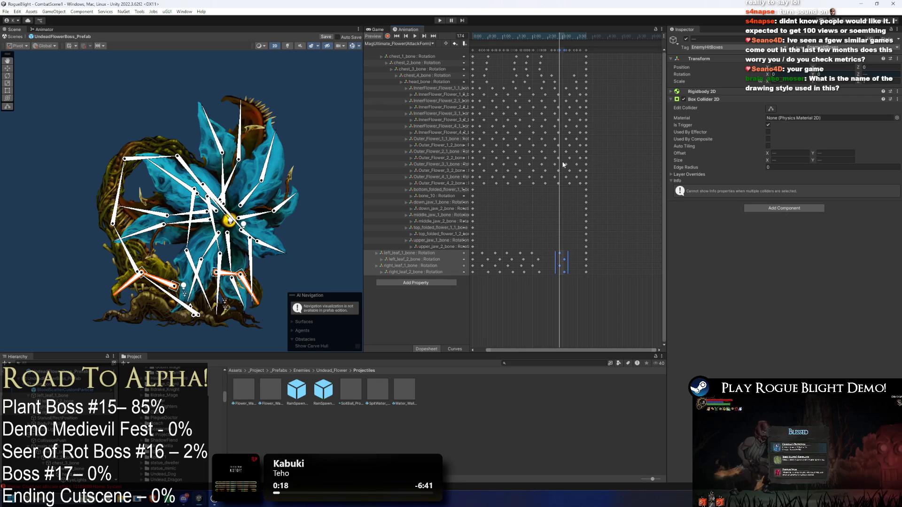
click(503, 36)
key(space)
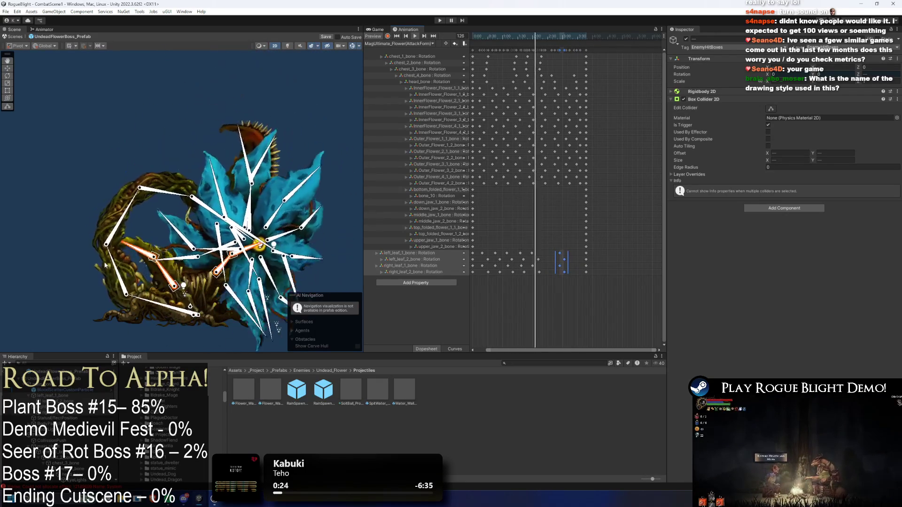
Clear the bone selection, scrub back through the attack, and pick the InnerFlower_Flower_1_1 petal bone.
click(86, 139)
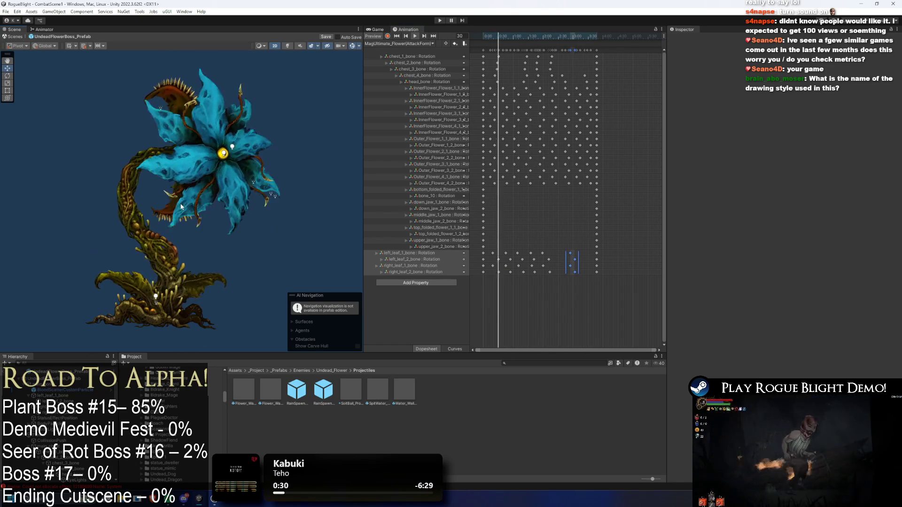
drag(506, 37, 541, 37)
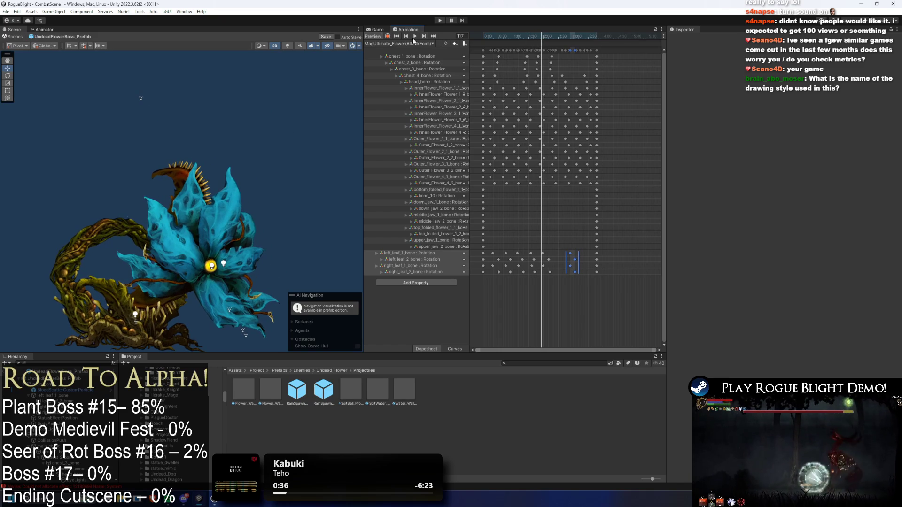
scroll(220, 229, up, 3)
click(183, 294)
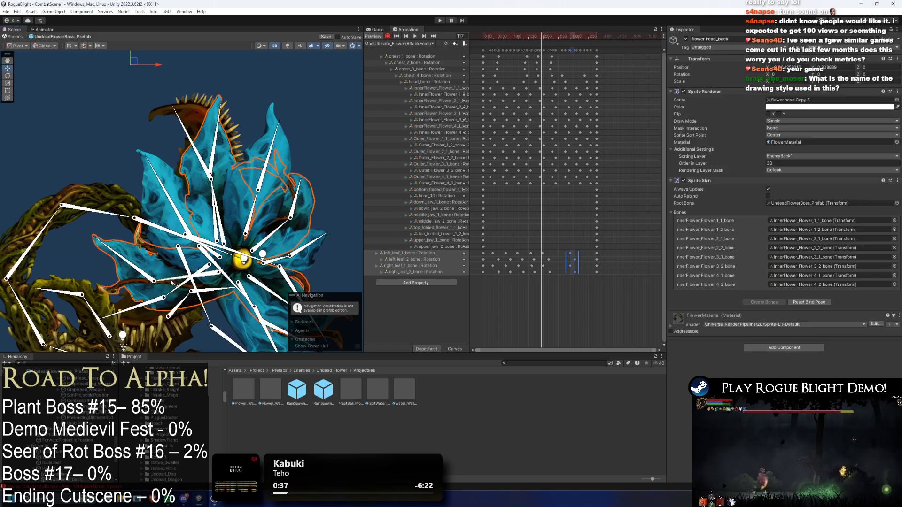
Rotate the InnerFlower_Flower_1_1 petal bone downward and move its keyframe to 1:53, then preview.
click(183, 295)
drag(183, 296, 149, 307)
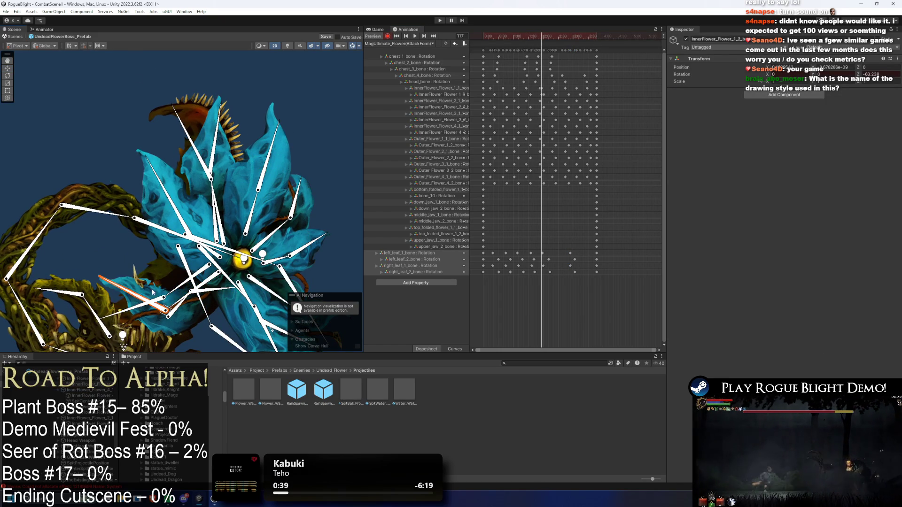
scroll(538, 90, up, 1)
drag(538, 89, 532, 89)
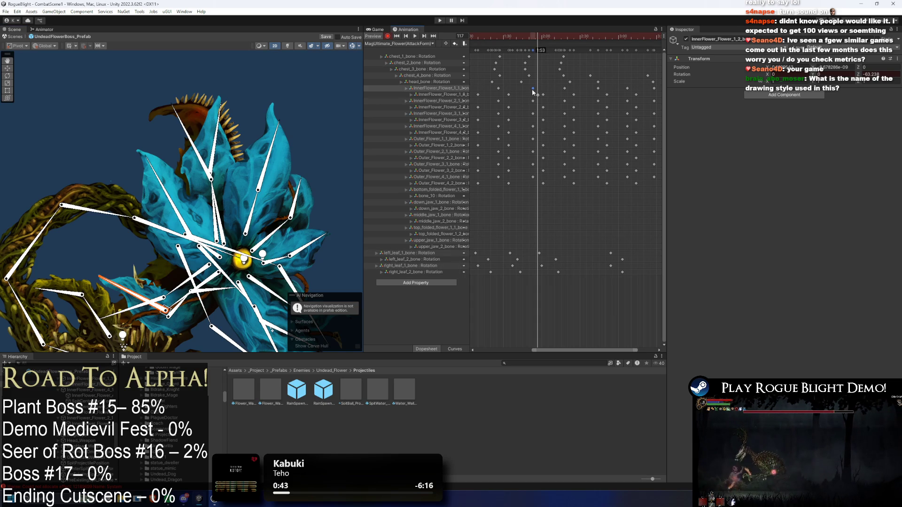
click(543, 94)
key(space)
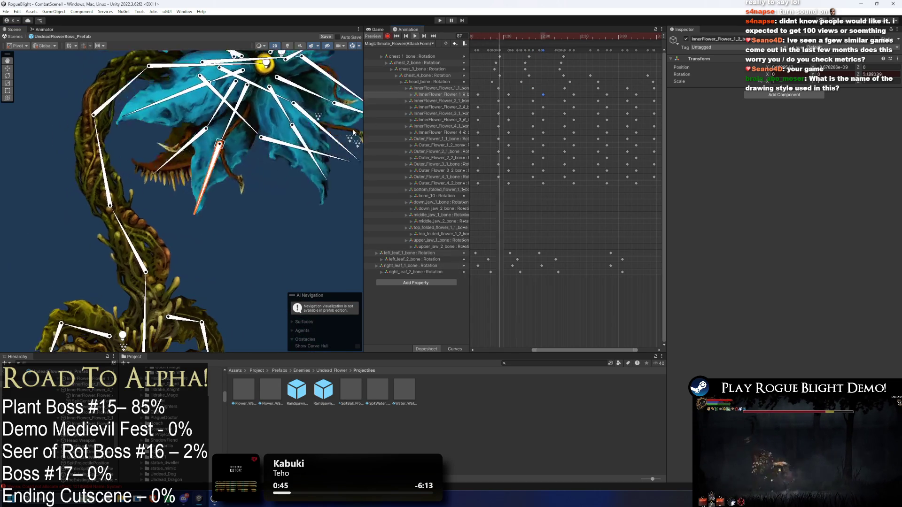
Replay the attack from about frame 100 and check the pose at frames 171 and 187.
mouse_move(592, 38)
mouse_down()
mouse_move(540, 37)
mouse_move(606, 36)
mouse_up()
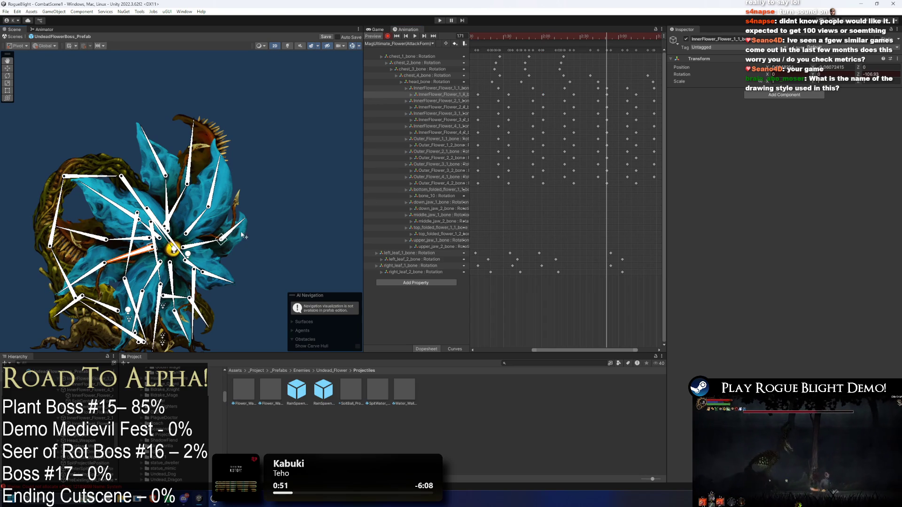
drag(598, 33, 518, 49)
key(space)
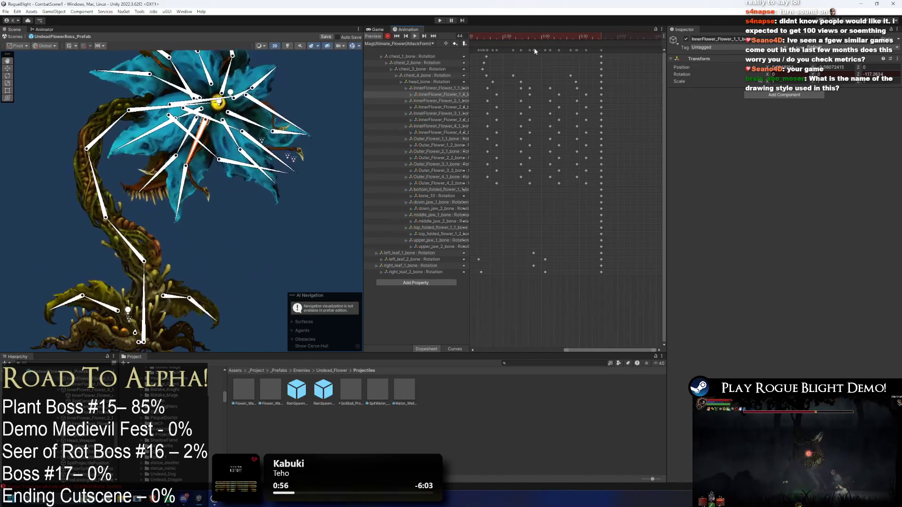
drag(514, 33, 544, 37)
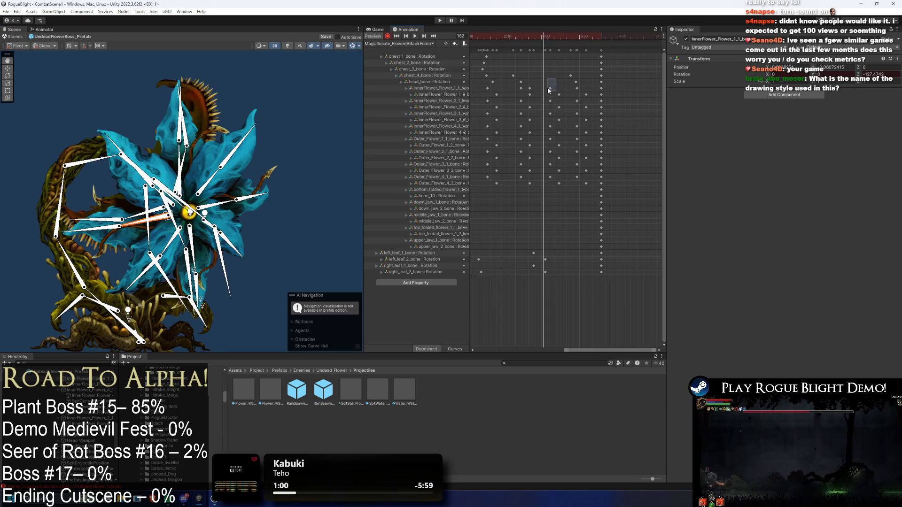
click(551, 35)
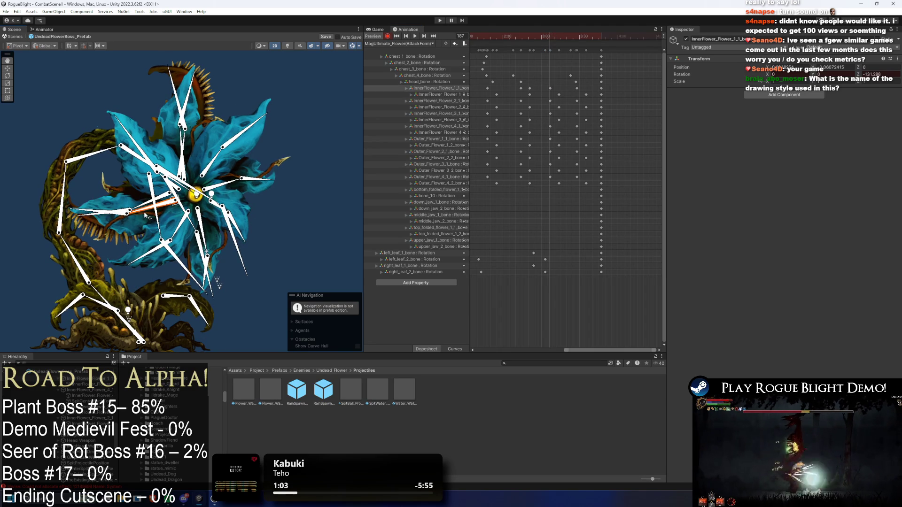
key(space)
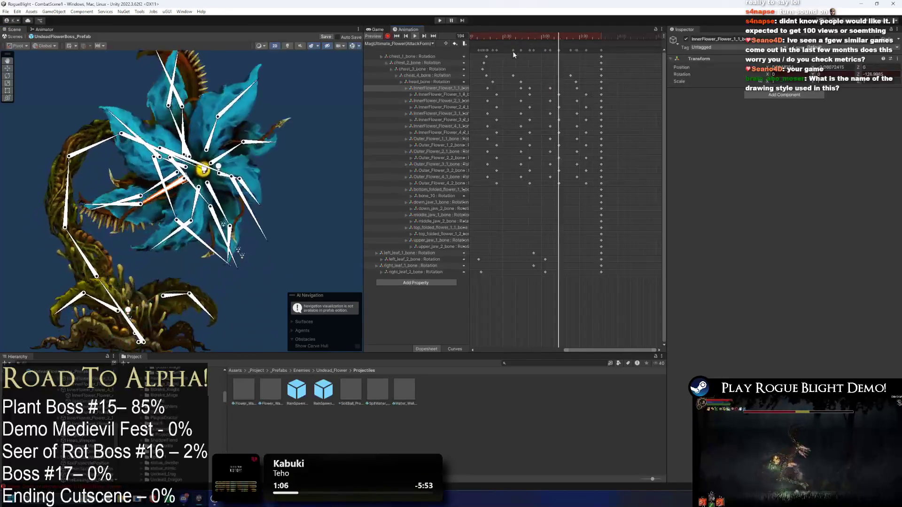
Switch to the Move tool, clear the selection, and shift the final keyframe column slightly later.
key(w)
click(92, 135)
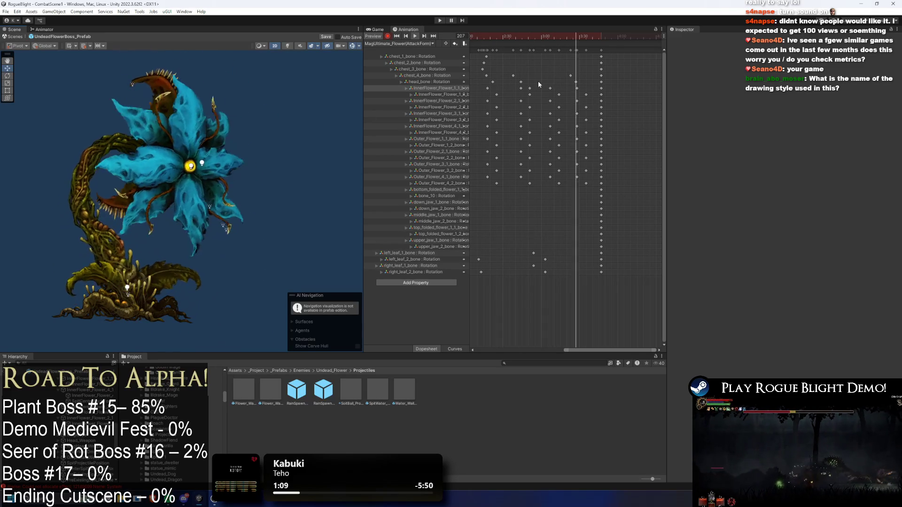
click(521, 88)
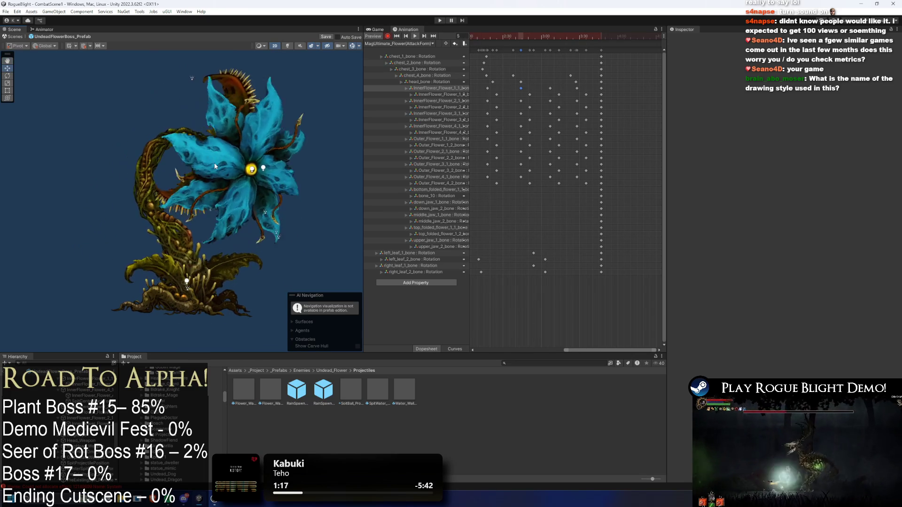
scroll(534, 165, down, 5)
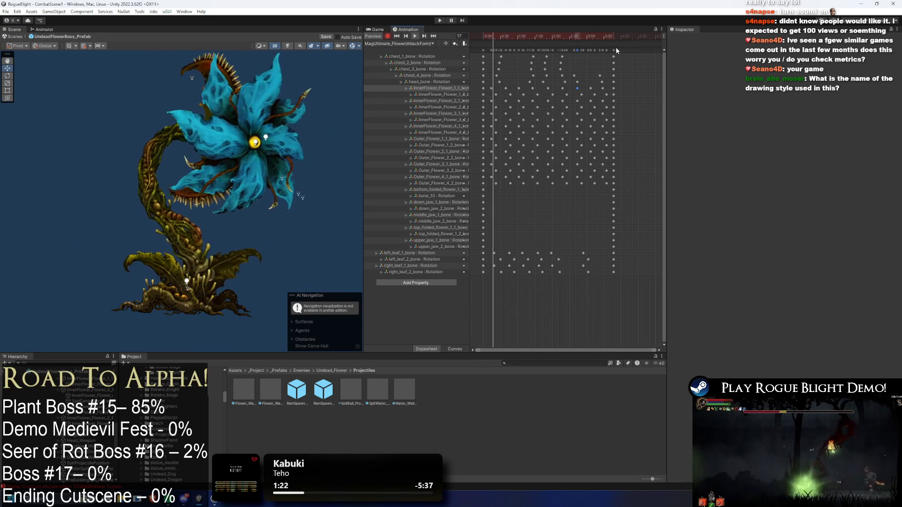
drag(613, 49, 620, 50)
Replay the attack from around frames 98 and 83, checking the InnerFlower_Flower_1_2 petal bone.
click(621, 52)
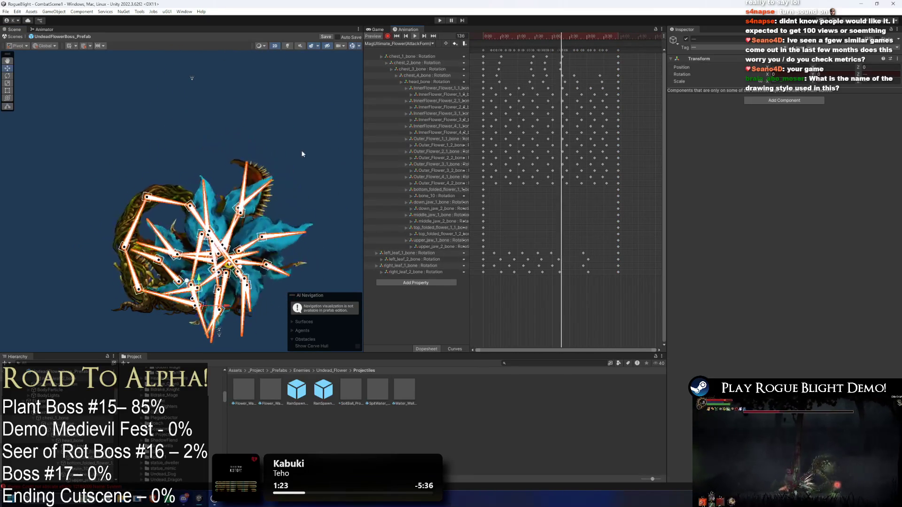
mouse_move(514, 36)
mouse_down()
mouse_move(542, 38)
mouse_move(543, 49)
mouse_up()
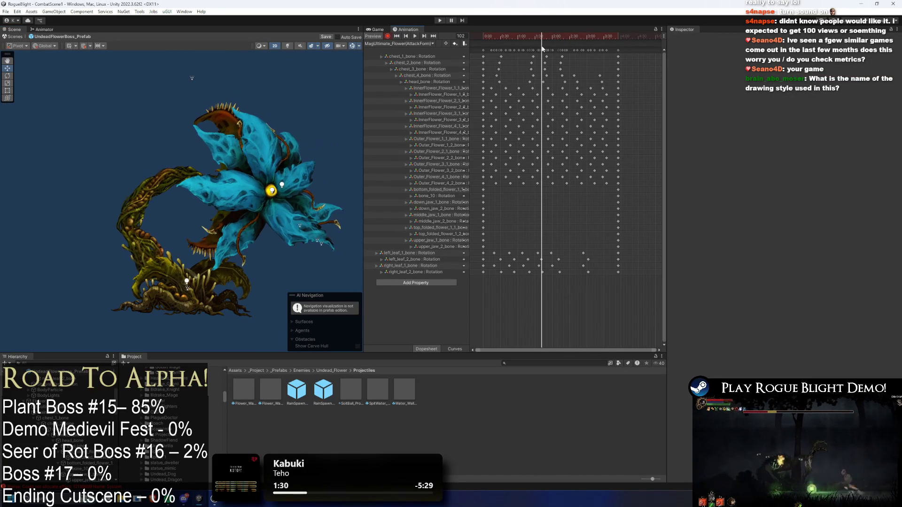
click(214, 261)
click(213, 261)
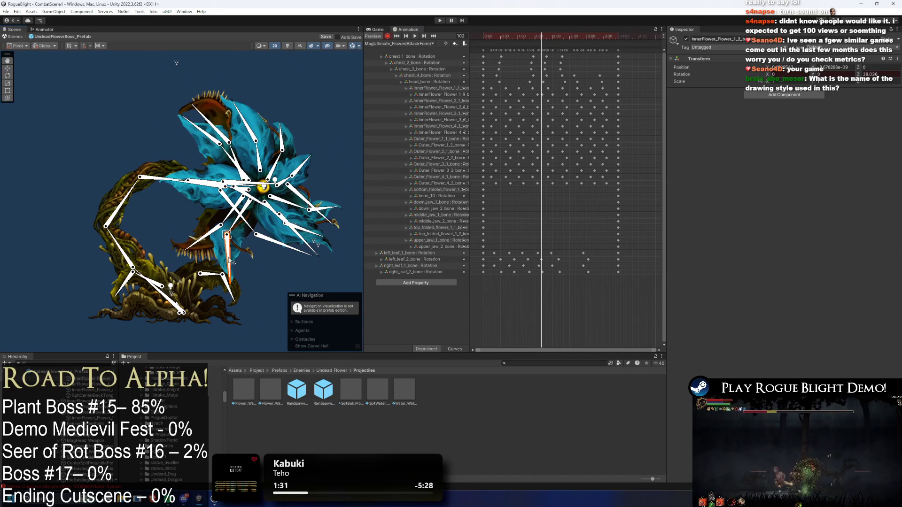
scroll(542, 98, up, 3)
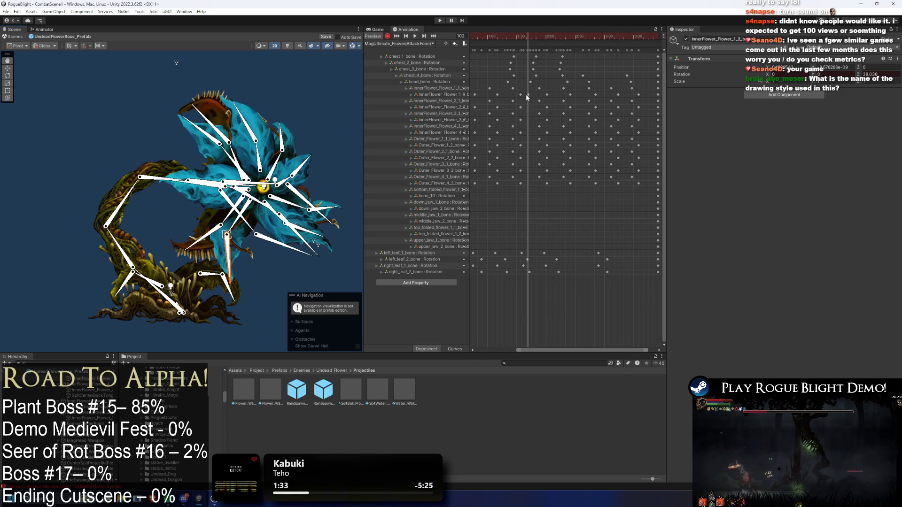
key(space)
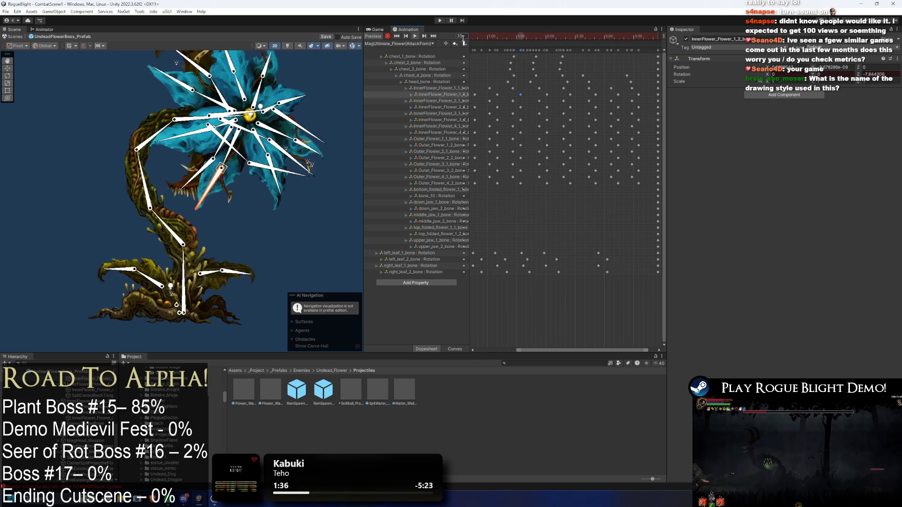
click(320, 251)
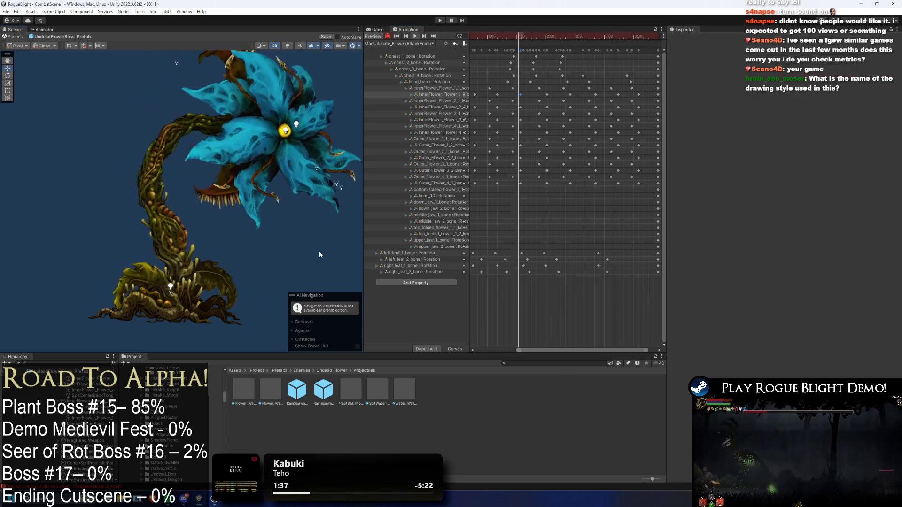
click(498, 39)
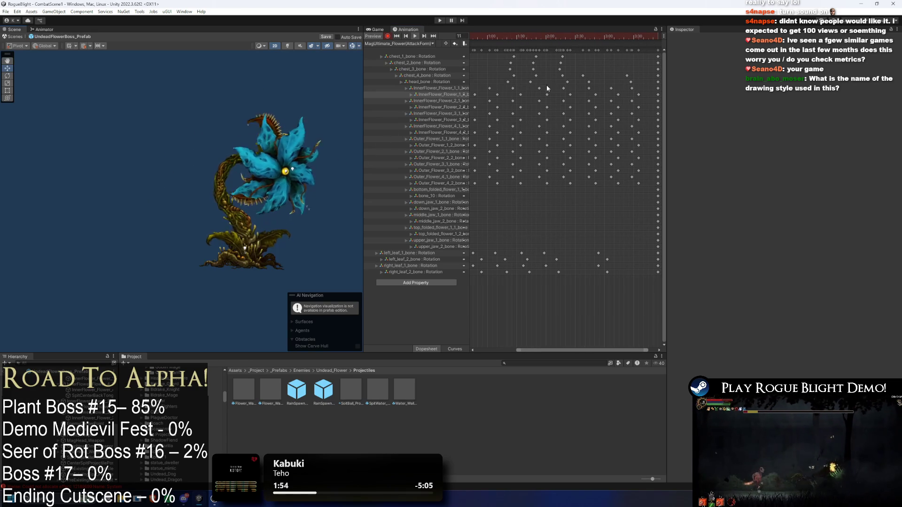
Fit all keys in view at frame 103 and show the boss root's five action patterns and 21 projectiles.
key(f)
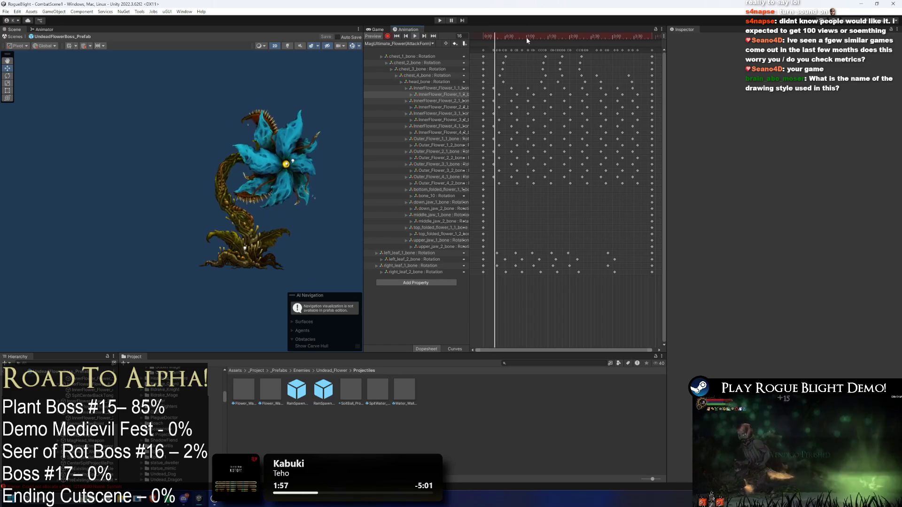
drag(558, 36, 555, 35)
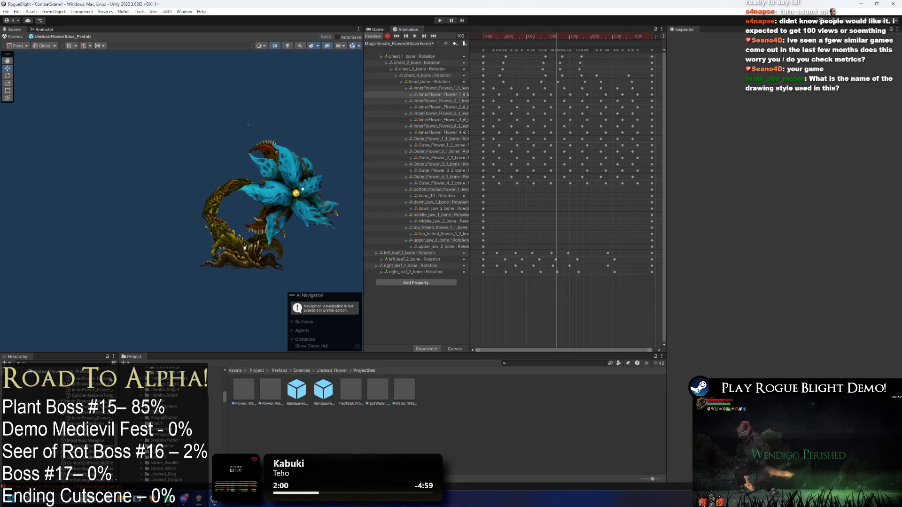
scroll(68, 396, up, 5)
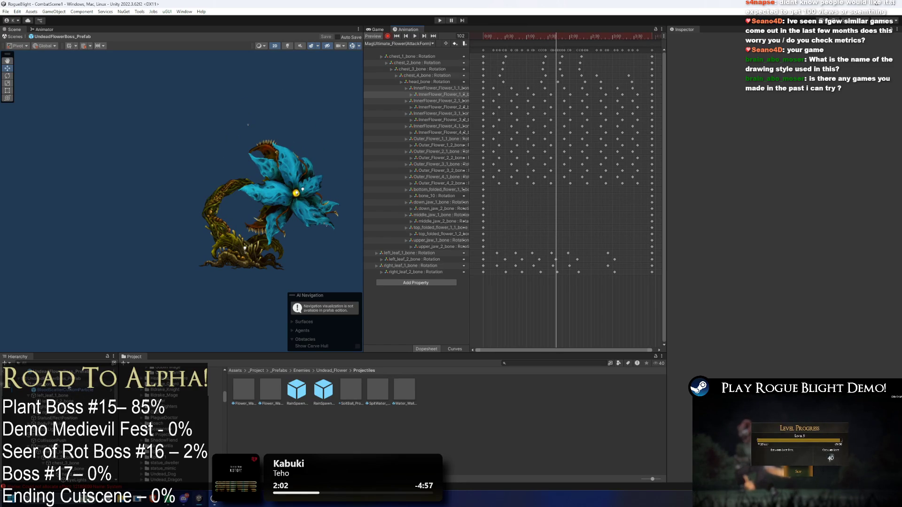
click(52, 378)
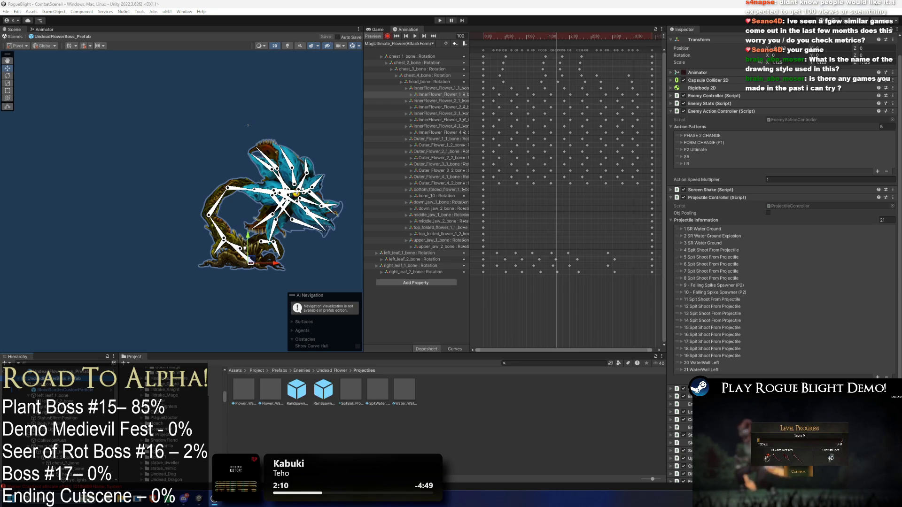
key(super)
key(super)
key(super)
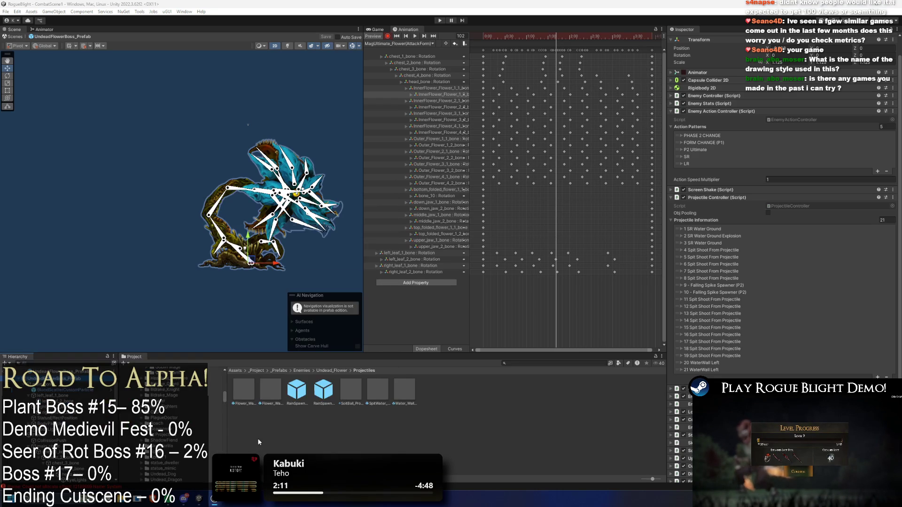
Launch chrome from the Windows search so the Streamlabs Chatbot Connections window comes forward.
text(chrome)
key(Return)
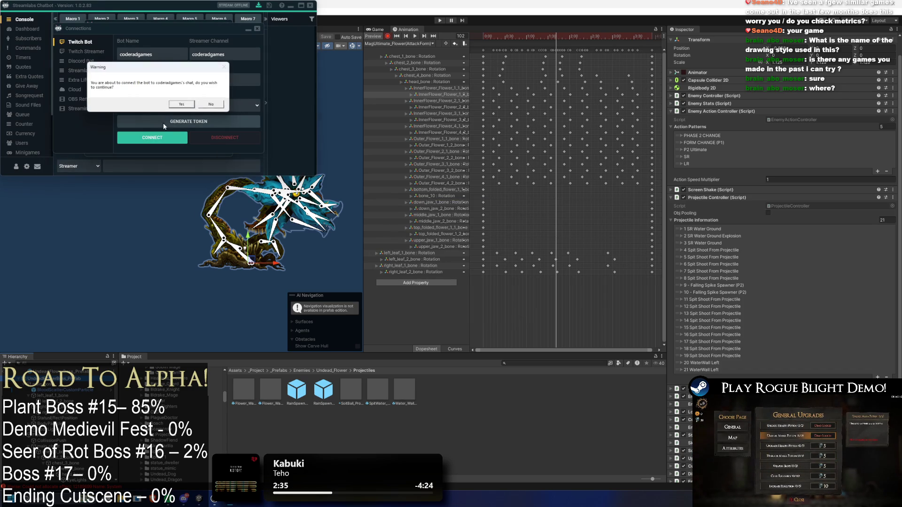
Check the Twitch Streamer and Extra Life connections, close Connections, and minimise the chatbot.
click(86, 51)
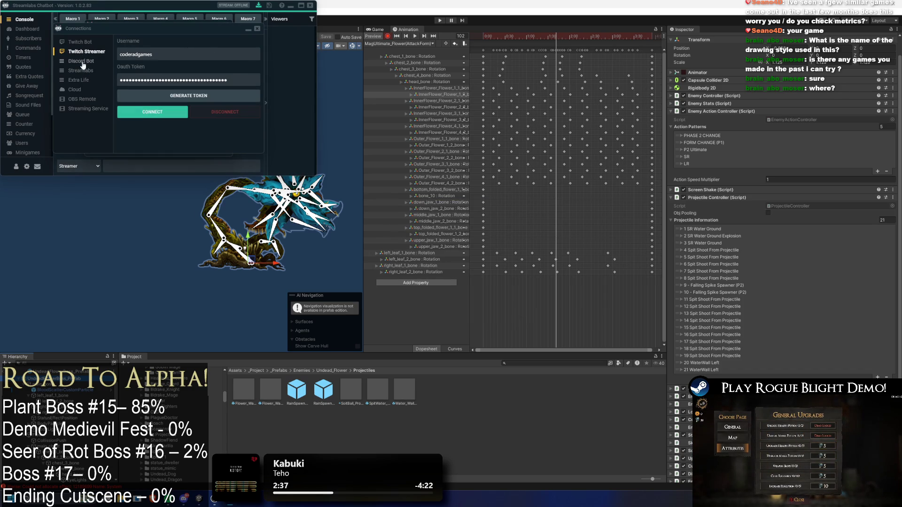
click(80, 71)
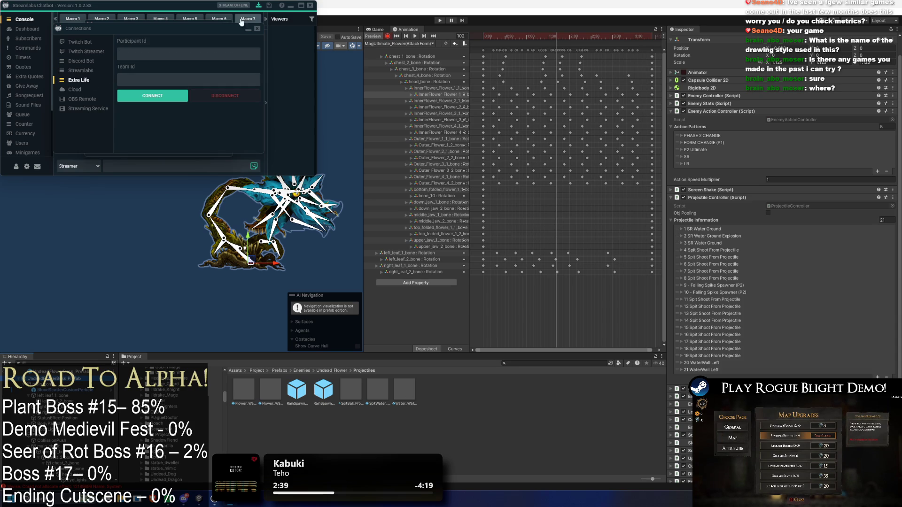
click(257, 28)
click(302, 6)
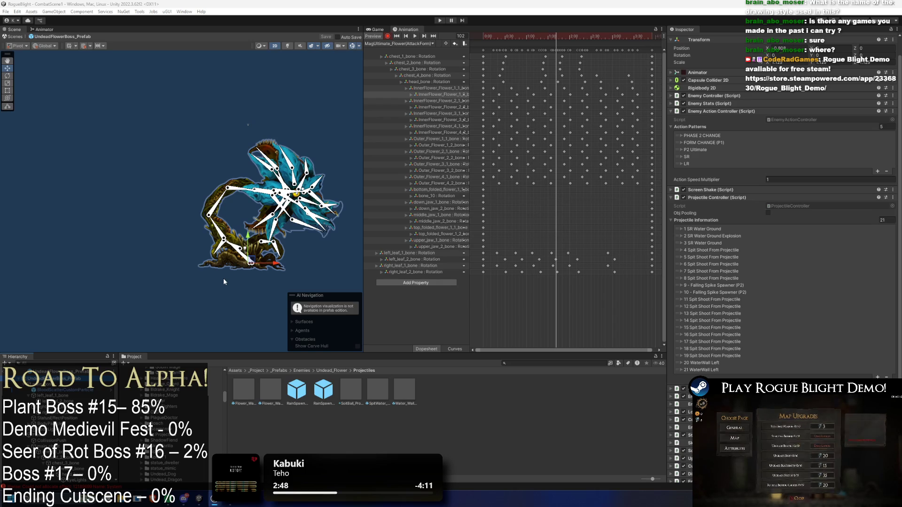
Preview the MagUltimate_Flower(AttackForm) clip and park the playhead at frame 103.
scroll(275, 173, up, 4)
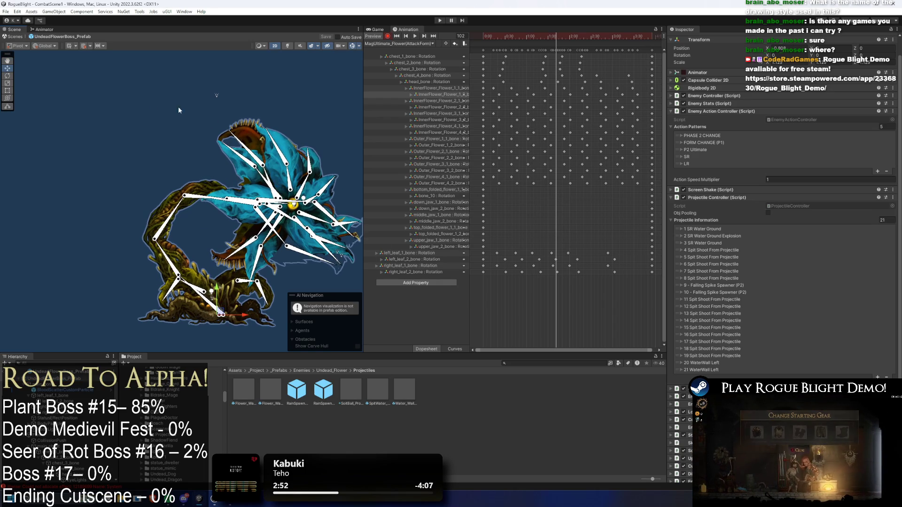
click(210, 121)
key(space)
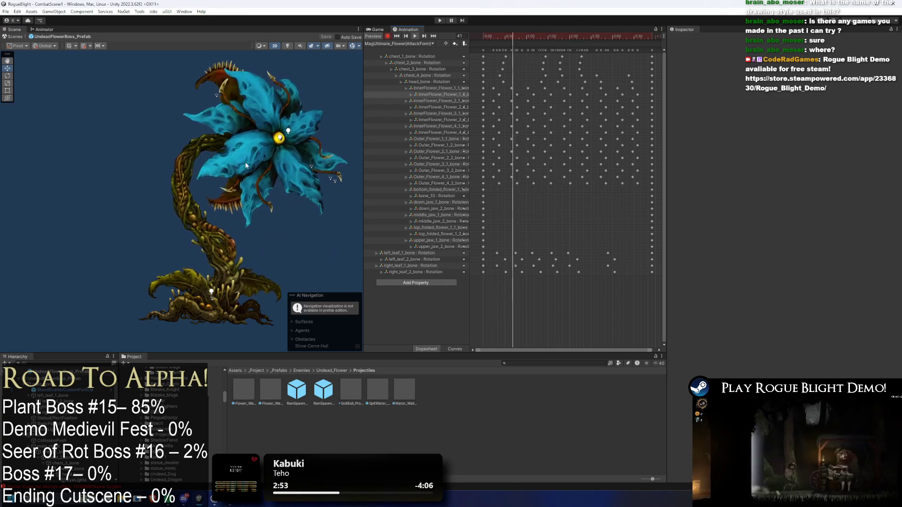
click(556, 37)
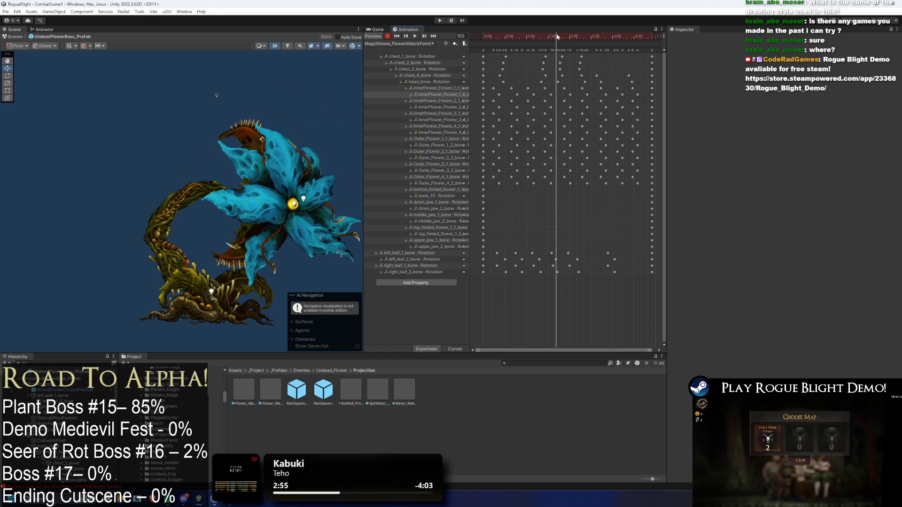
click(557, 37)
Add a frame-103 animation event calling ProjectileController/SpawnProjectile(int) and set its int projectile index.
right_click(558, 43)
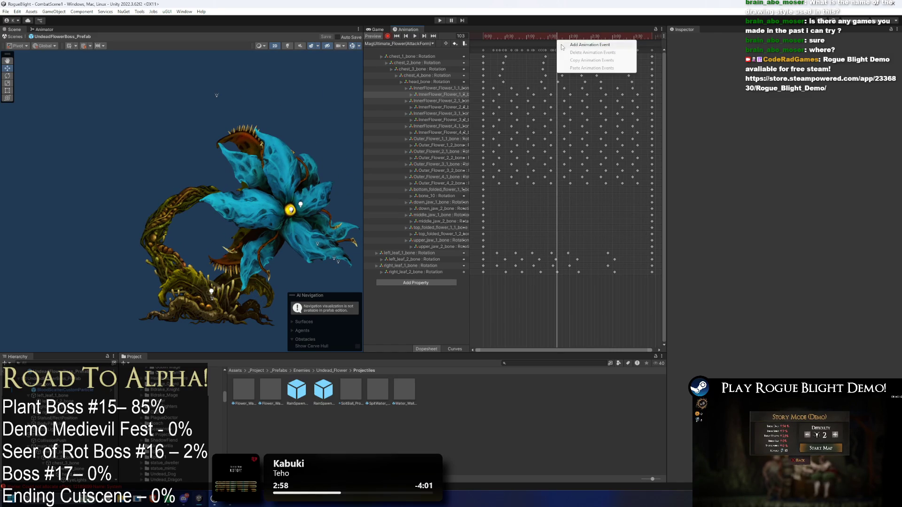
click(563, 44)
click(729, 57)
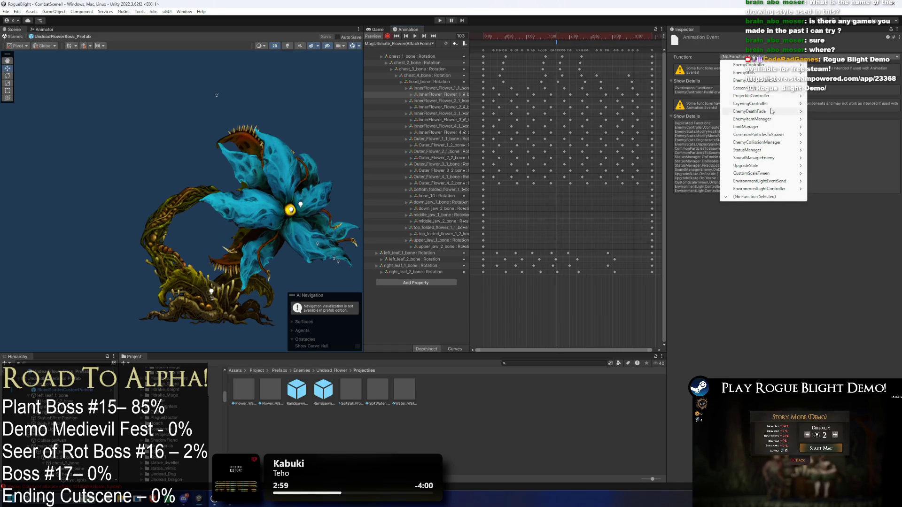
mouse_move(779, 181)
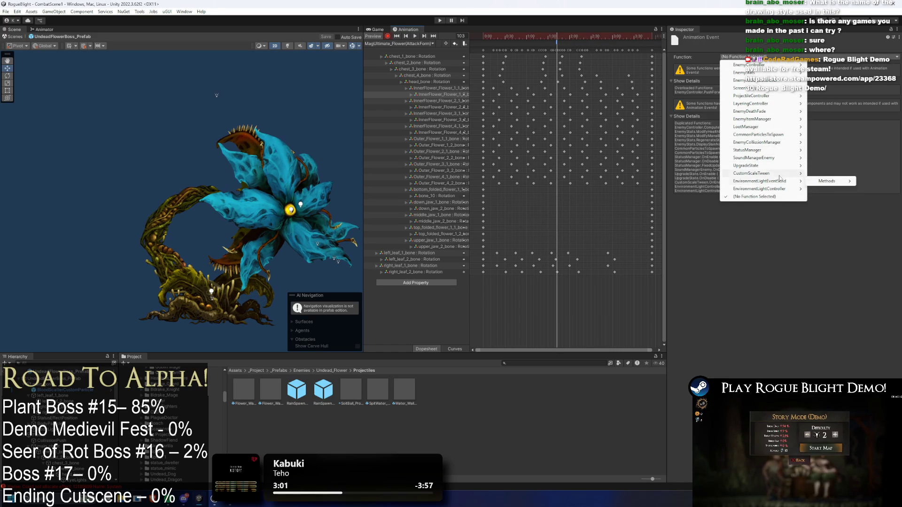
mouse_move(783, 148)
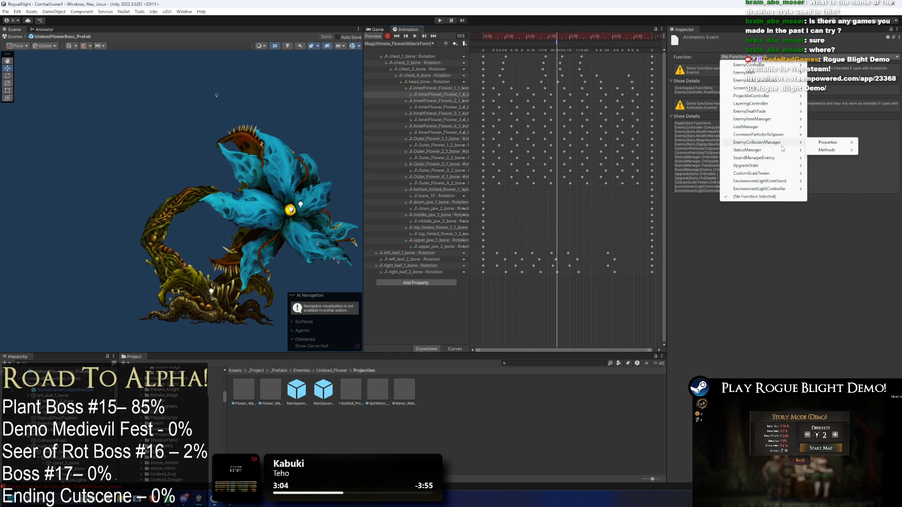
mouse_move(775, 97)
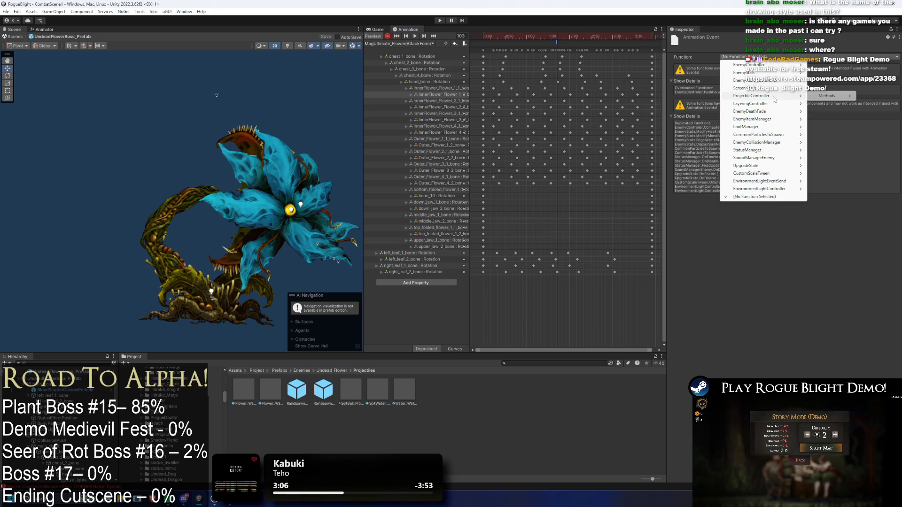
mouse_move(836, 96)
click(874, 96)
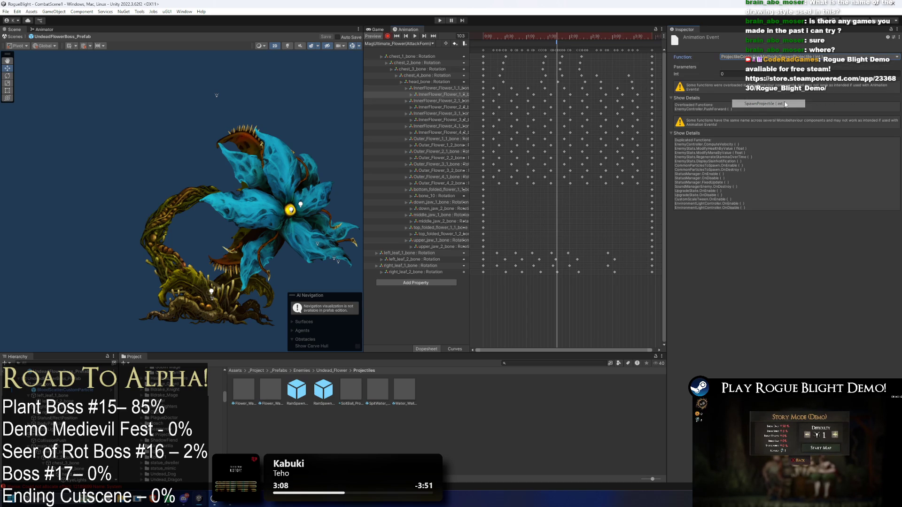
click(727, 74)
click(741, 247)
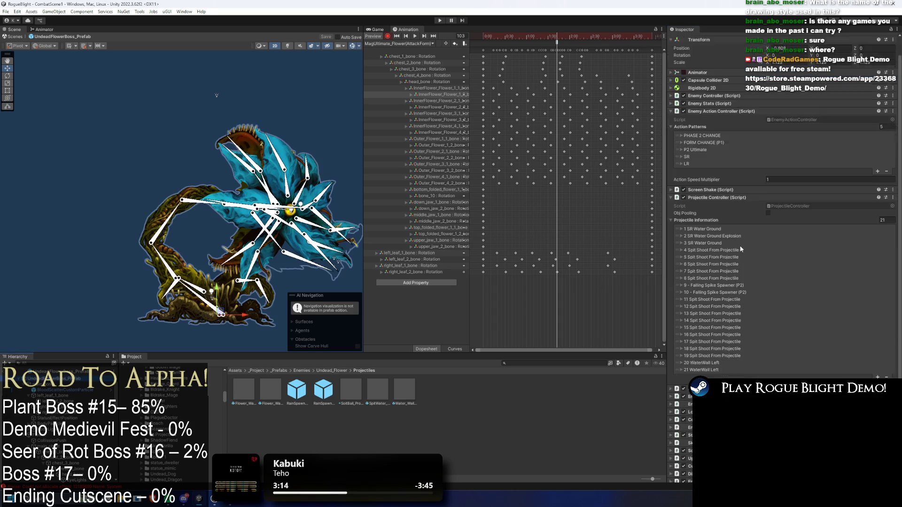
click(556, 42)
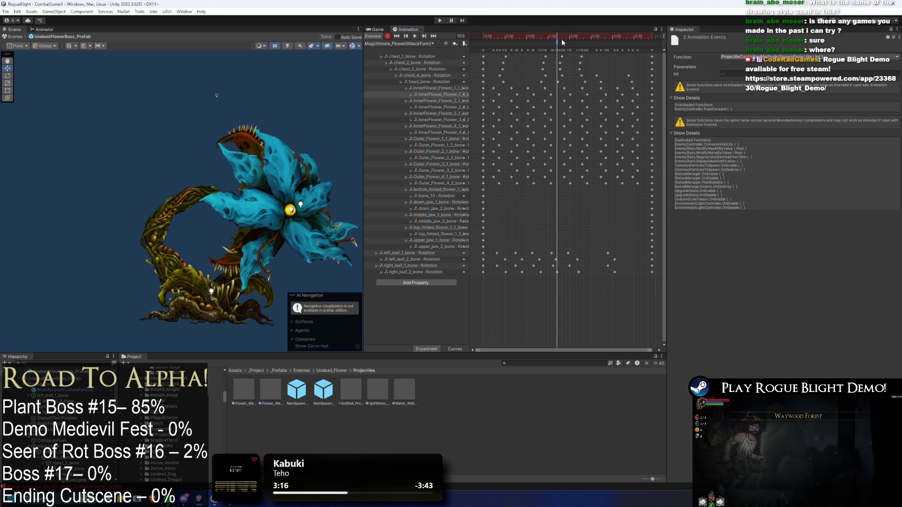
scroll(563, 55, up, 2)
scroll(559, 49, up, 3)
click(553, 42)
drag(553, 36, 564, 40)
shift+click(560, 43)
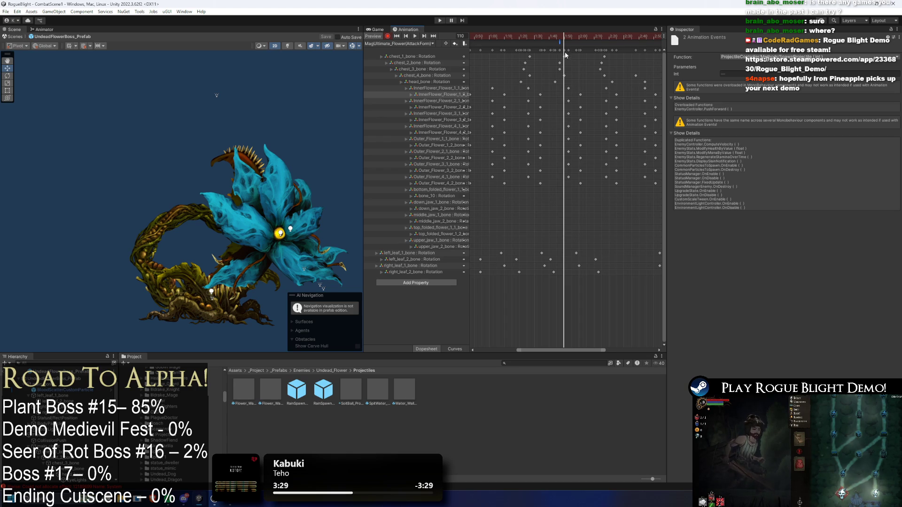
mouse_move(560, 38)
mouse_down()
mouse_move(535, 39)
mouse_move(569, 44)
mouse_up()
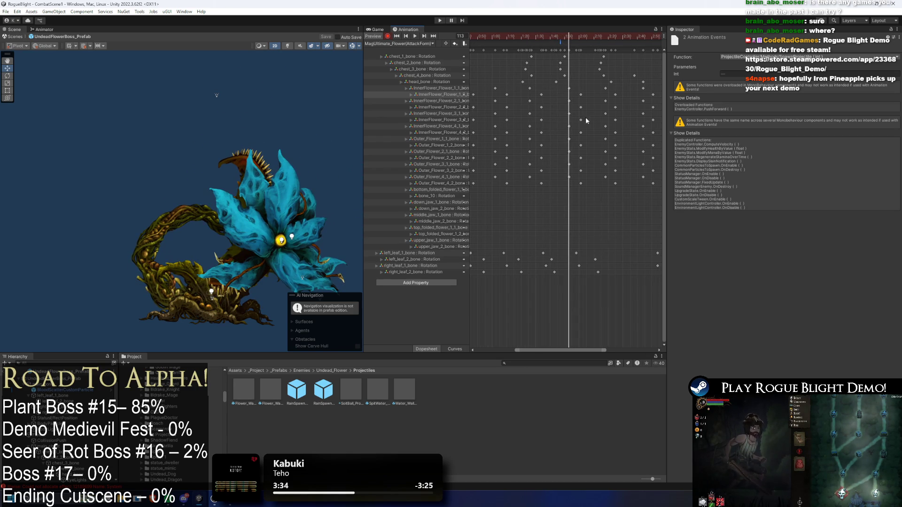
scroll(559, 40, down, 2)
click(557, 42)
scroll(557, 41, down, 3)
mouse_move(557, 41)
mouse_down()
mouse_move(499, 46)
mouse_move(558, 51)
mouse_move(537, 55)
mouse_up()
key(space)
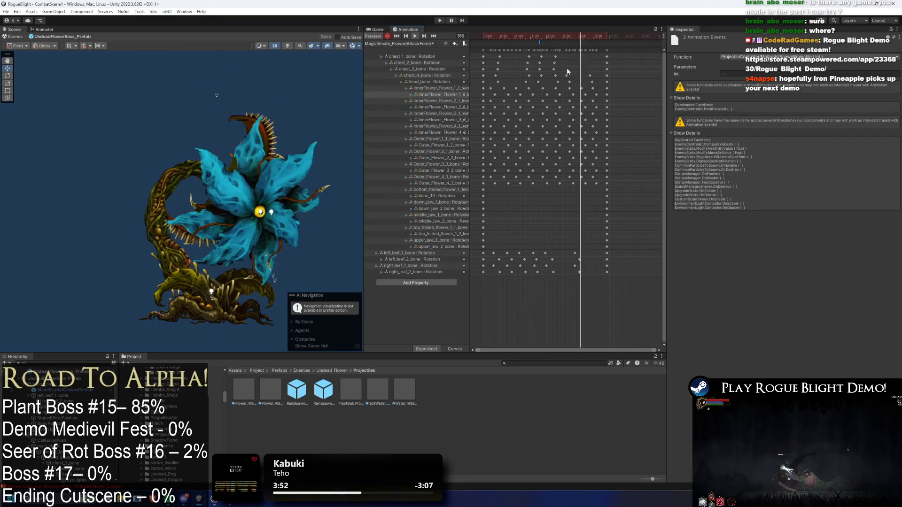
click(540, 38)
drag(540, 38, 539, 39)
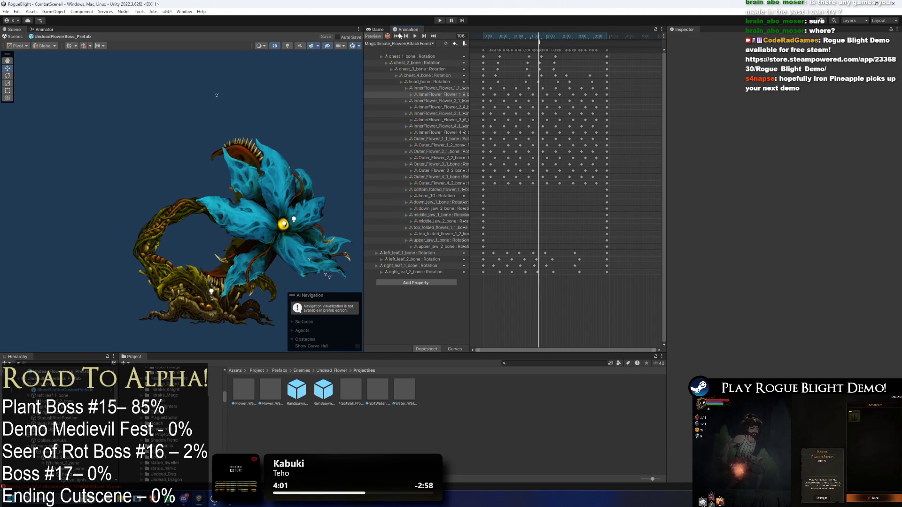
click(521, 354)
text(mag c)
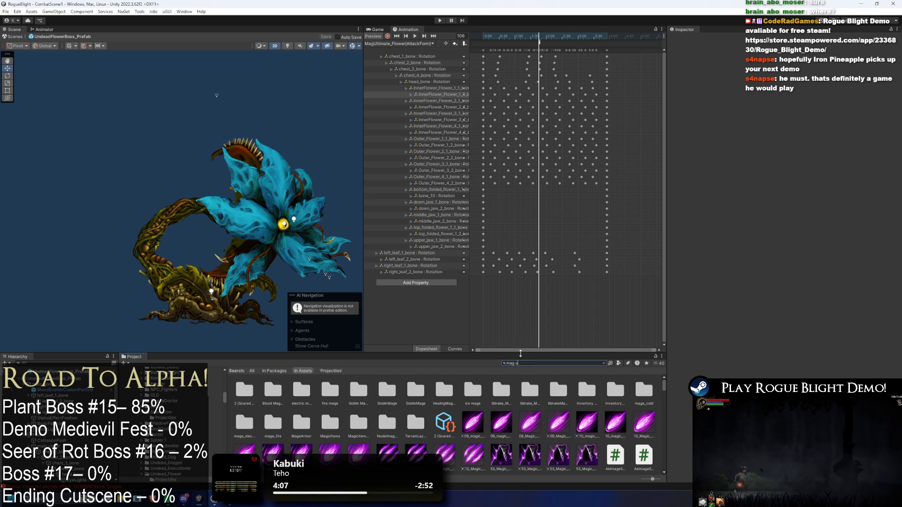
Confirm the MagAR: Ultimate state plays the ultimate flower clip, then return to the EnemyAI layer.
text(ltimate f)
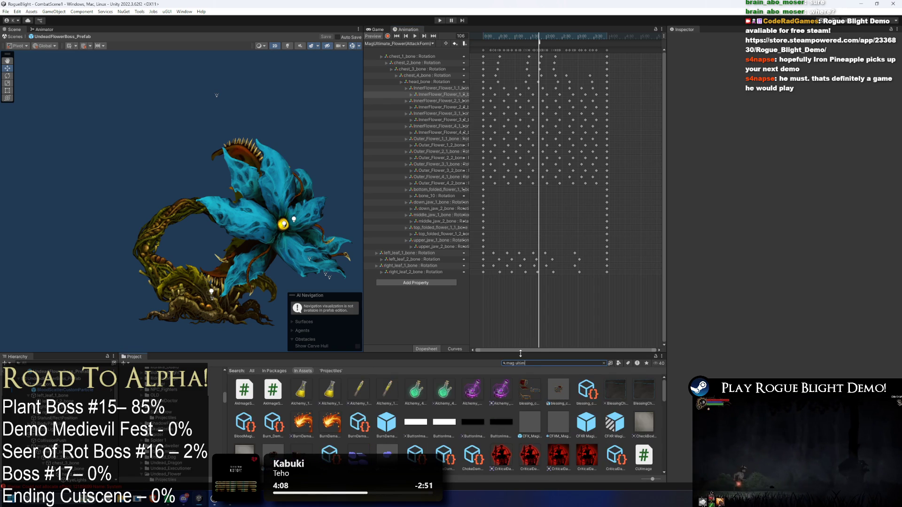
text(lower)
click(248, 390)
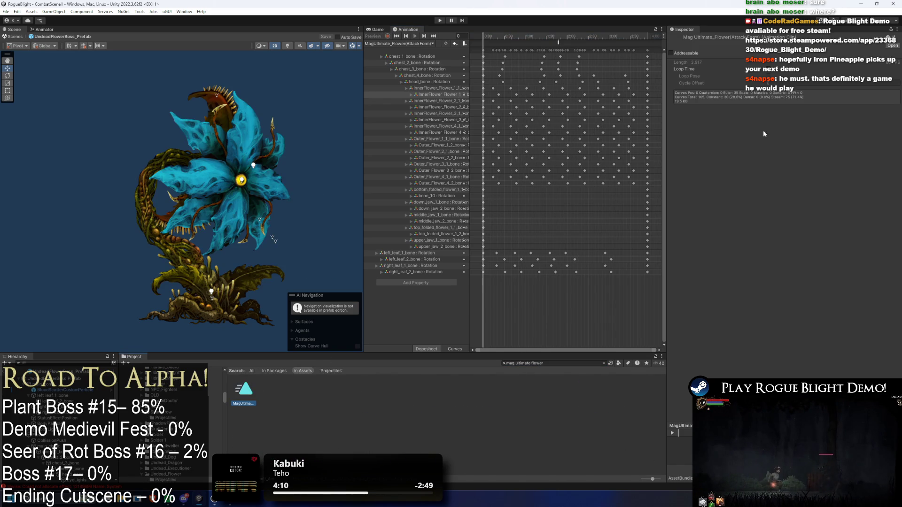
click(53, 31)
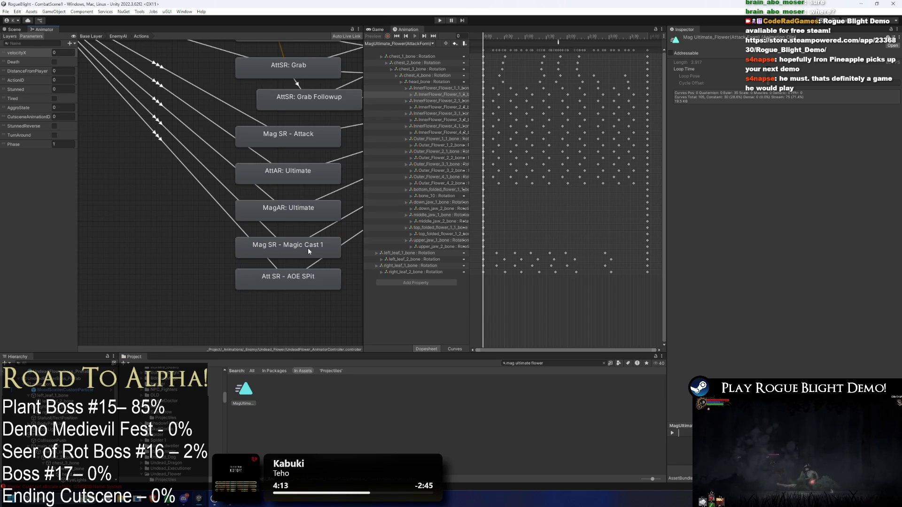
click(292, 213)
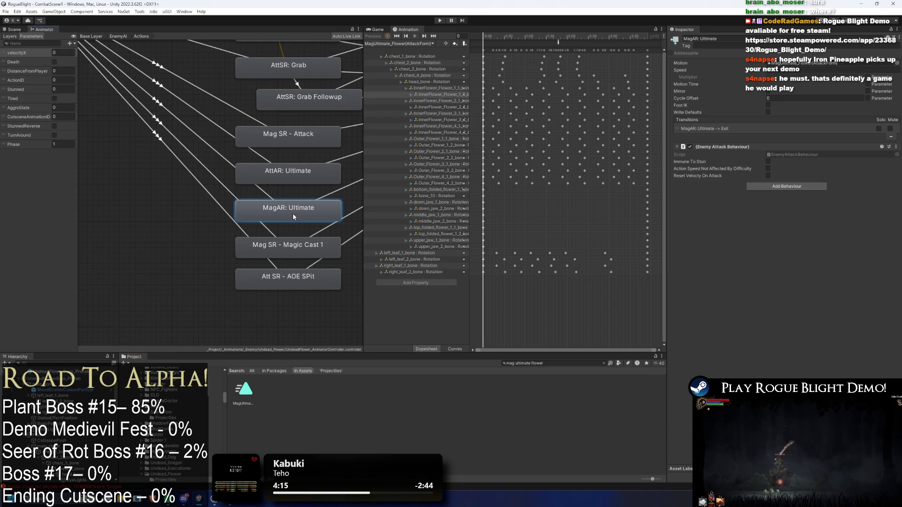
click(826, 64)
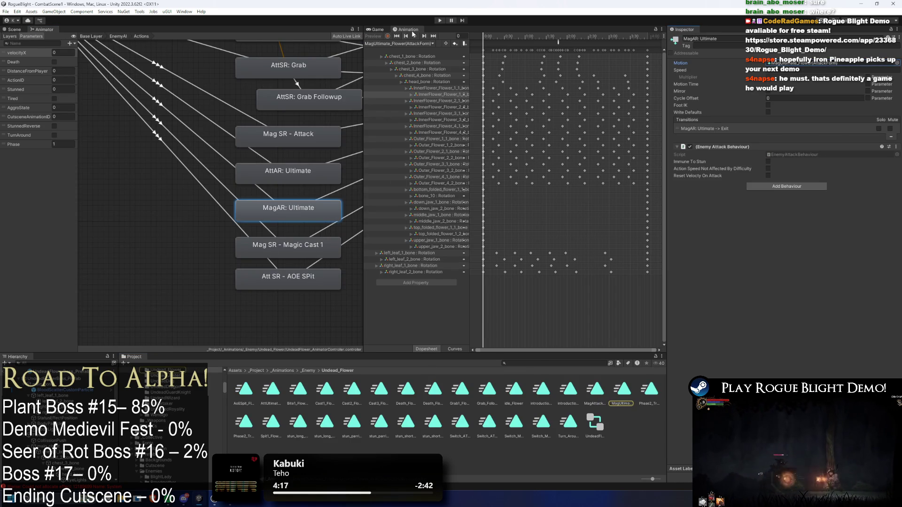
scroll(207, 141, down, 5)
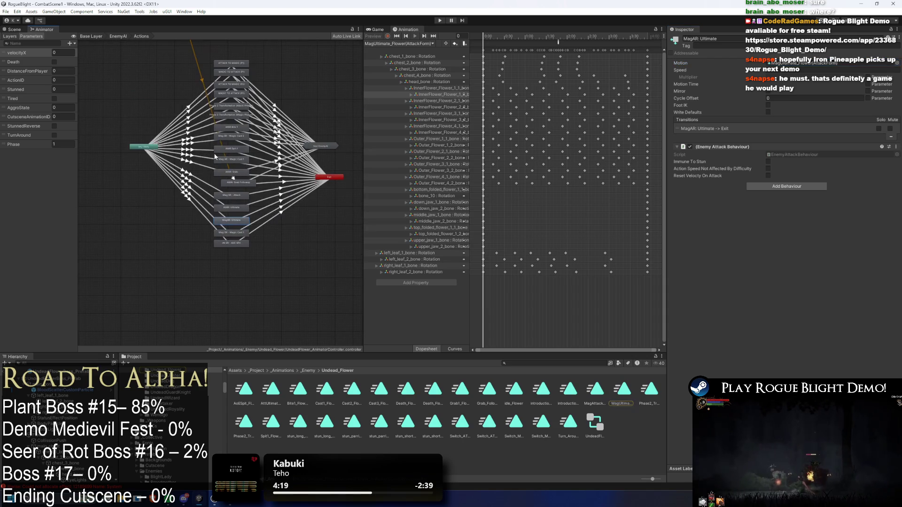
double_click(215, 161)
click(78, 381)
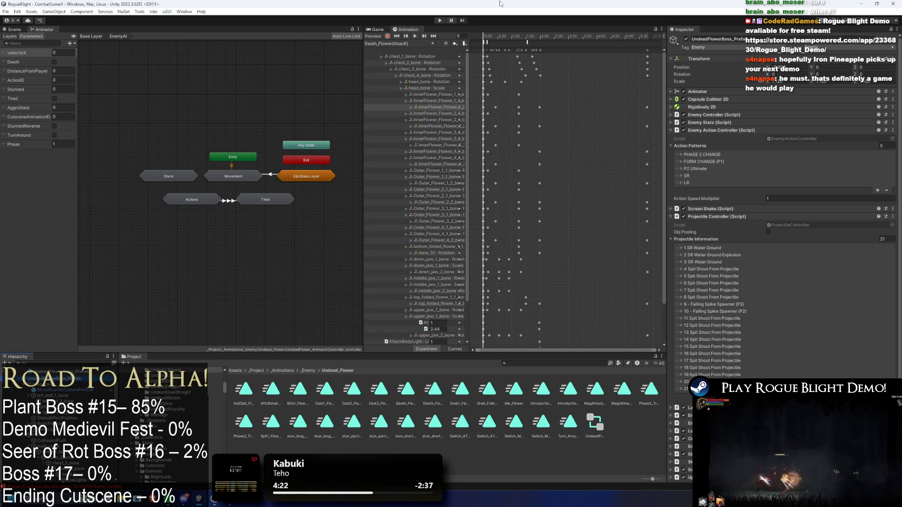
Run a play-test into the Waywood Forest level, then stop it.
click(440, 21)
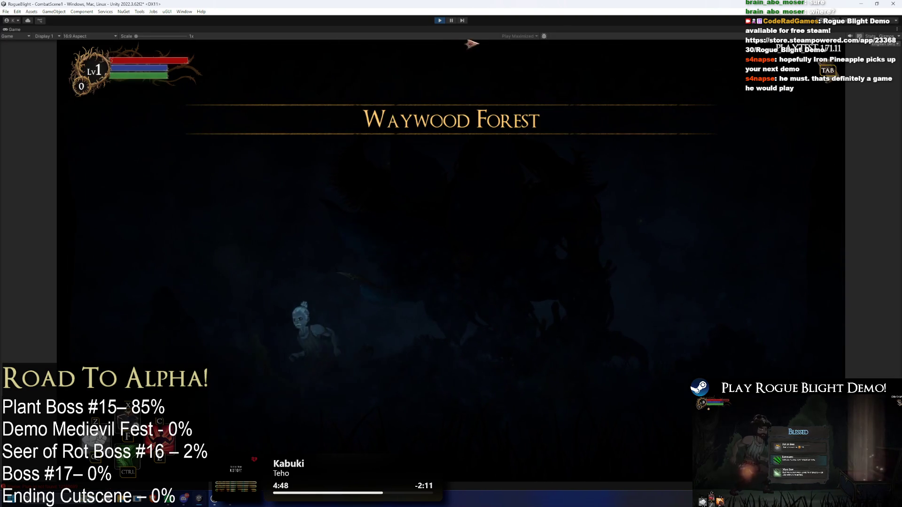
key(Tab)
click(437, 21)
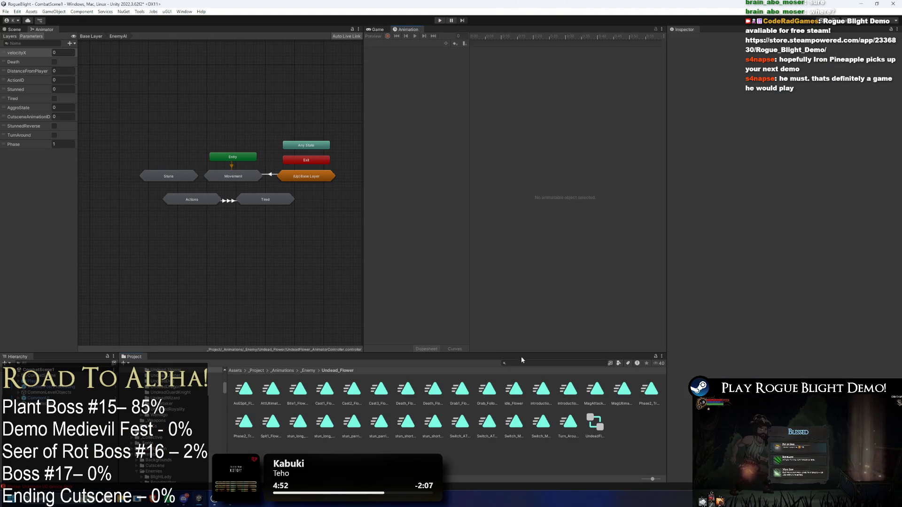
Find and open UndeadFlowerBoss_Prefab in prefab mode with the Scene view maximised.
click(522, 363)
text(undead flower p)
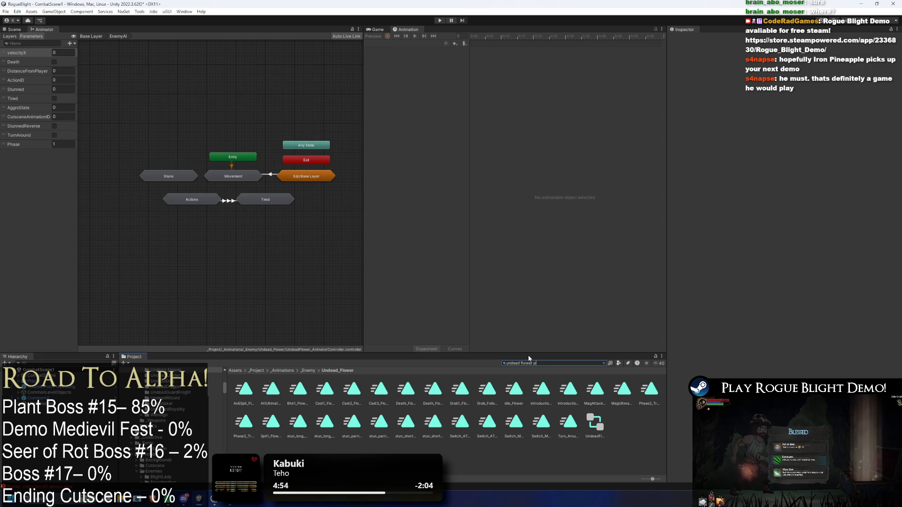
text(refa)
double_click(243, 389)
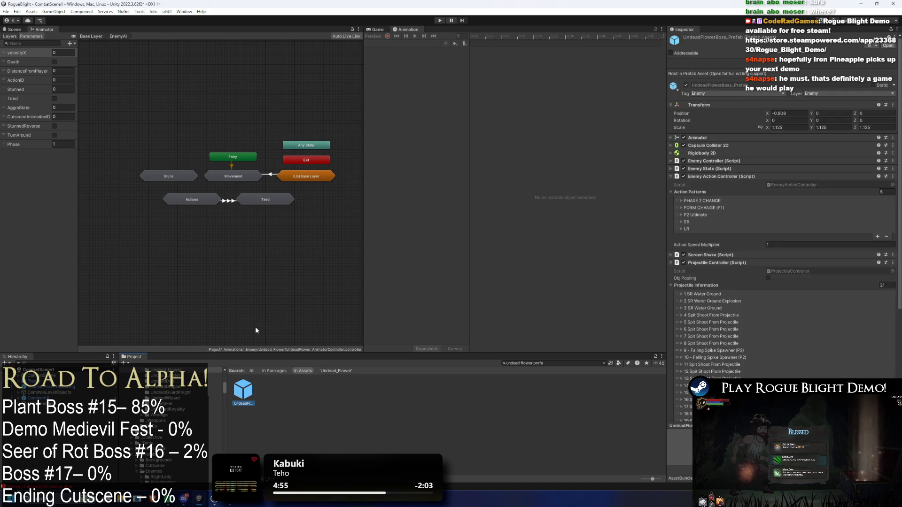
double_click(12, 28)
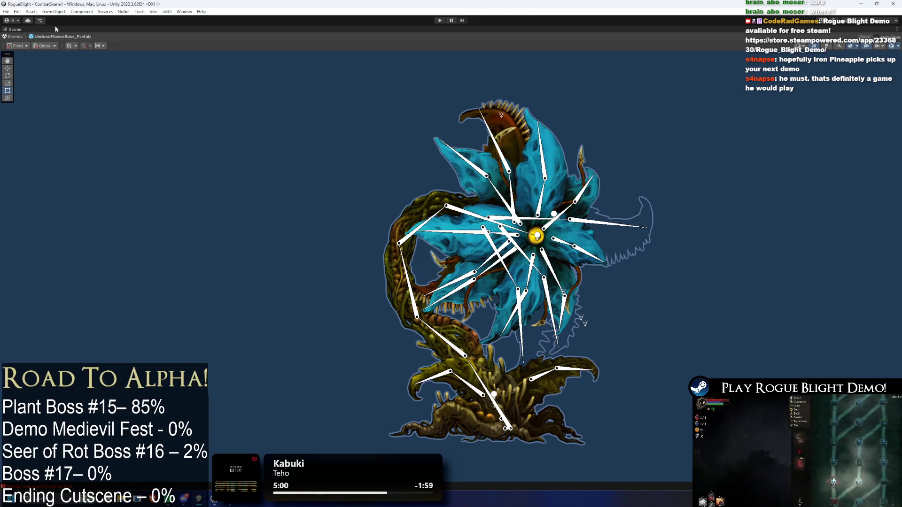
Restore the editor layout and inspect the rain effect, roots sprite and chest bone.
double_click(24, 29)
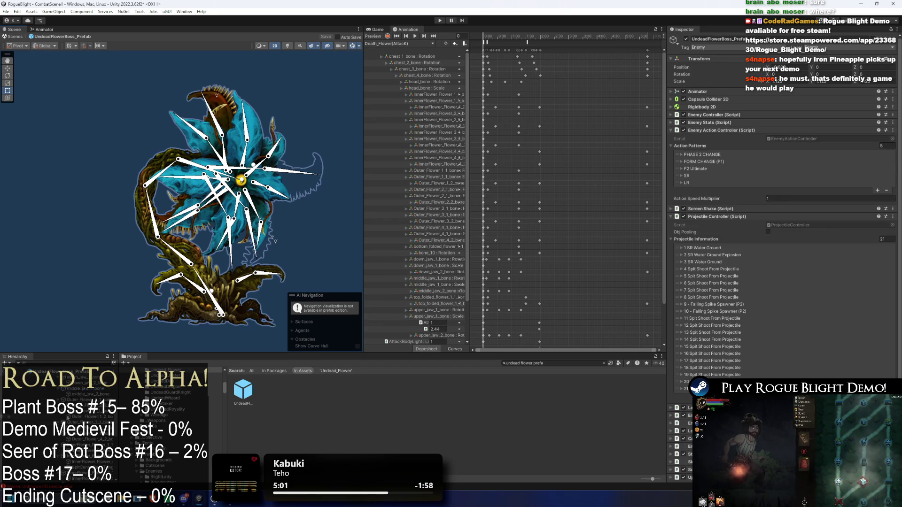
click(88, 440)
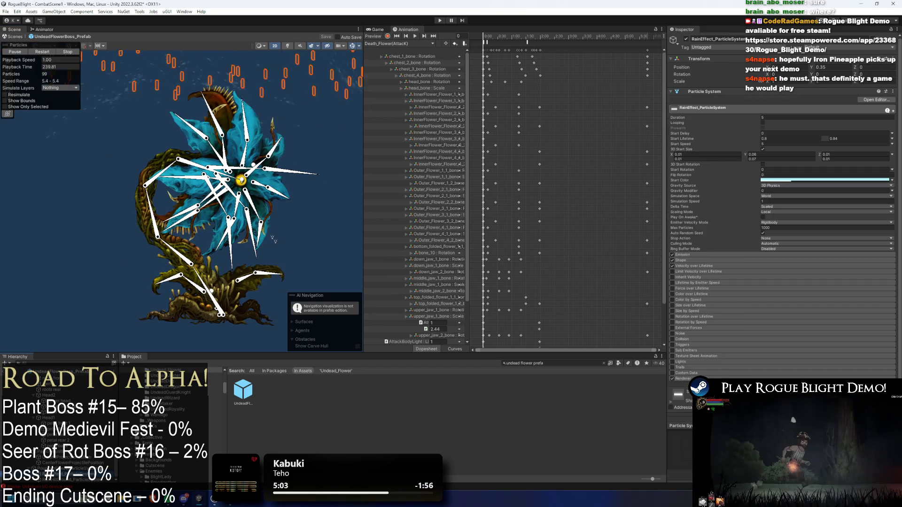
click(217, 308)
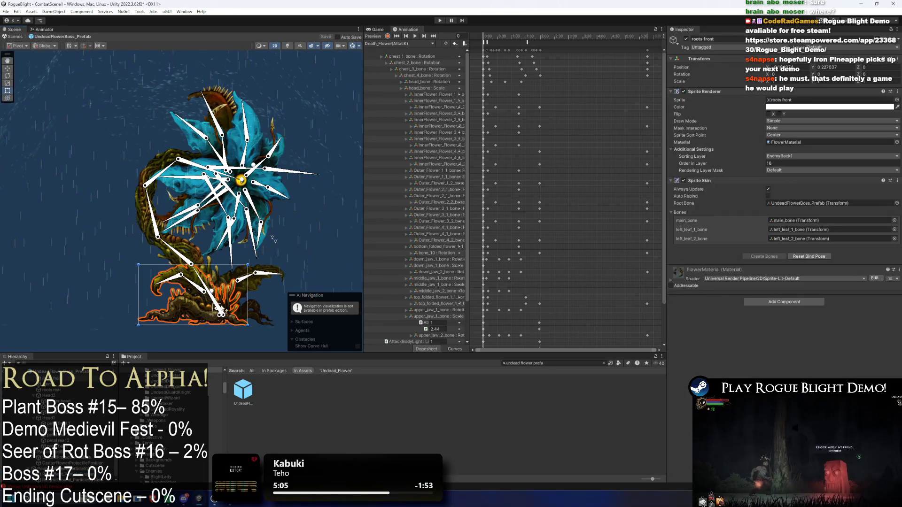
click(215, 304)
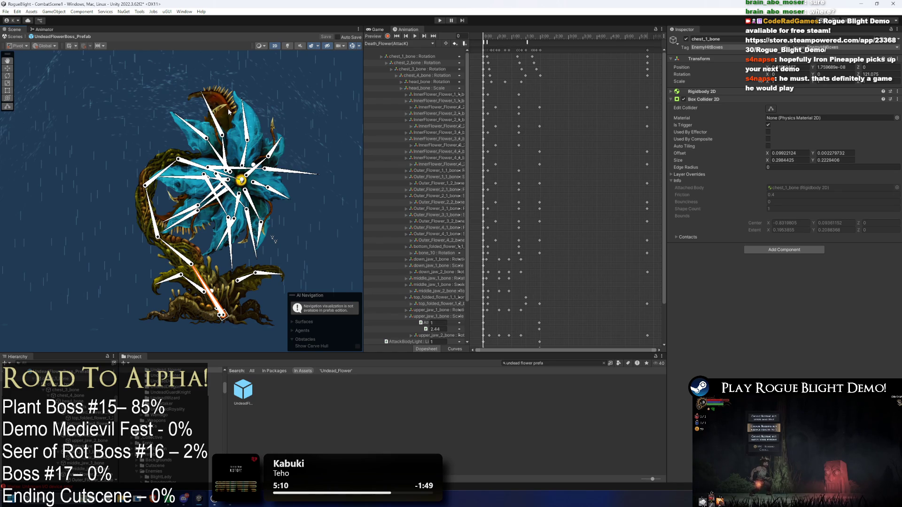
Set the flower head and inner flower sprites' colour alpha to 0, keeping the jaw opaque.
click(184, 191)
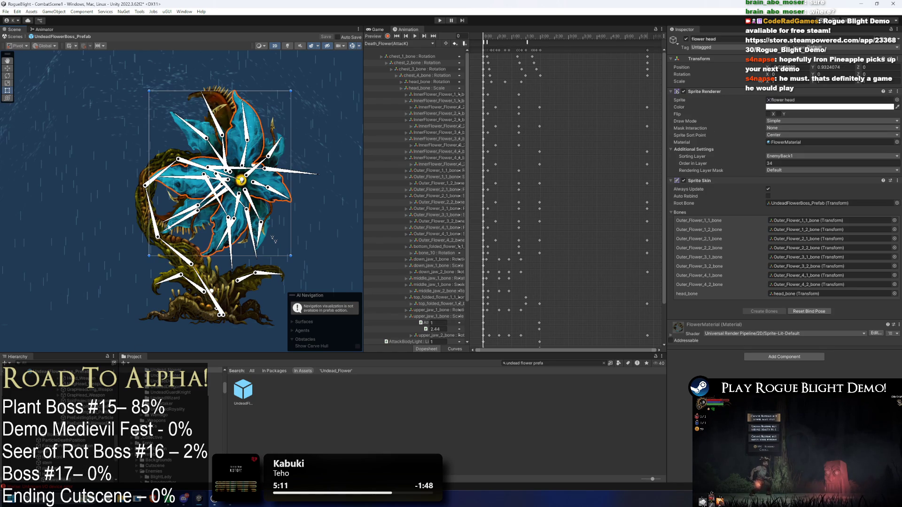
shift+click(273, 240)
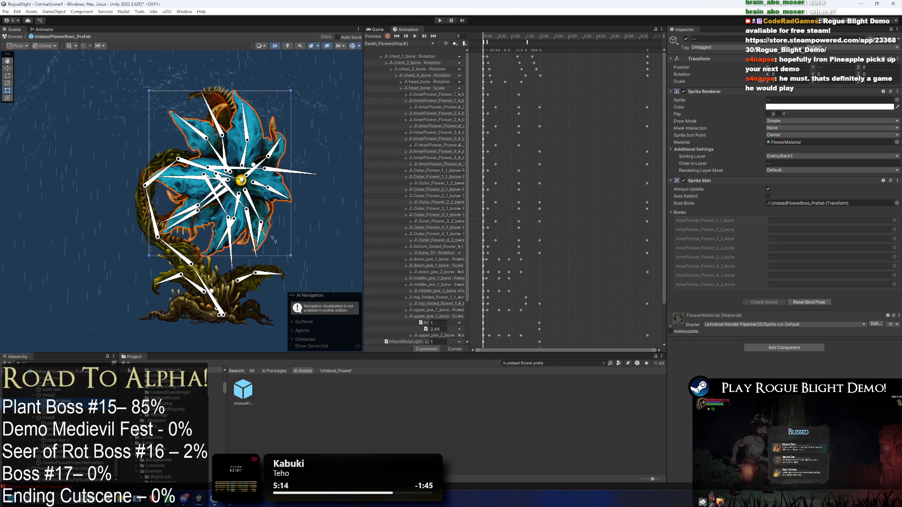
click(807, 109)
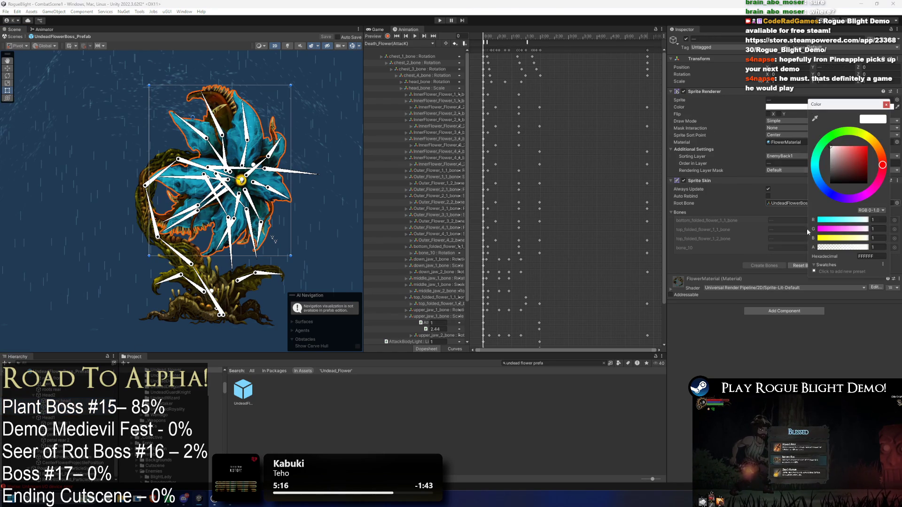
drag(825, 248, 772, 237)
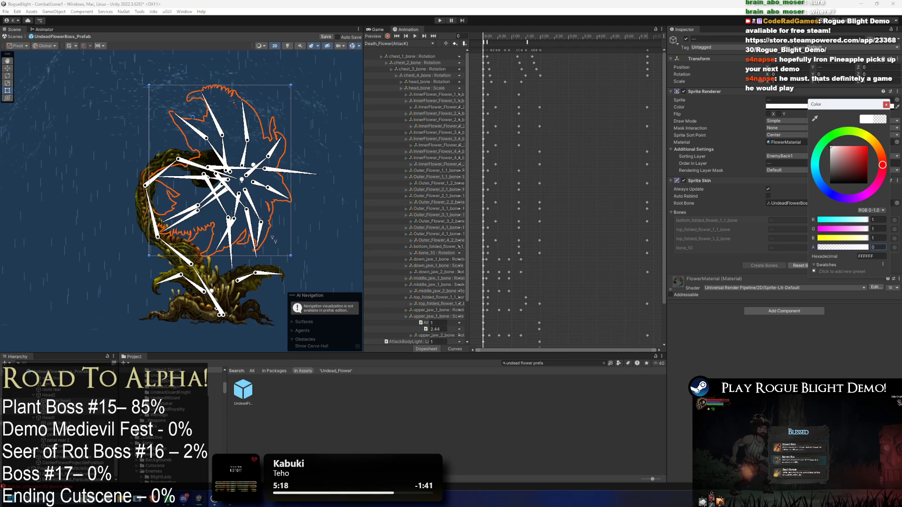
click(273, 239)
click(799, 107)
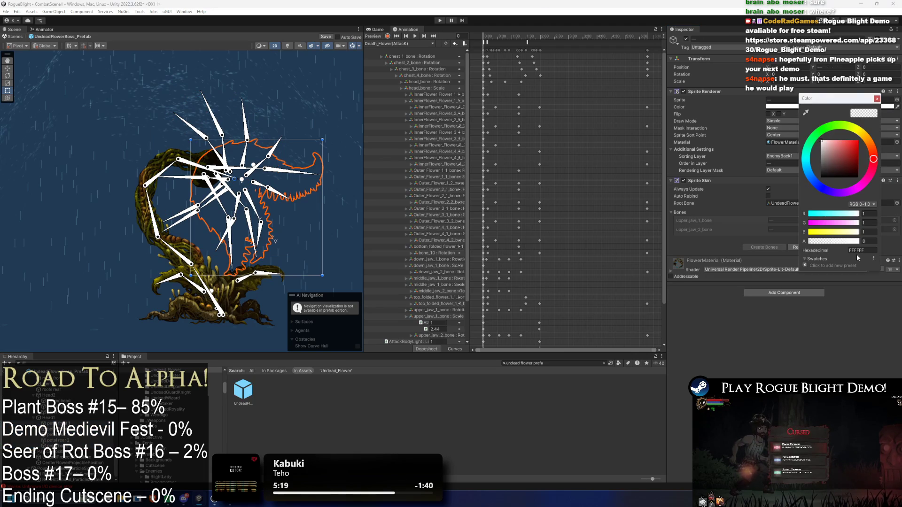
drag(812, 241, 896, 245)
click(309, 98)
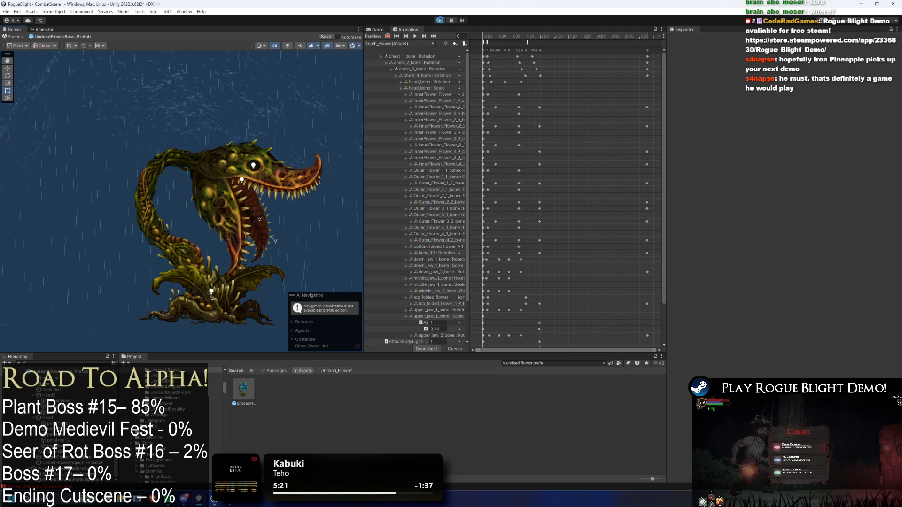
Enter Play mode past the warning and fight the plant boss, moving and slashing repeatedly.
click(440, 20)
key(Return)
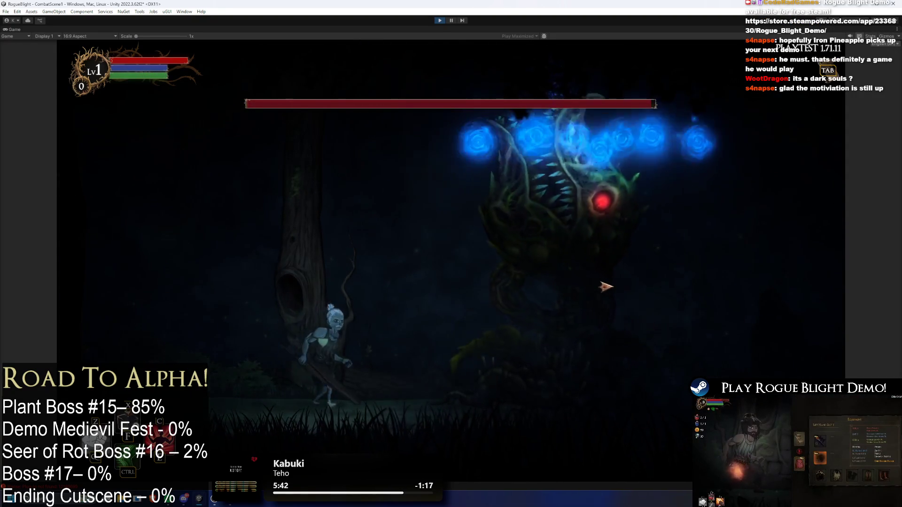
key(d)
click(613, 291)
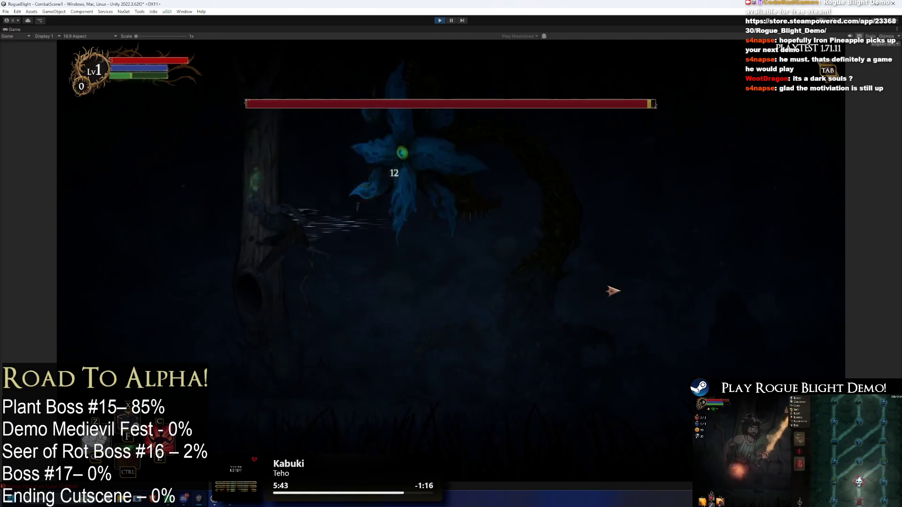
click(606, 295)
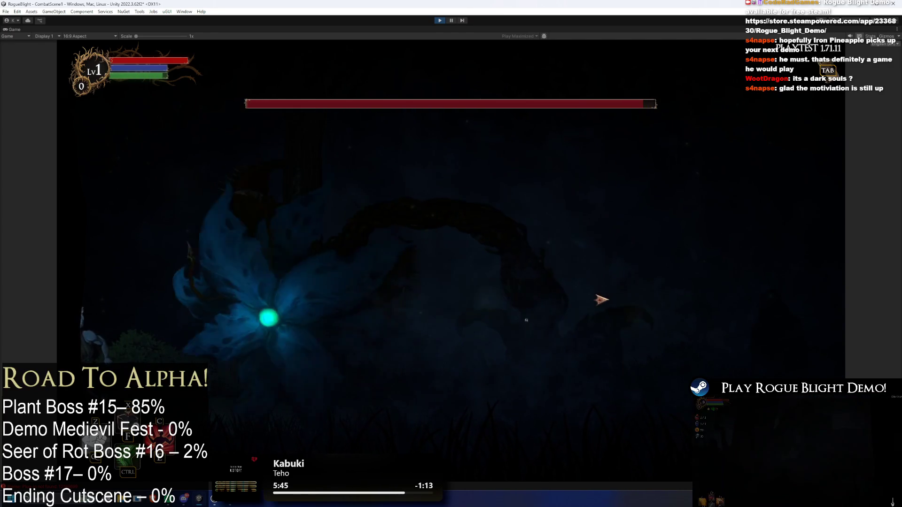
key(d)
click(648, 316)
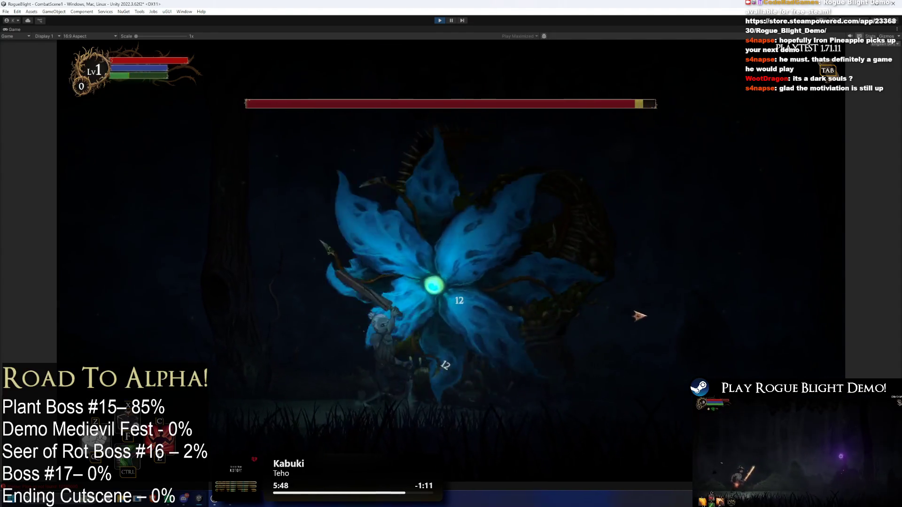
key(a)
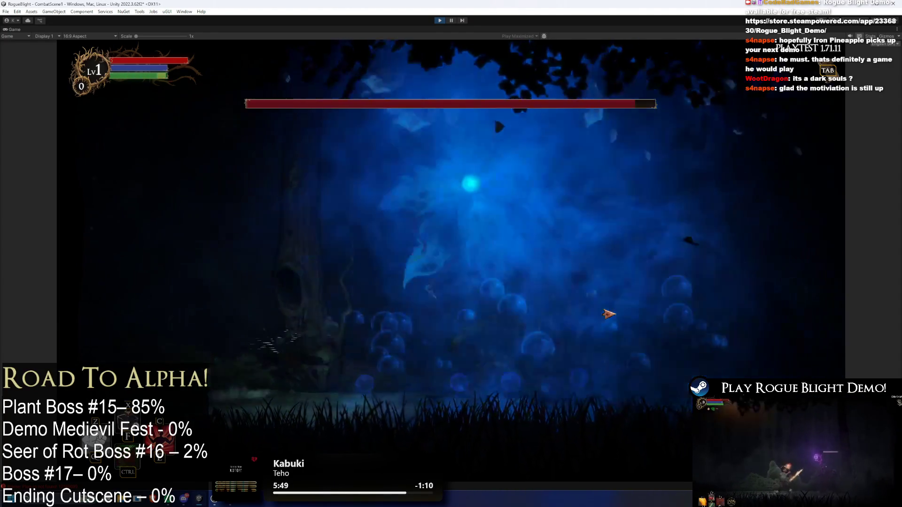
key(d)
click(609, 314)
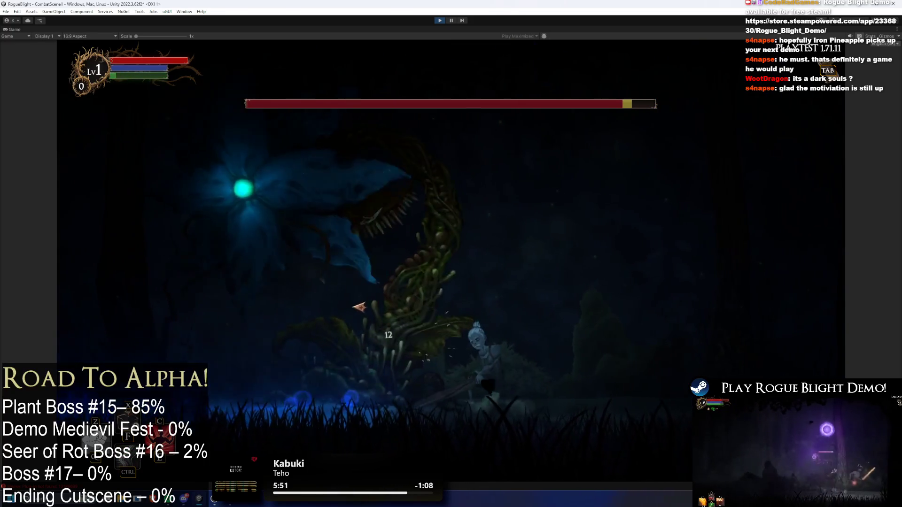
click(409, 308)
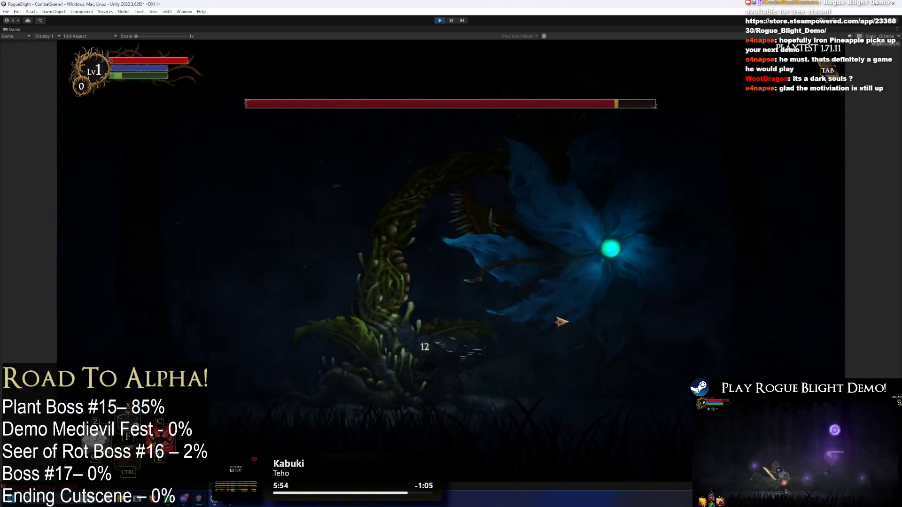
click(614, 292)
key(a)
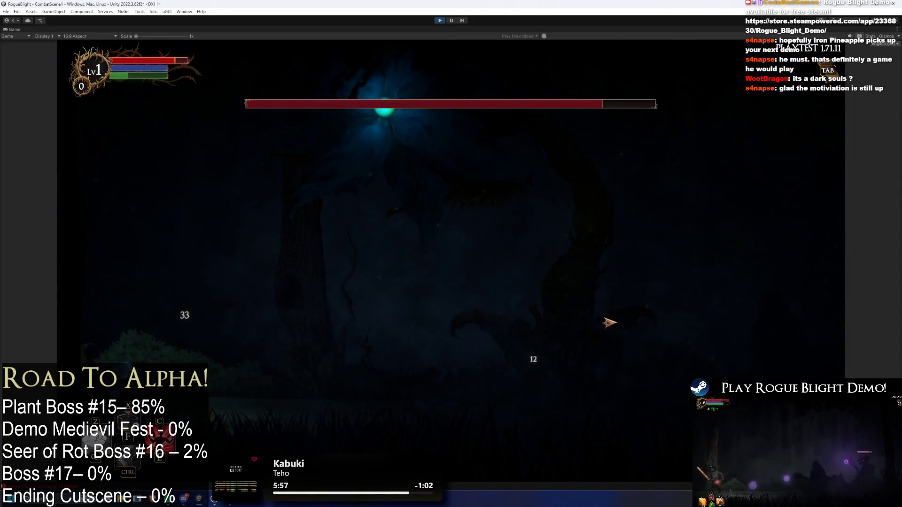
key(d)
click(585, 309)
key(d)
click(590, 312)
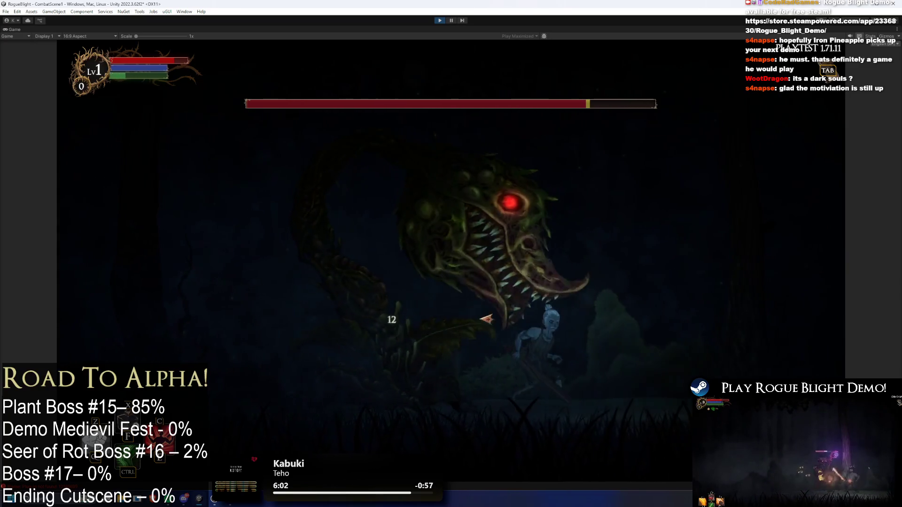
key(d)
click(458, 317)
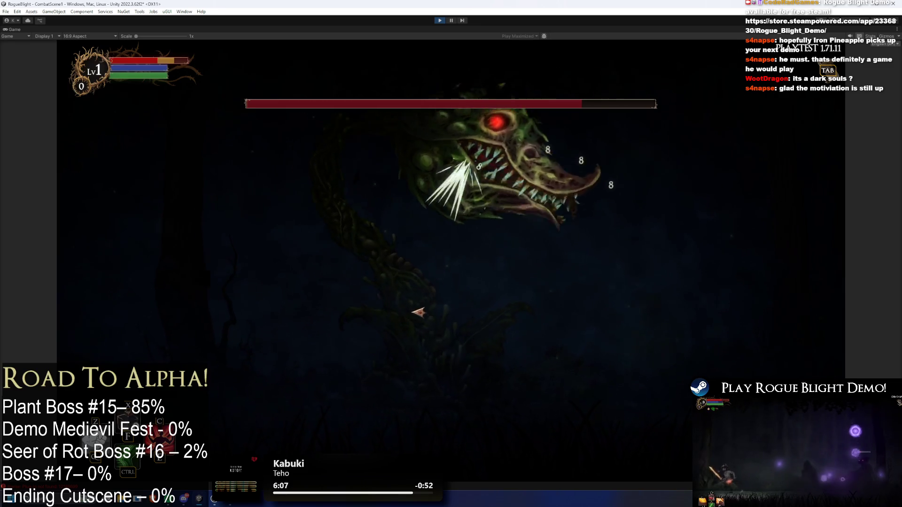
key(a)
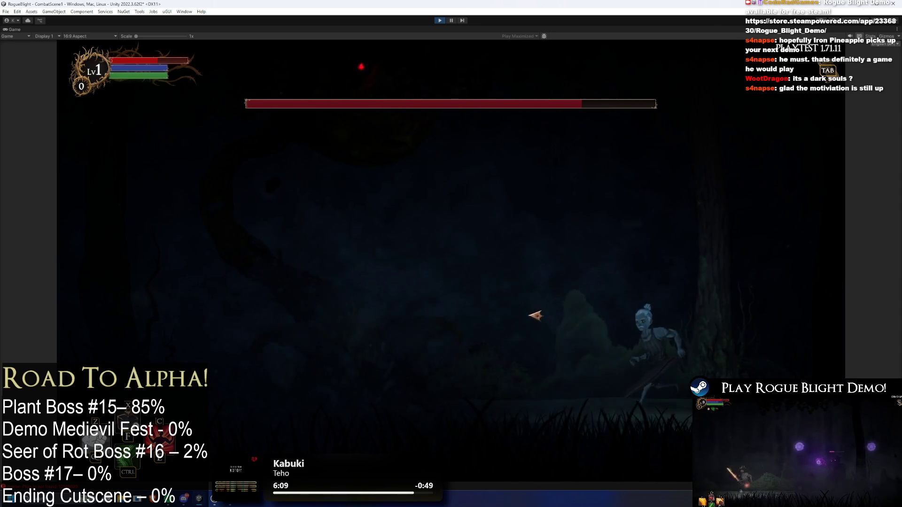
key(d)
click(638, 313)
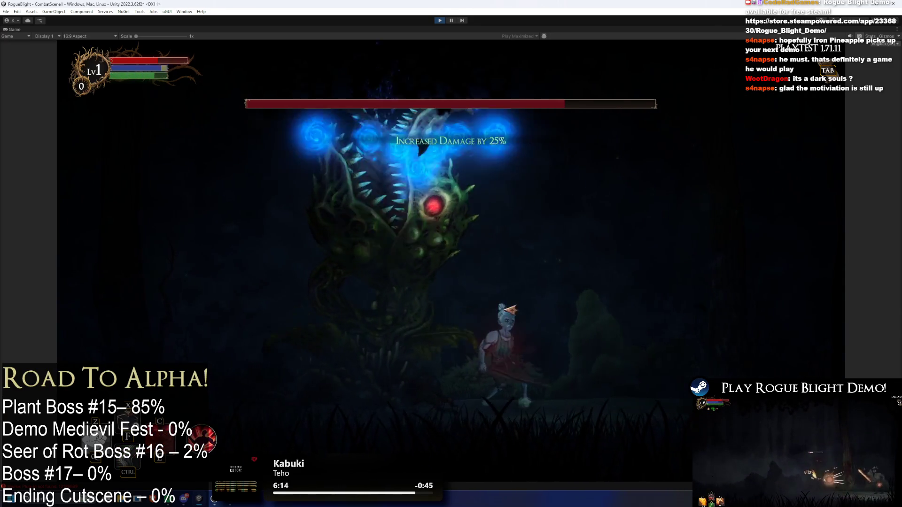
key(a)
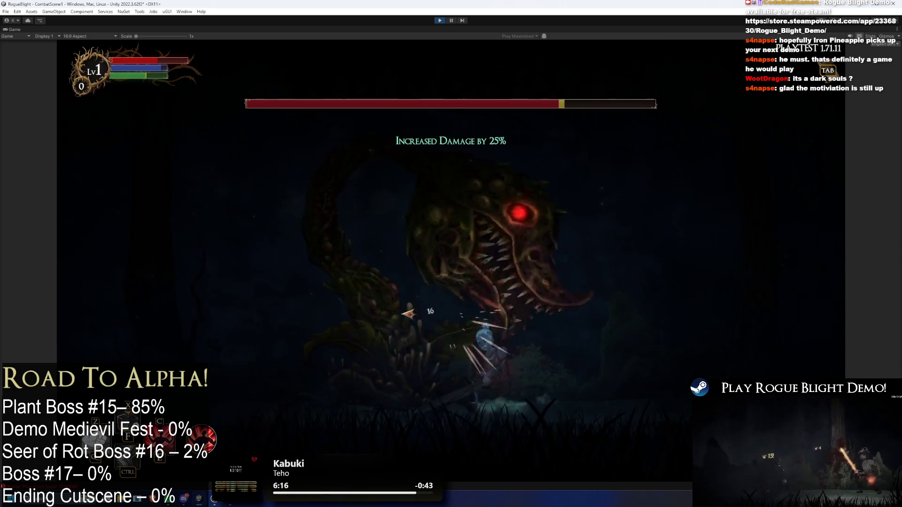
Keep slashing the boss until it transforms, then dodge it as it descends.
click(495, 309)
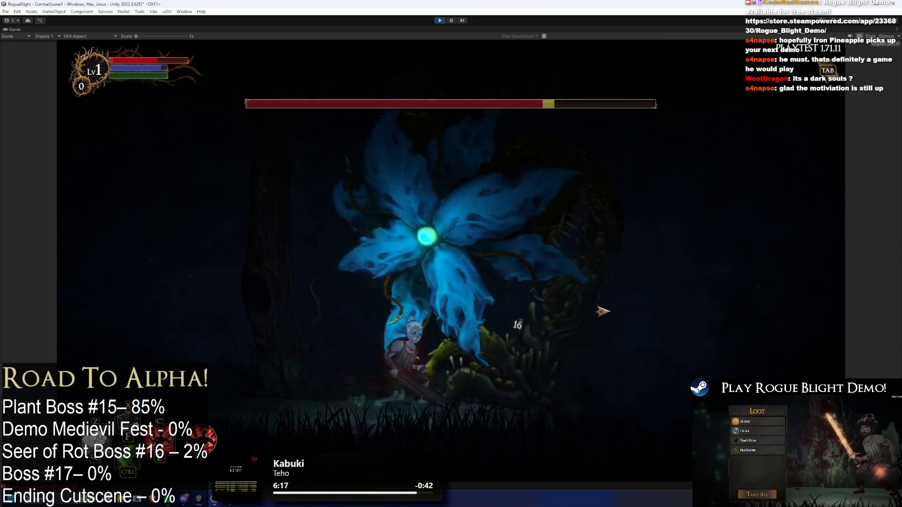
key(a)
click(591, 310)
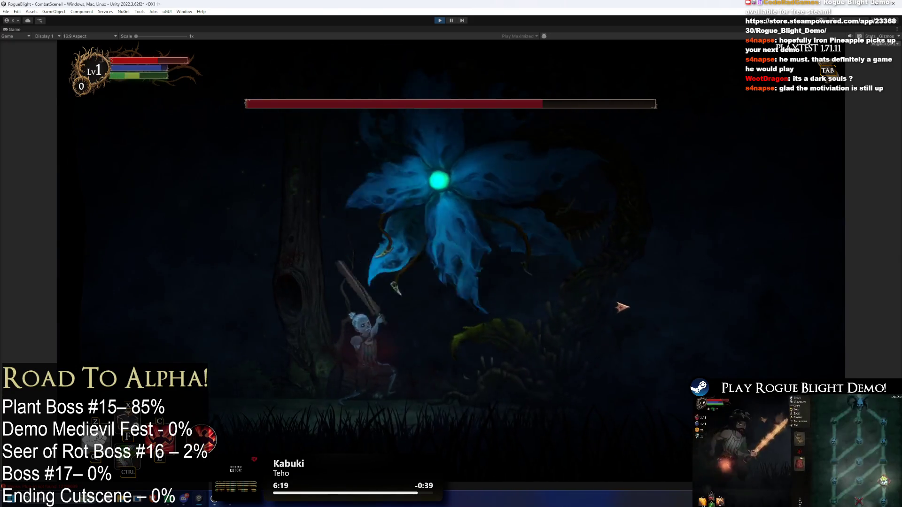
key(d)
click(445, 312)
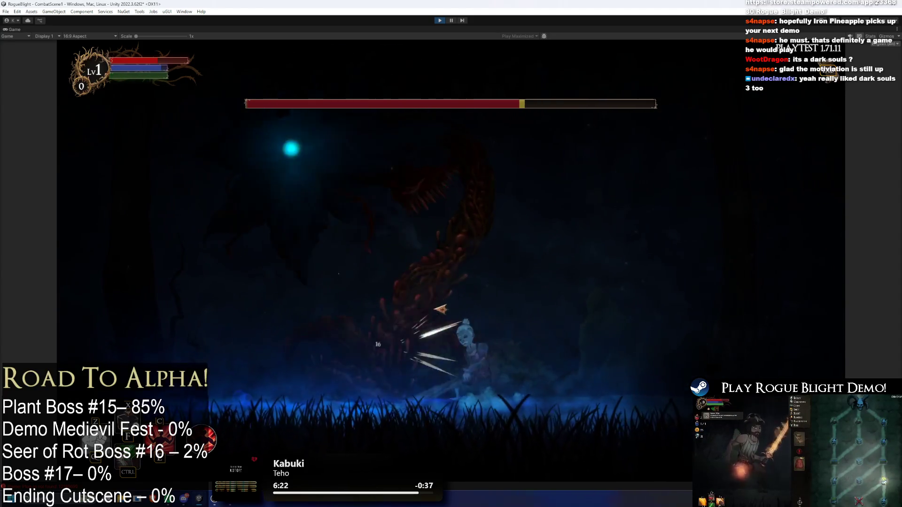
key(a)
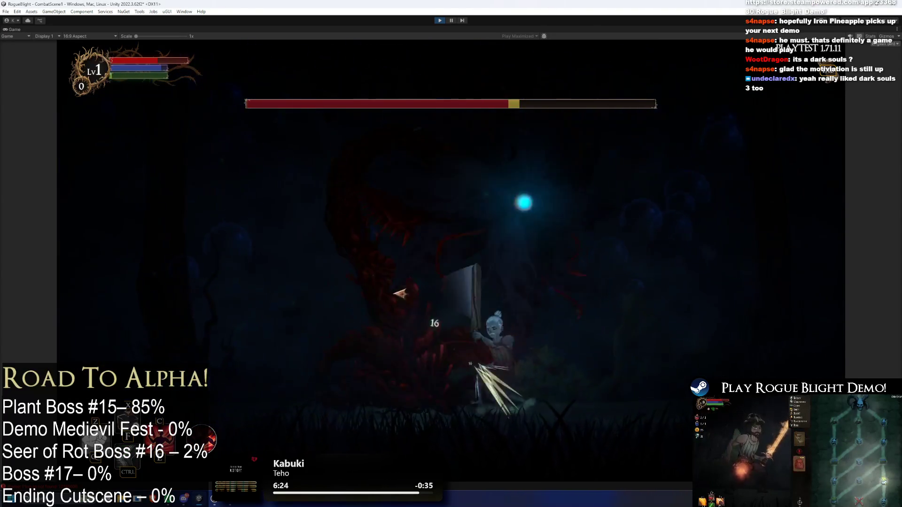
click(640, 300)
click(640, 282)
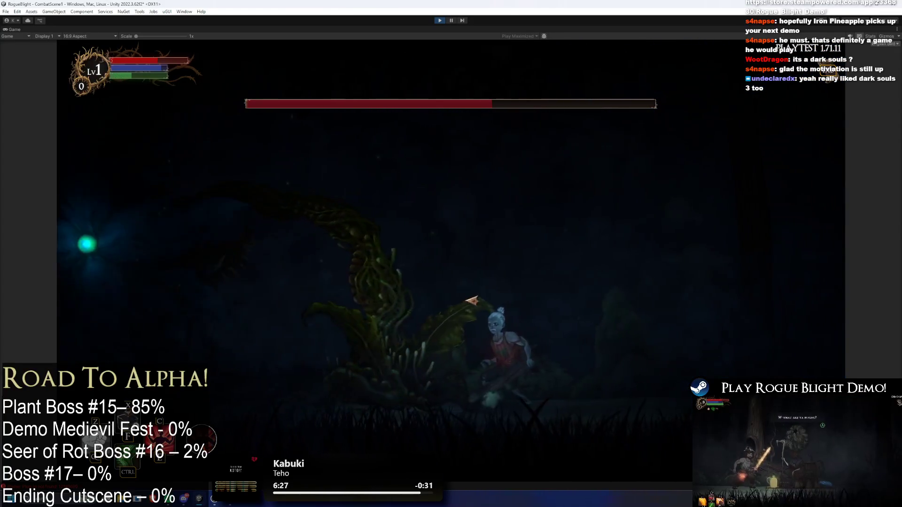
click(413, 300)
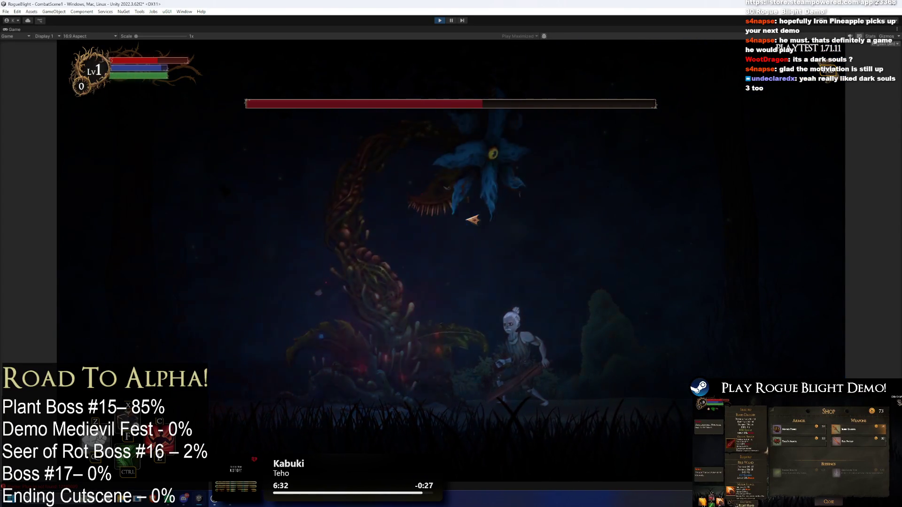
key(d)
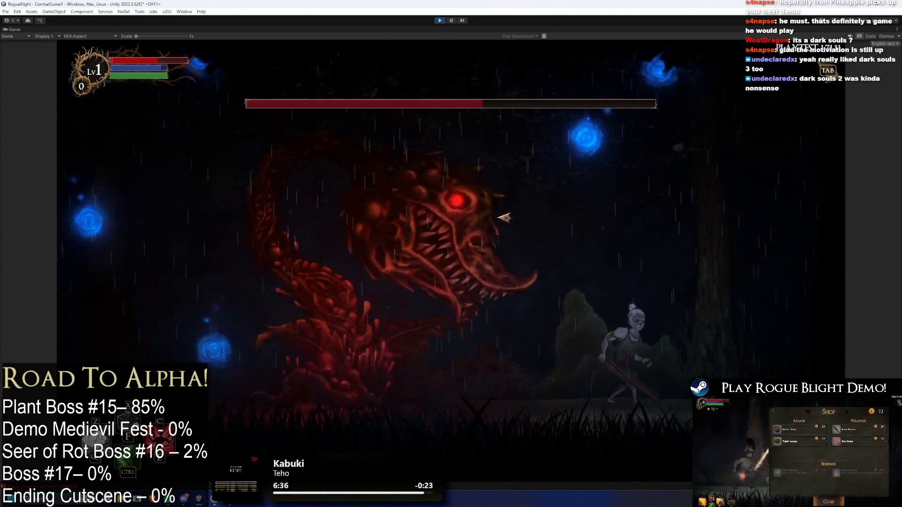
key(a)
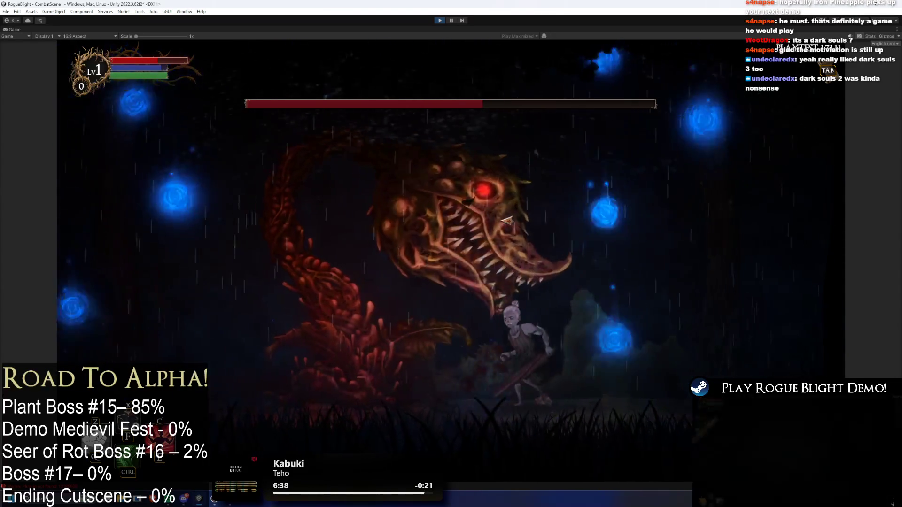
click(573, 231)
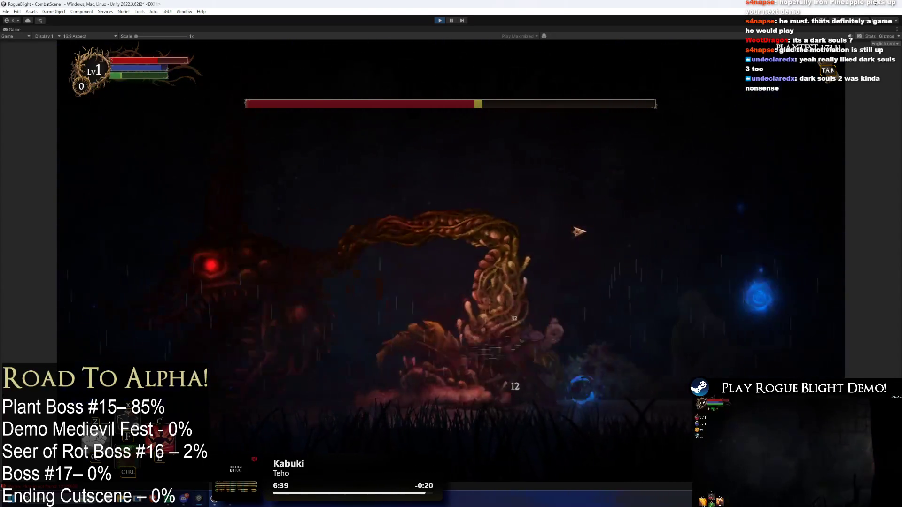
key(d)
click(472, 263)
key(a)
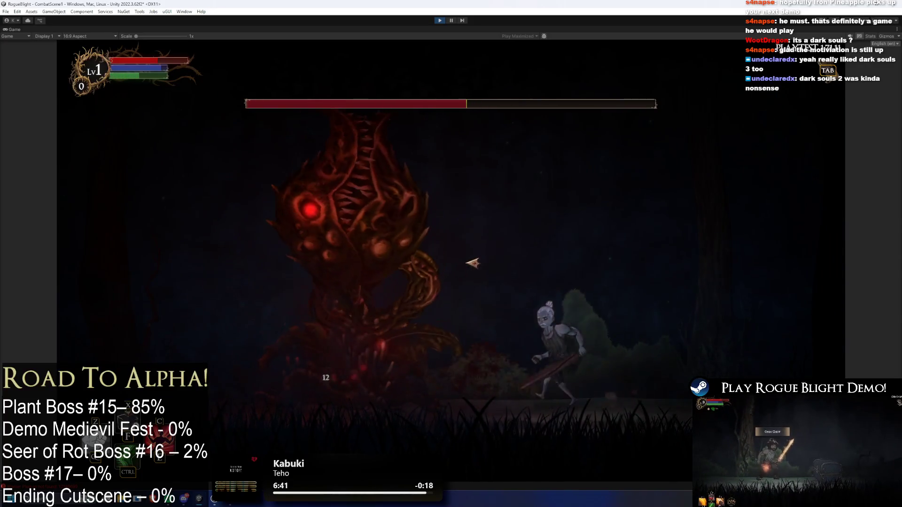
click(474, 263)
key(a)
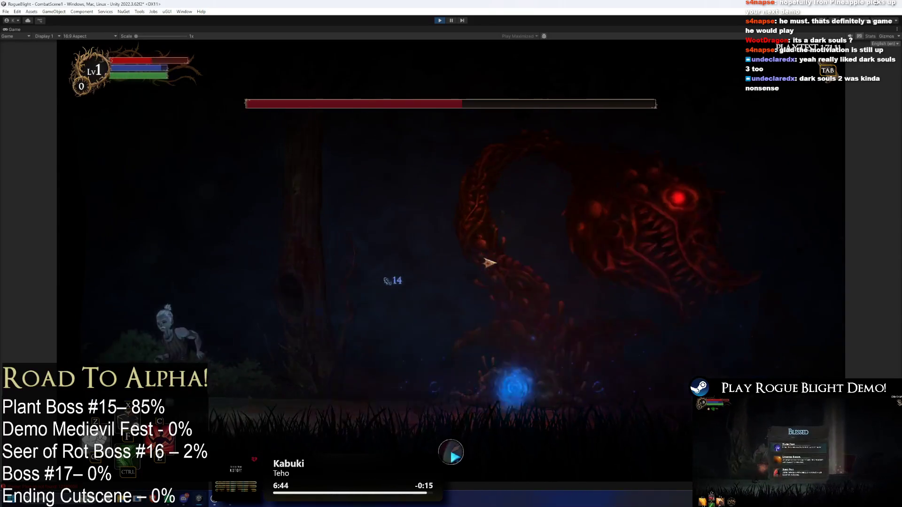
key(d)
click(597, 271)
key(d)
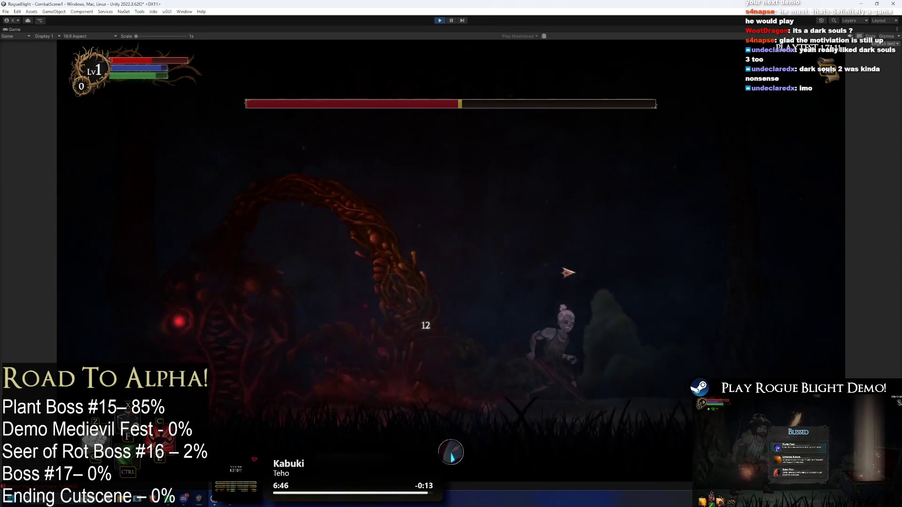
key(a)
click(402, 276)
key(d)
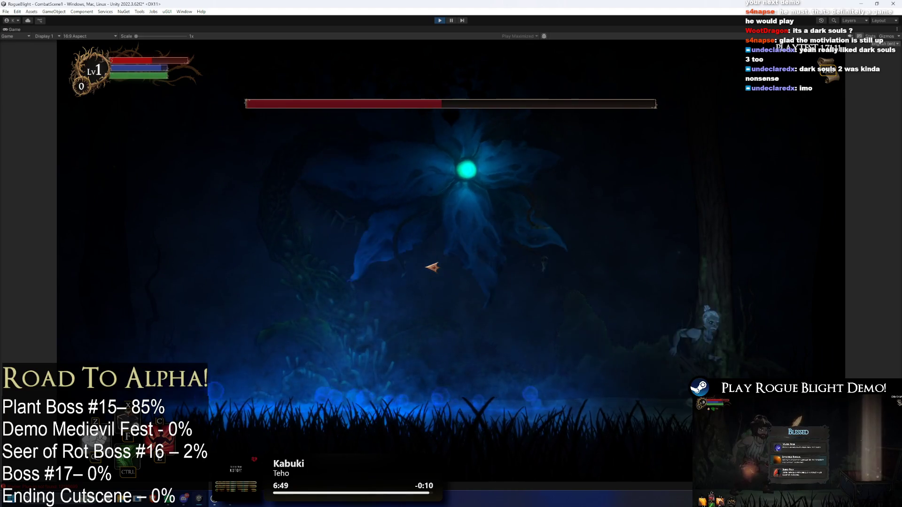
key(a)
key(a)
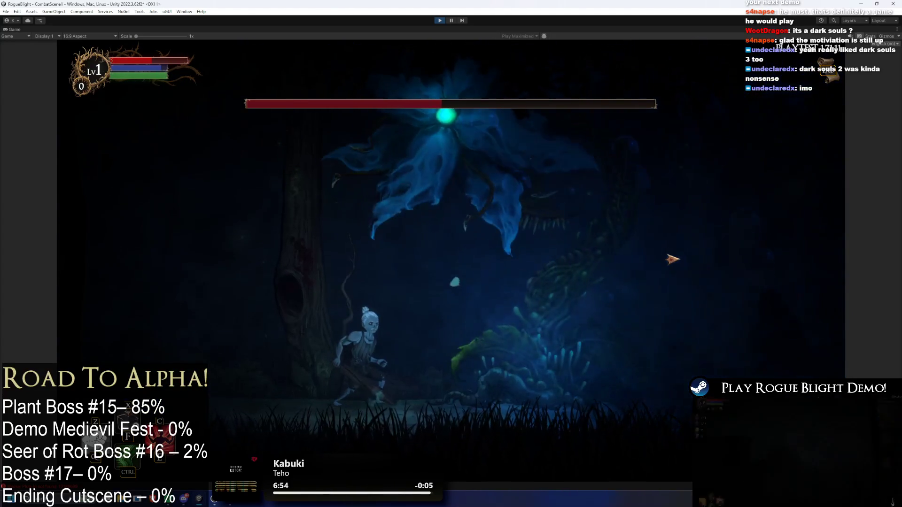
key(a)
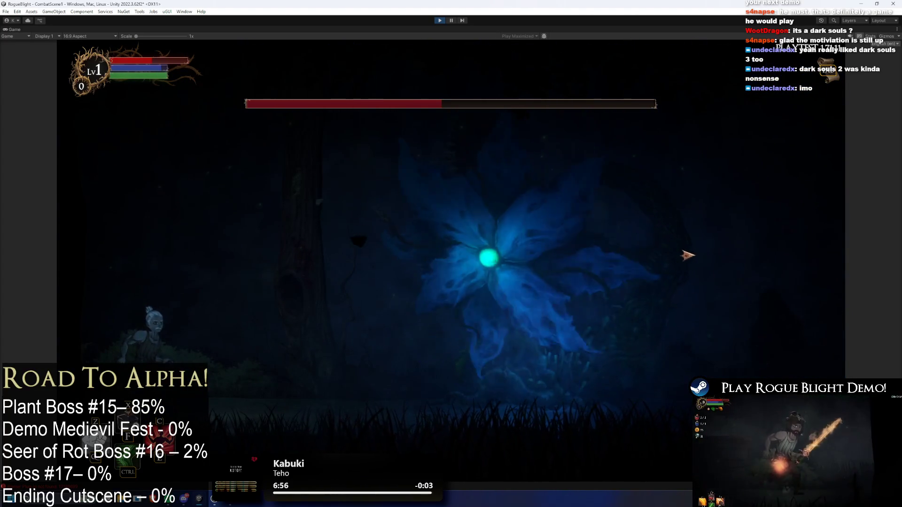
key(d)
key(d)
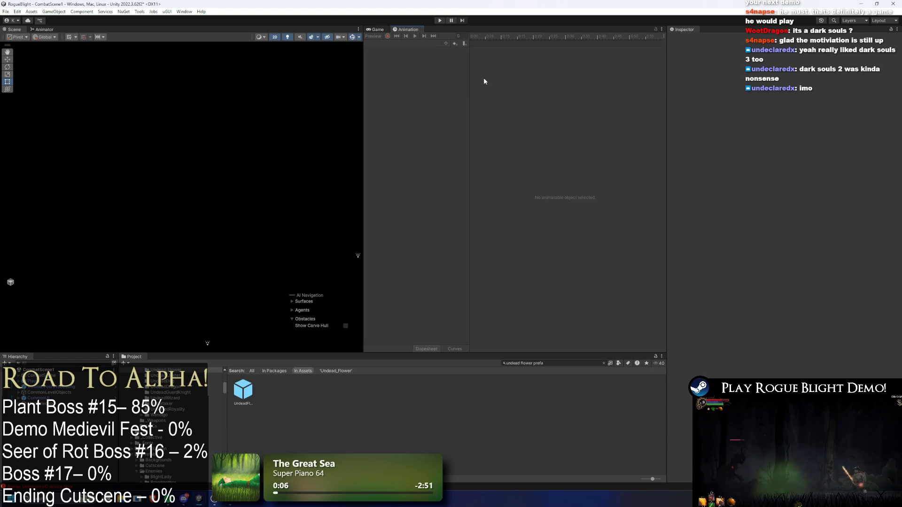
Reopen UndeadFlowerBoss_Prefab and expand then collapse its LR action pattern in the Inspector.
double_click(242, 391)
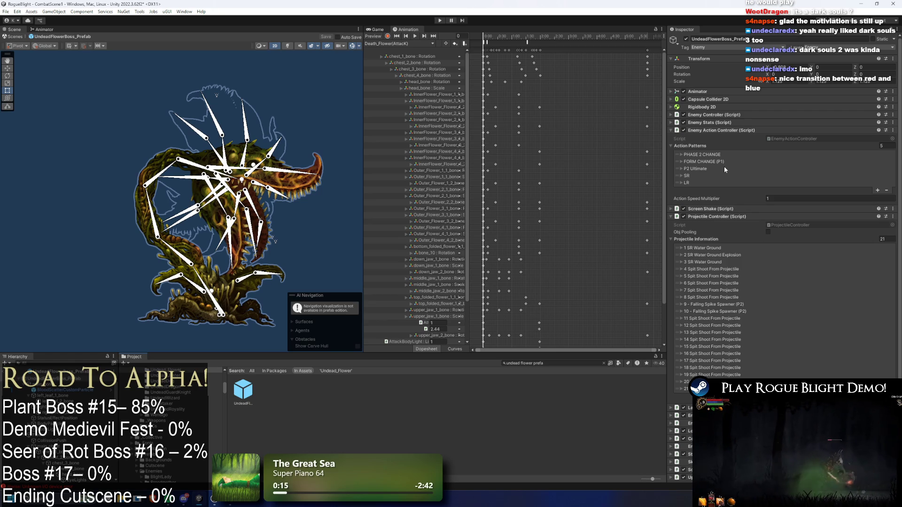
click(701, 182)
click(702, 183)
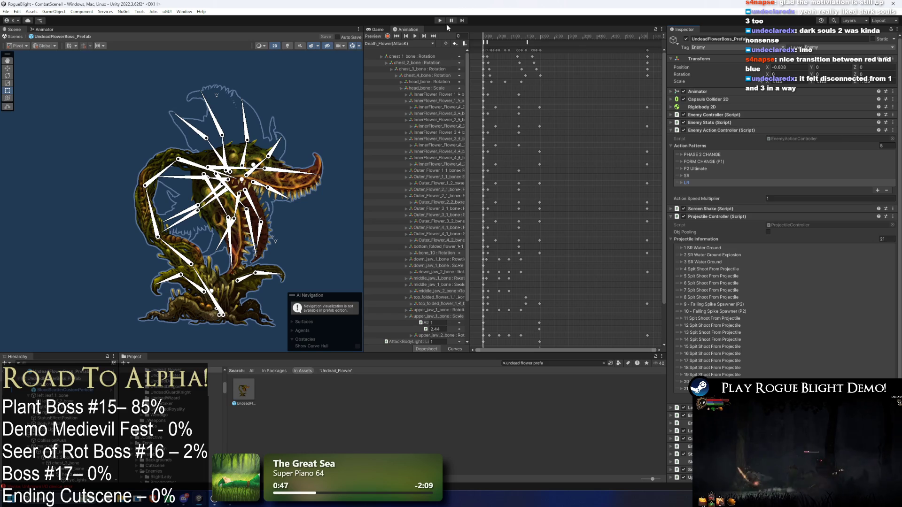
Try several boss clips, then load MagUltimate_Flower(AttackForm) and select its SpawnProjectile event.
click(375, 43)
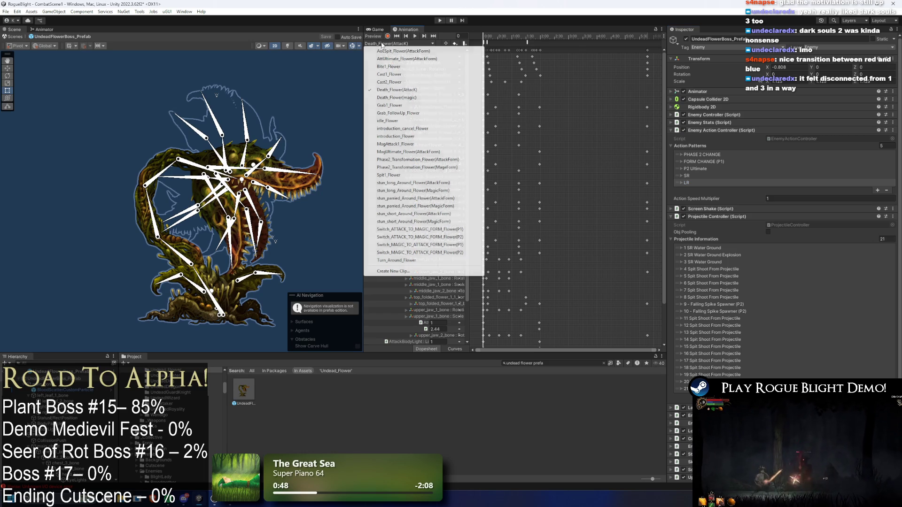
click(422, 59)
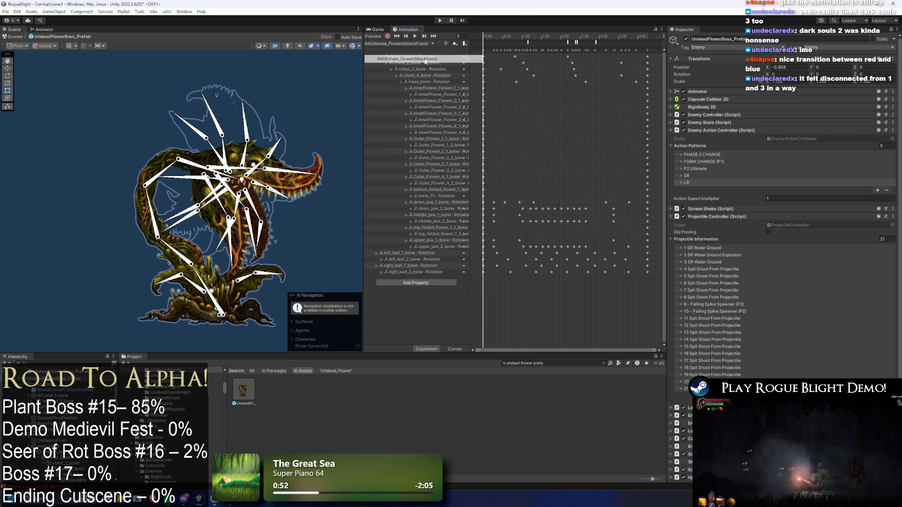
click(388, 44)
click(402, 51)
drag(508, 41, 539, 41)
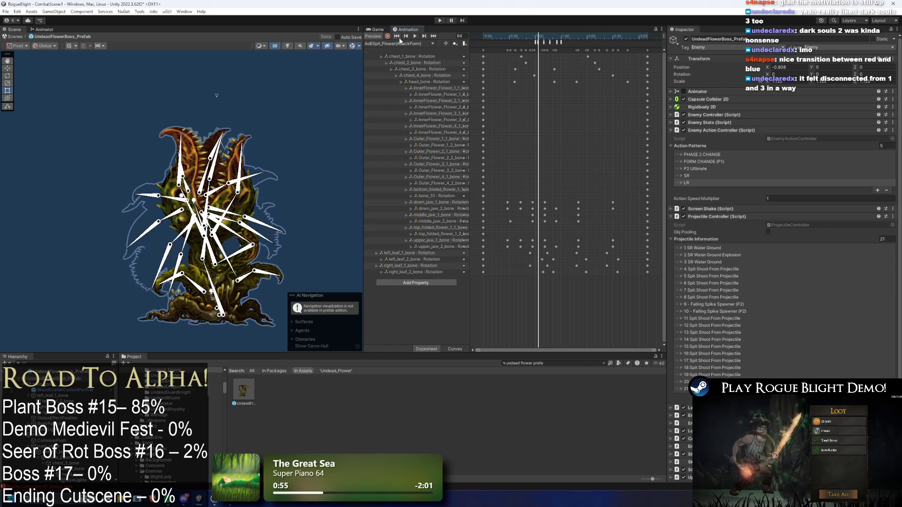
click(394, 43)
click(407, 152)
click(558, 41)
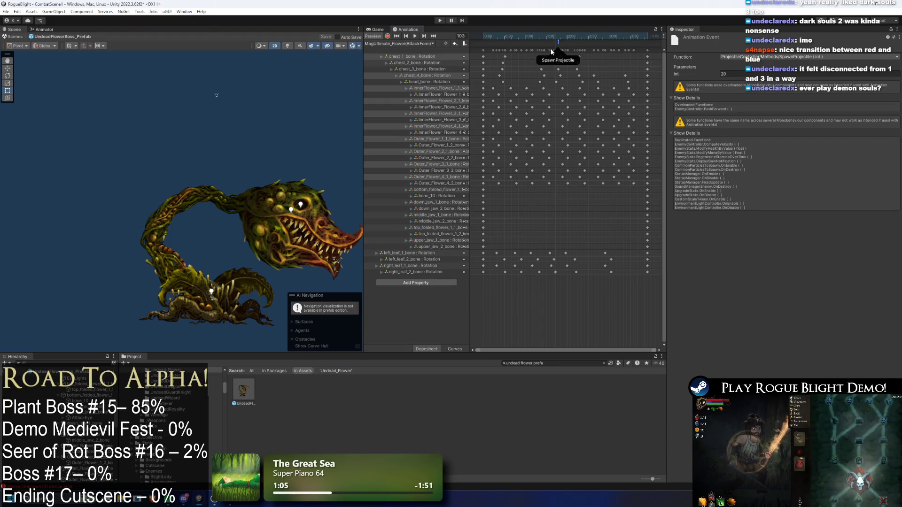
Check Projectile Information entries 20 and 21 WaterWall Left in the boss prefab's Inspector.
scroll(57, 423, up, 3)
click(792, 246)
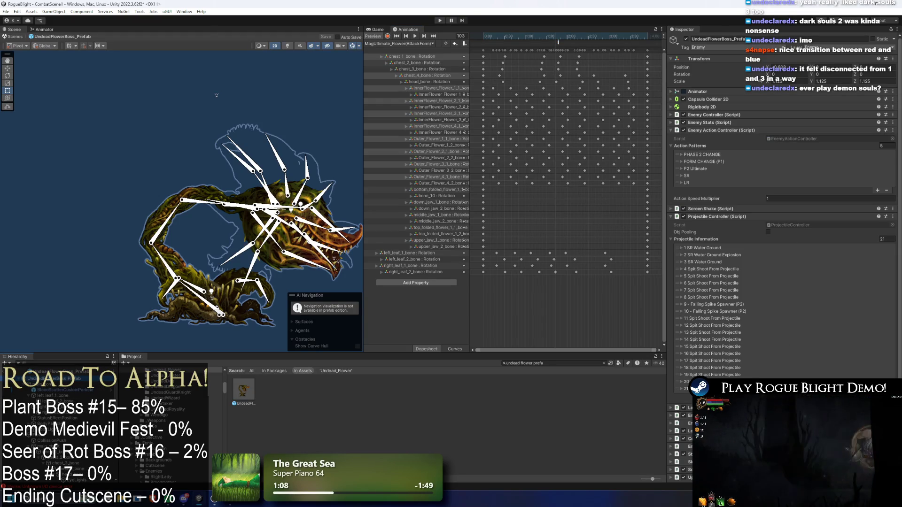
click(768, 380)
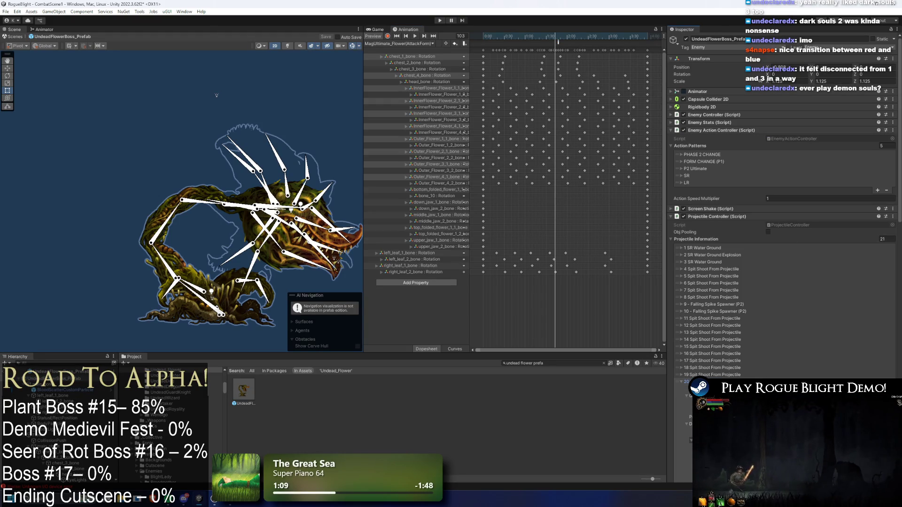
click(686, 381)
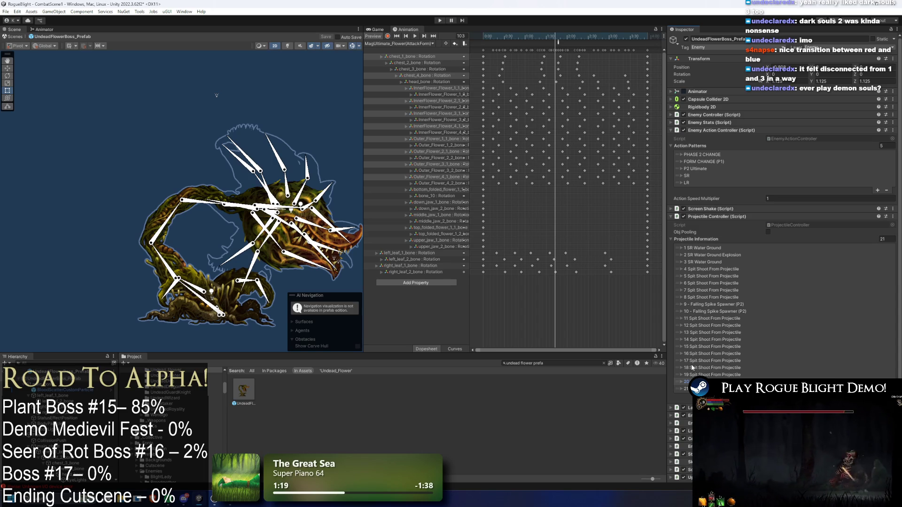
click(680, 389)
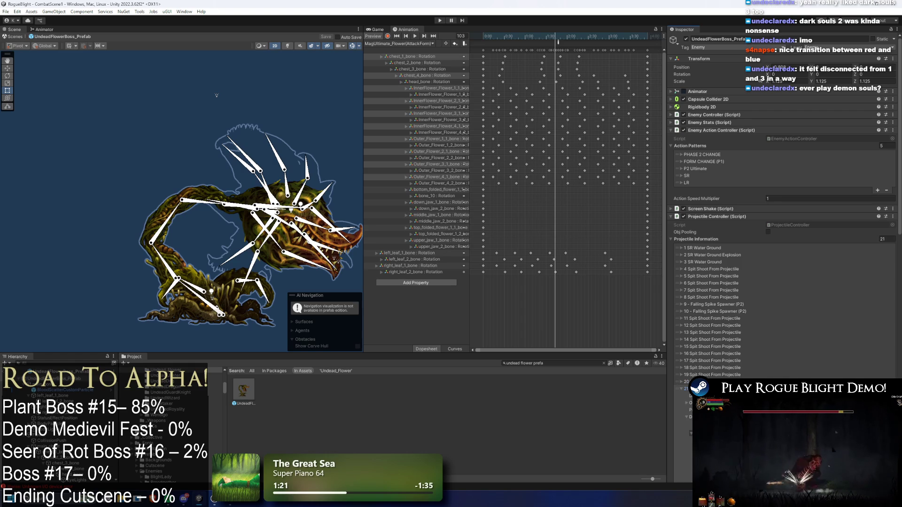
Ping 21 WaterWall Left's projectile asset and open Water_Wall_UndeadFlower_Projectile in prefab mode.
scroll(782, 212, down, 5)
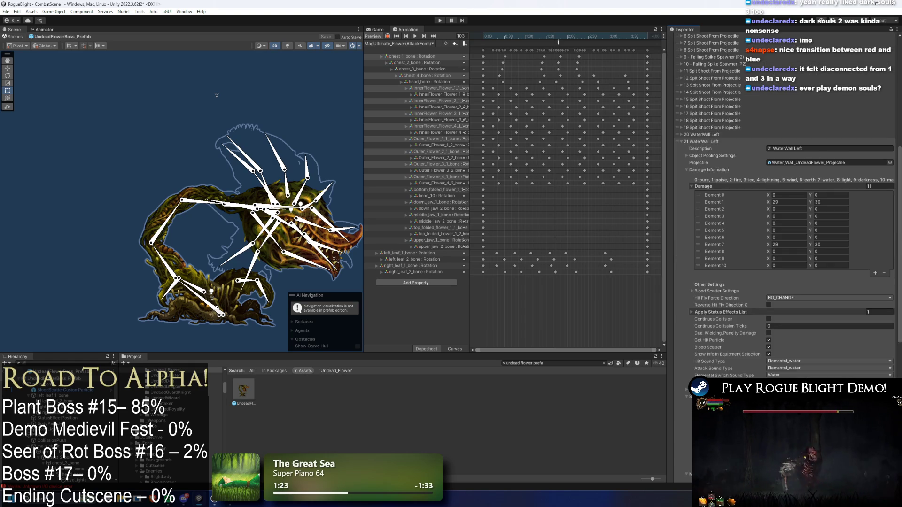
scroll(782, 211, down, 1)
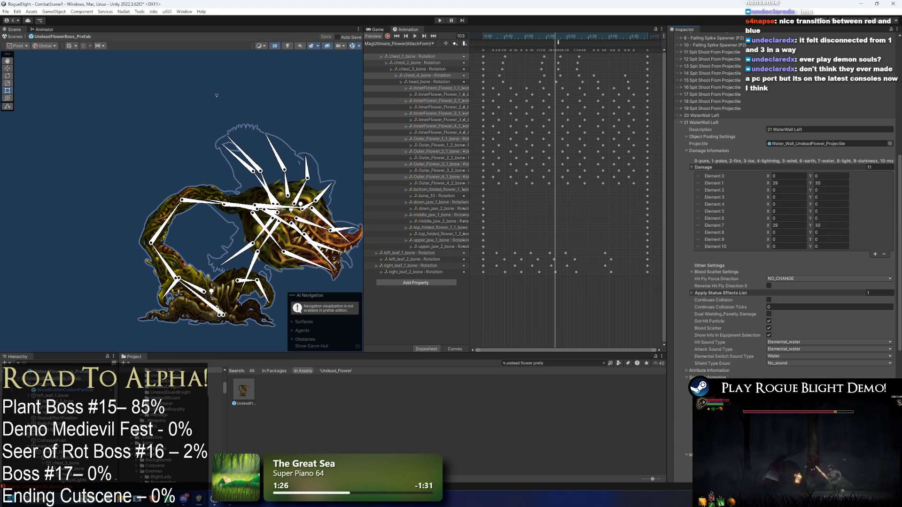
scroll(782, 211, down, 2)
scroll(782, 211, up, 2)
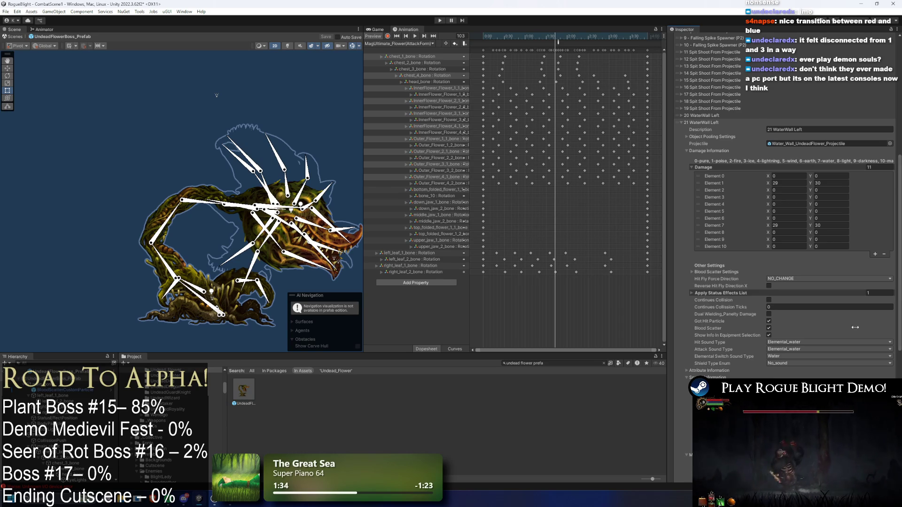
scroll(804, 284, up, 1)
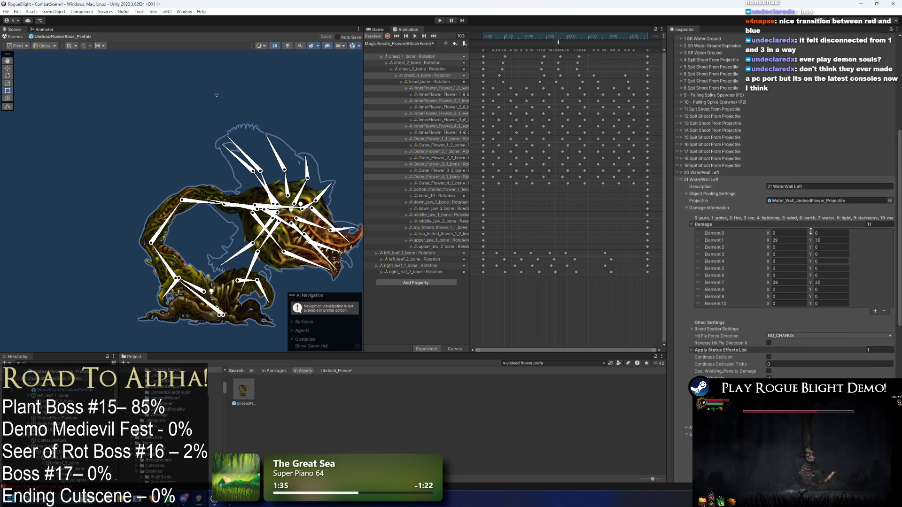
click(797, 201)
double_click(407, 389)
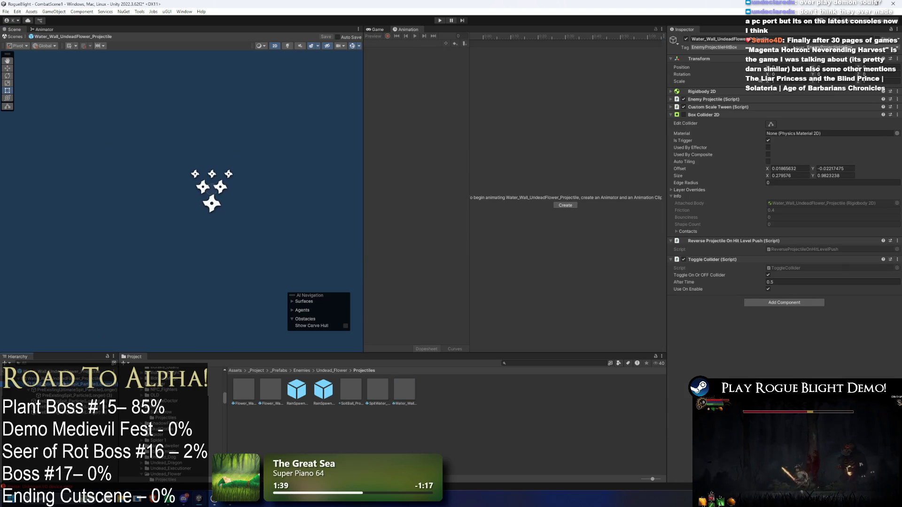
click(60, 389)
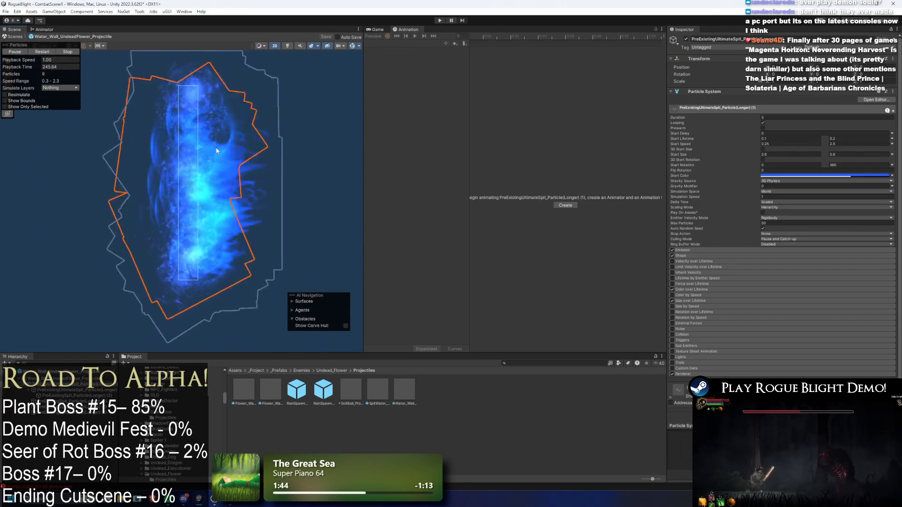
Nudge the particle child right along X and remove Reverse Projectile On Hit Level Push from the parent.
scroll(220, 169, down, 3)
mouse_move(164, 172)
mouse_down()
mouse_move(49, 161)
mouse_move(226, 214)
mouse_move(212, 178)
mouse_move(298, 173)
mouse_move(362, 187)
mouse_move(221, 219)
mouse_up()
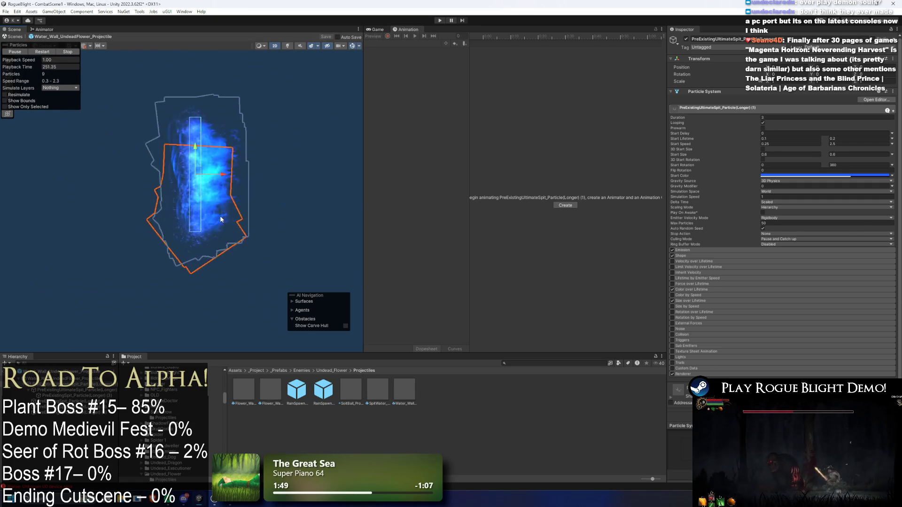
click(220, 218)
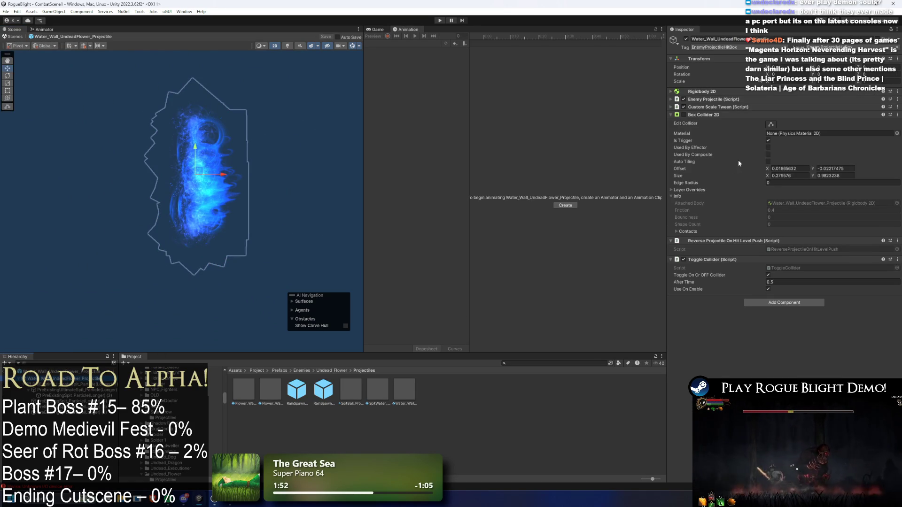
right_click(755, 241)
click(787, 265)
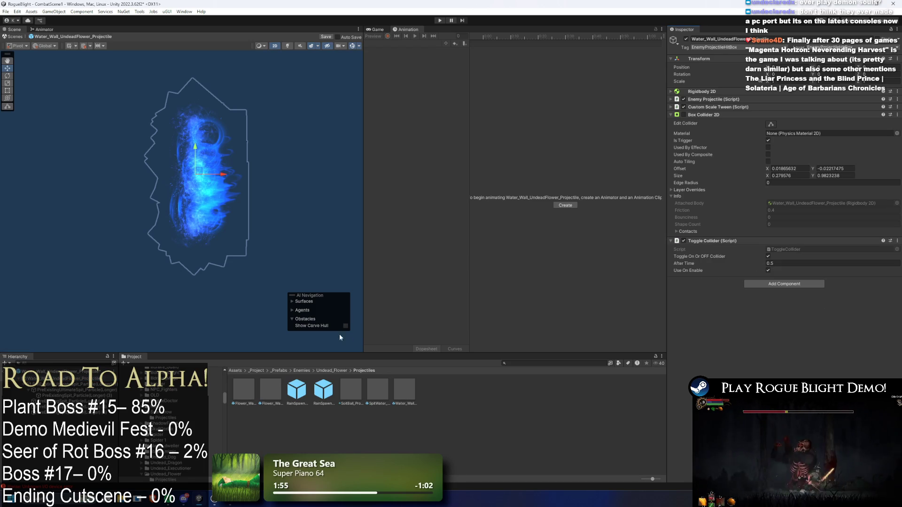
Glance at Custom Scale Tween, then reopen the UndeadFlowerBoss prefab from the Undead_Flower folder.
click(723, 107)
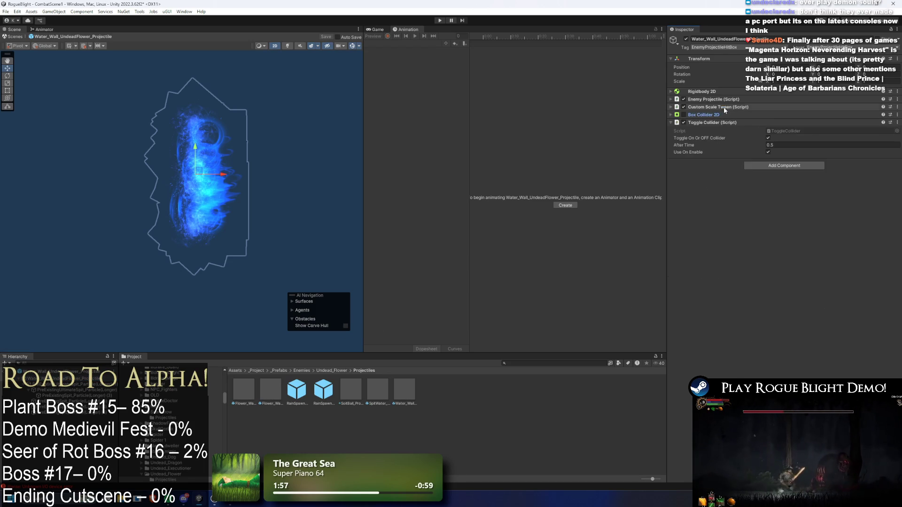
click(723, 107)
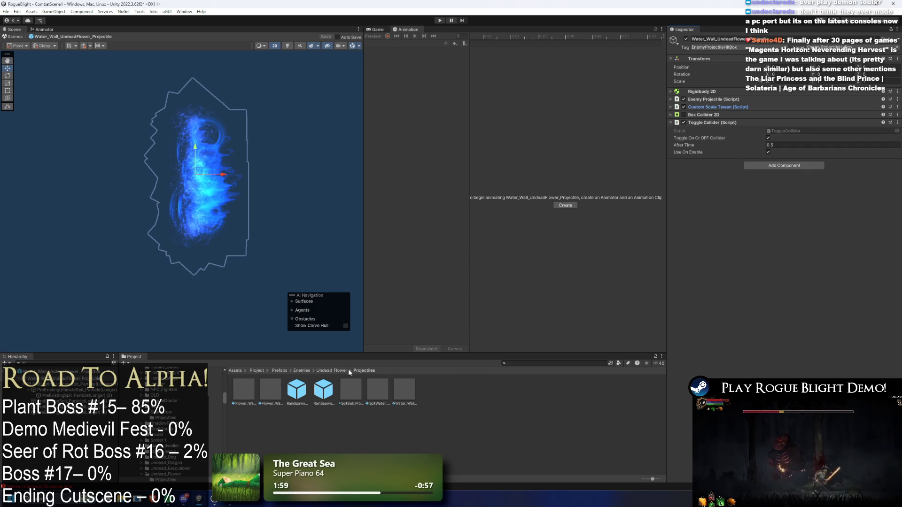
click(332, 370)
double_click(281, 391)
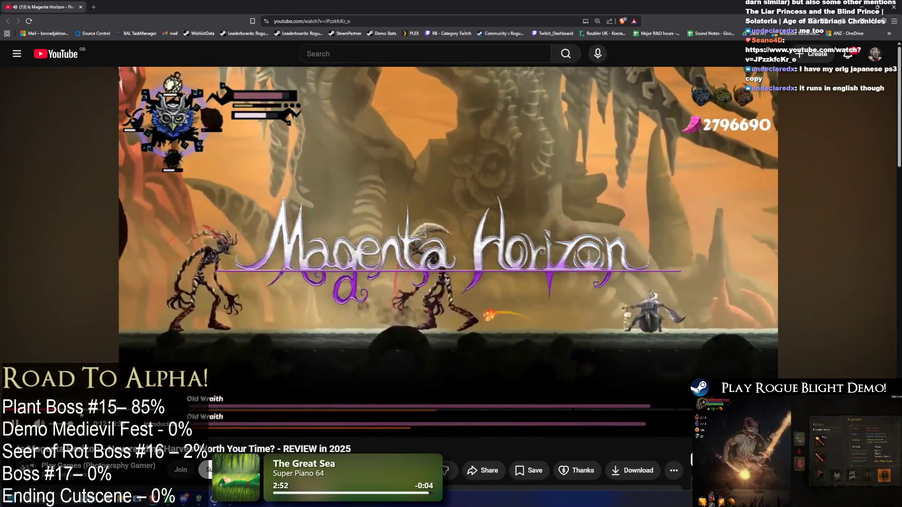
Seek the Magenta Horizon review past the dialogue into the pink Daring level combat.
drag(106, 409, 113, 409)
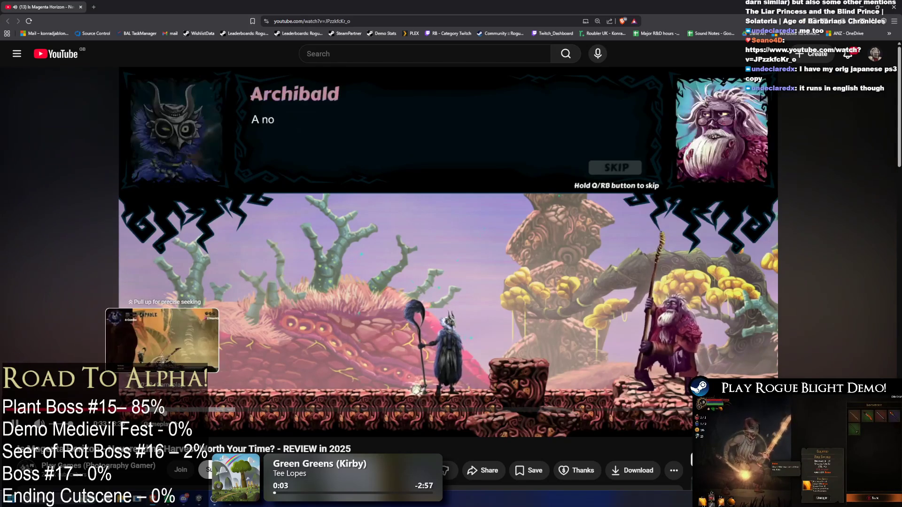
drag(167, 410, 234, 410)
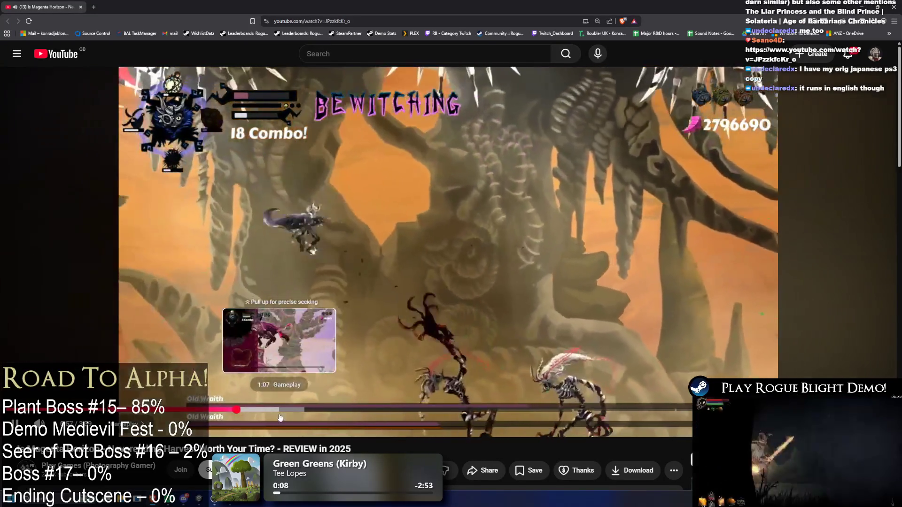
click(330, 416)
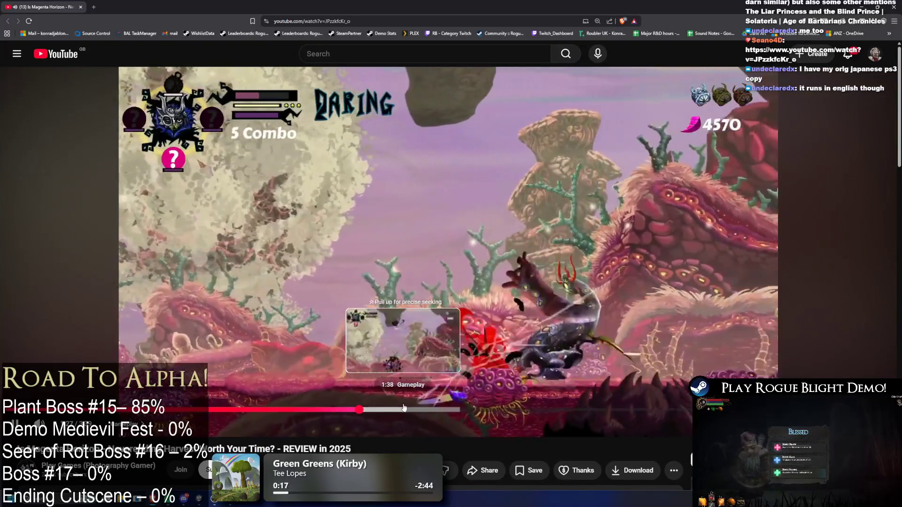
Seek the review video forward in two jumps to the later boss fight footage.
scroll(432, 410, down, 2)
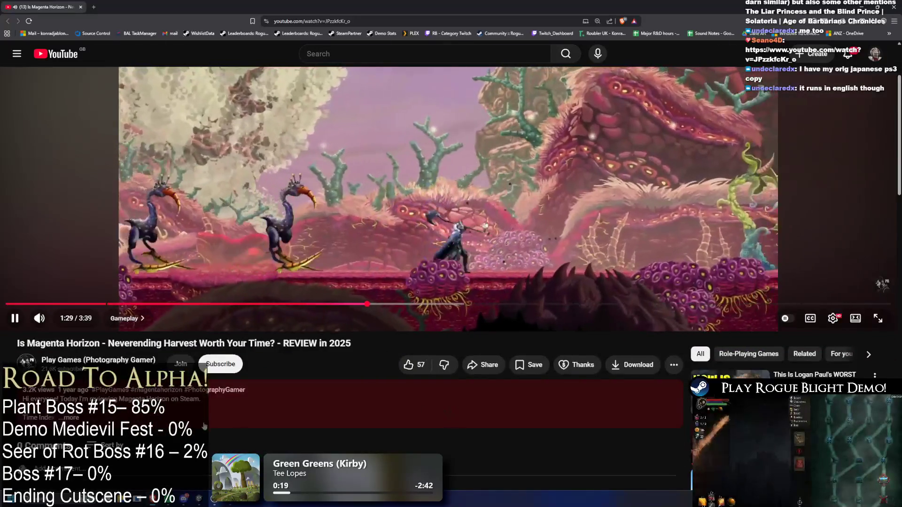
scroll(206, 418, down, 2)
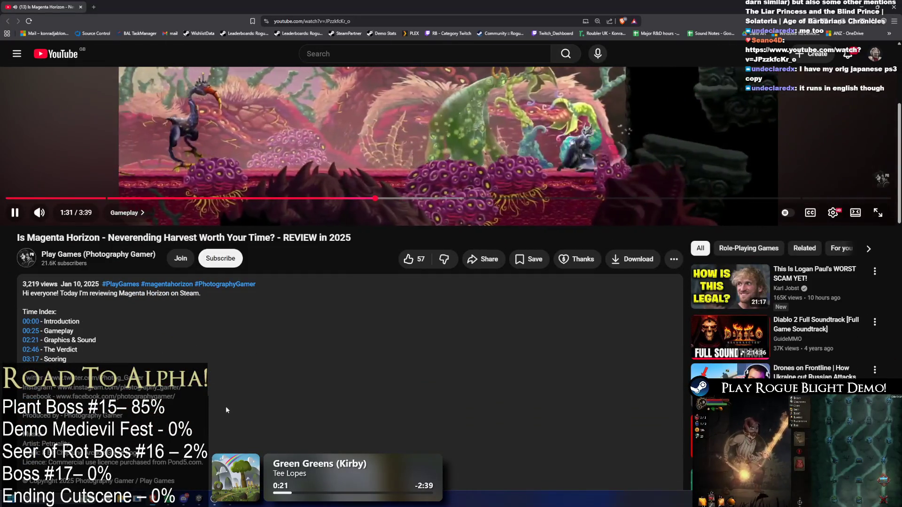
scroll(368, 410, up, 2)
click(443, 304)
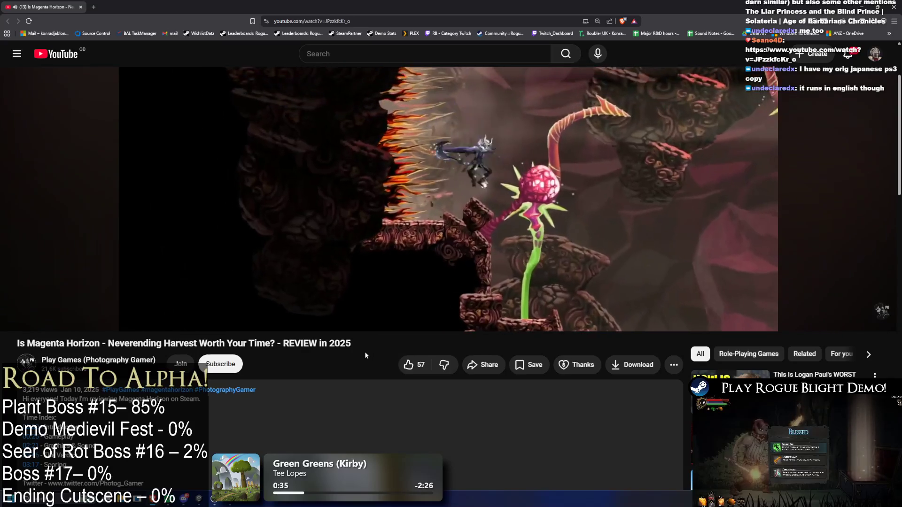
scroll(296, 404, down, 2)
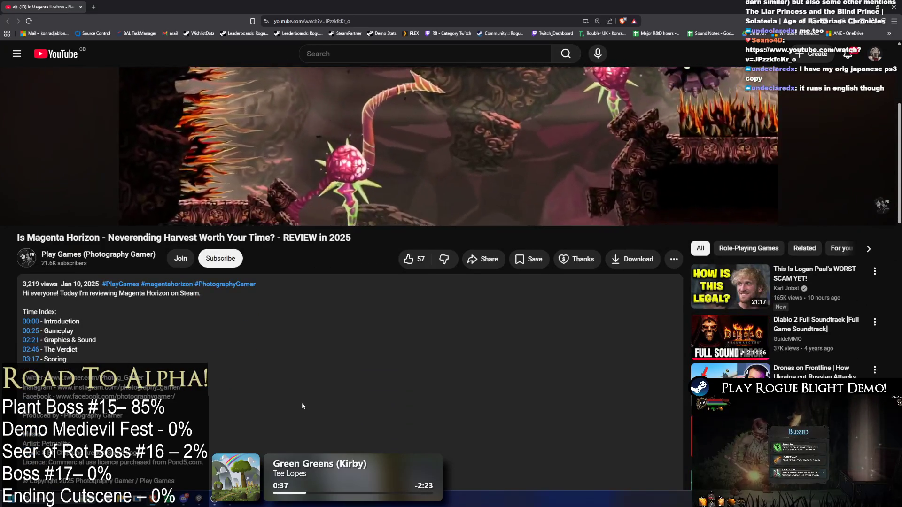
scroll(306, 404, down, 2)
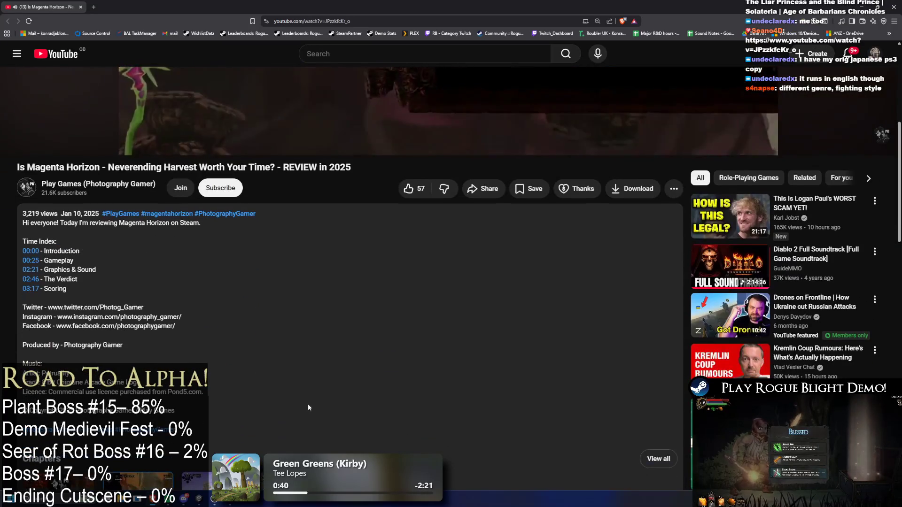
scroll(312, 402, up, 5)
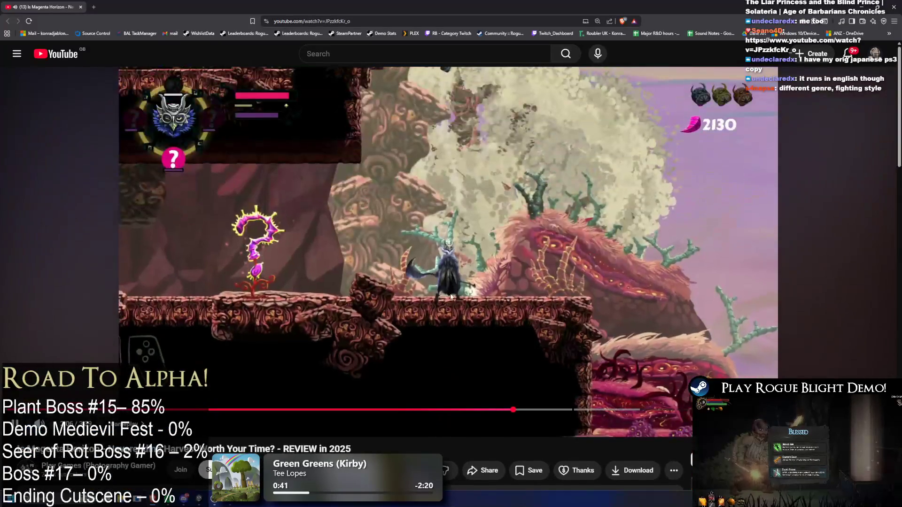
scroll(446, 326, down, 1)
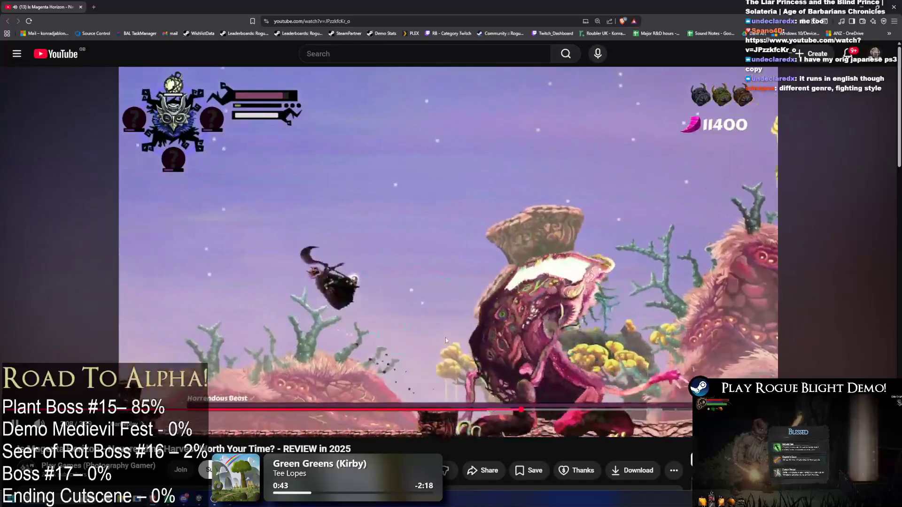
scroll(452, 356, down, 1)
scroll(451, 367, up, 2)
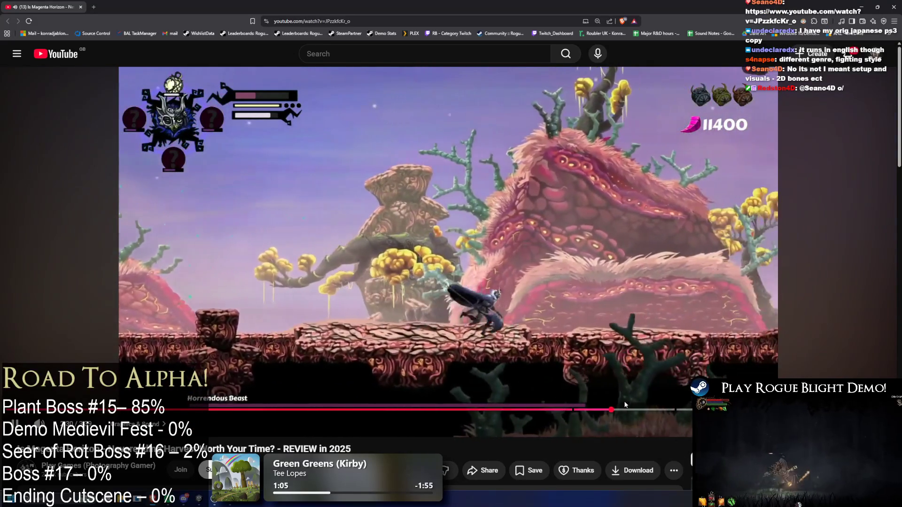
click(660, 410)
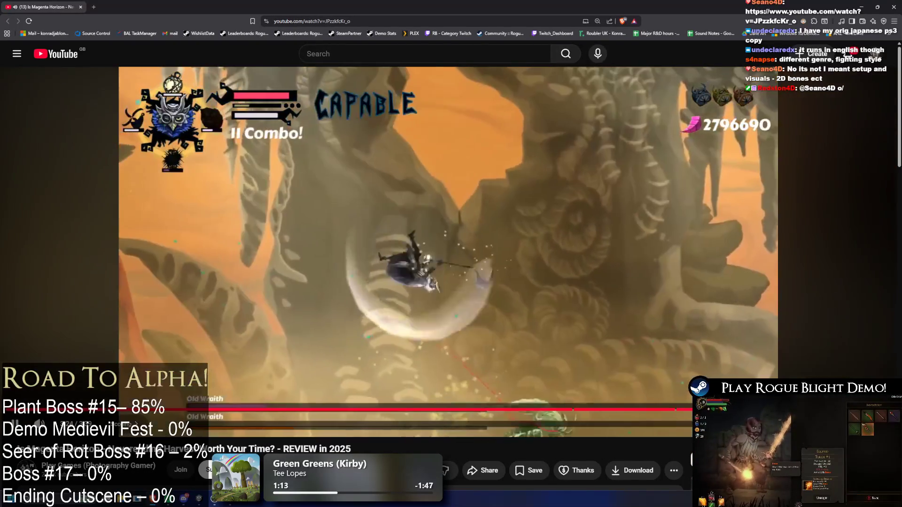
Skim the video description and chapters, then Alt+Tab back to Unity Editor.
scroll(527, 386, down, 3)
scroll(526, 382, down, 15)
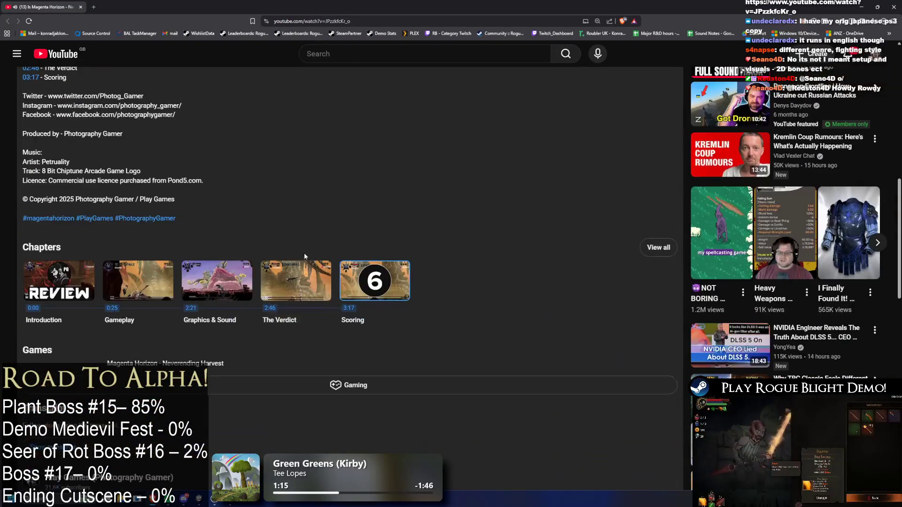
scroll(322, 280, up, 20)
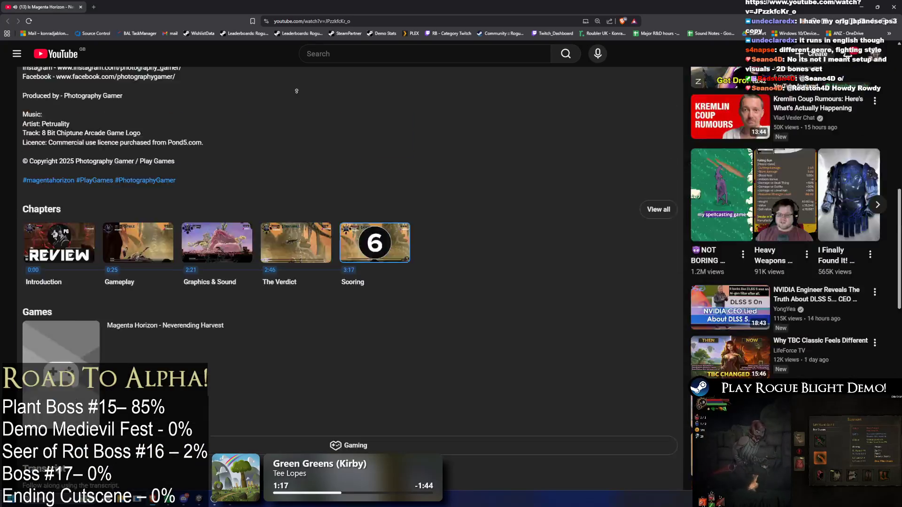
key(alt+Tab)
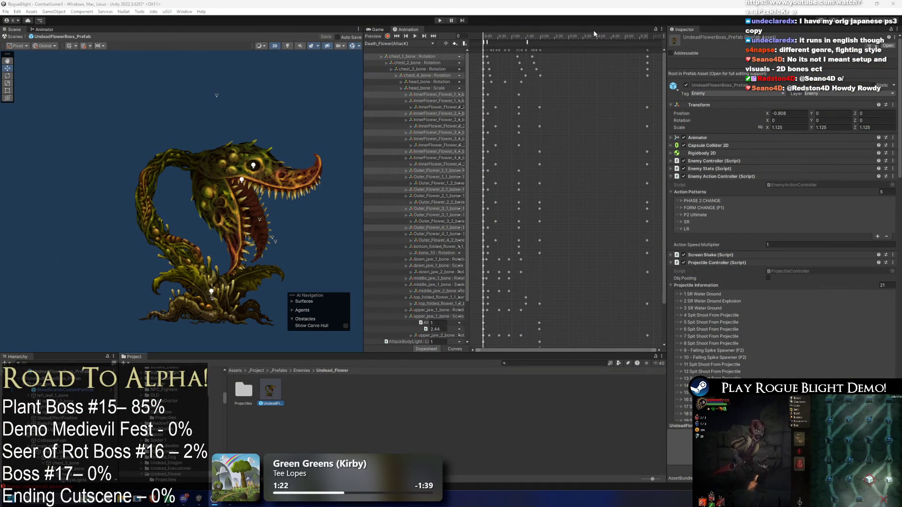
Load AttUltimate_Flower(AttackForm) and scrub its preview from frame 181 to frame 190.
scroll(153, 152, down, 1)
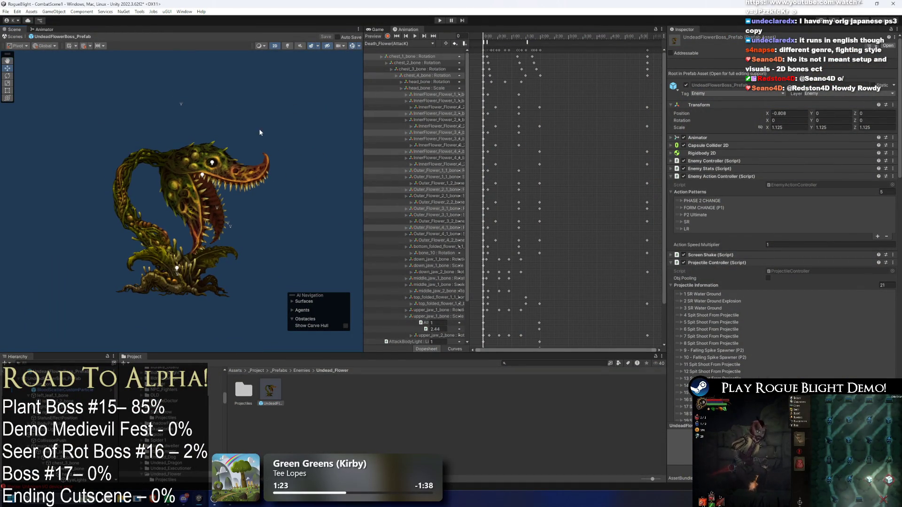
click(415, 43)
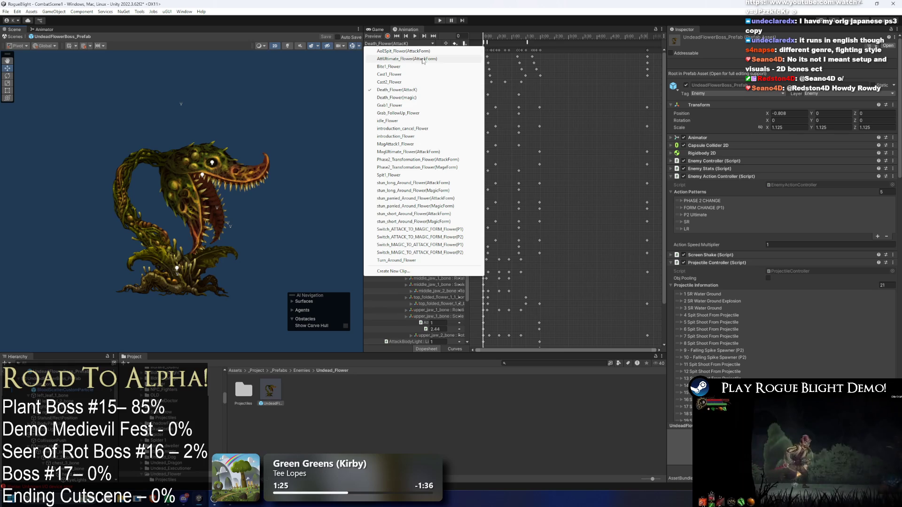
click(426, 59)
drag(489, 46, 595, 47)
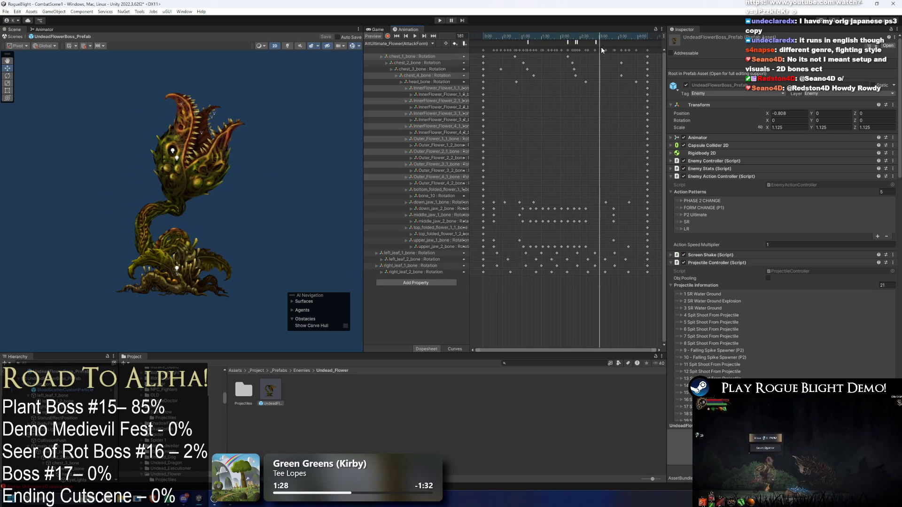
drag(527, 40, 606, 41)
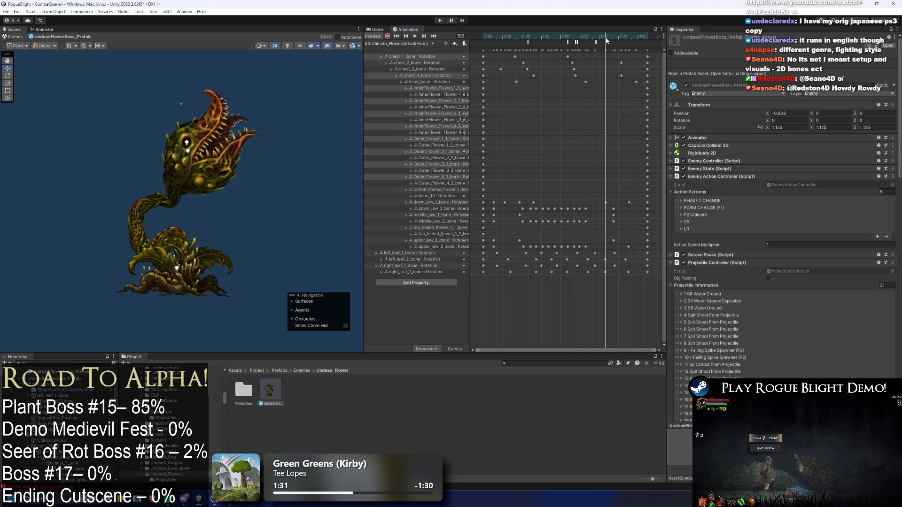
click(404, 44)
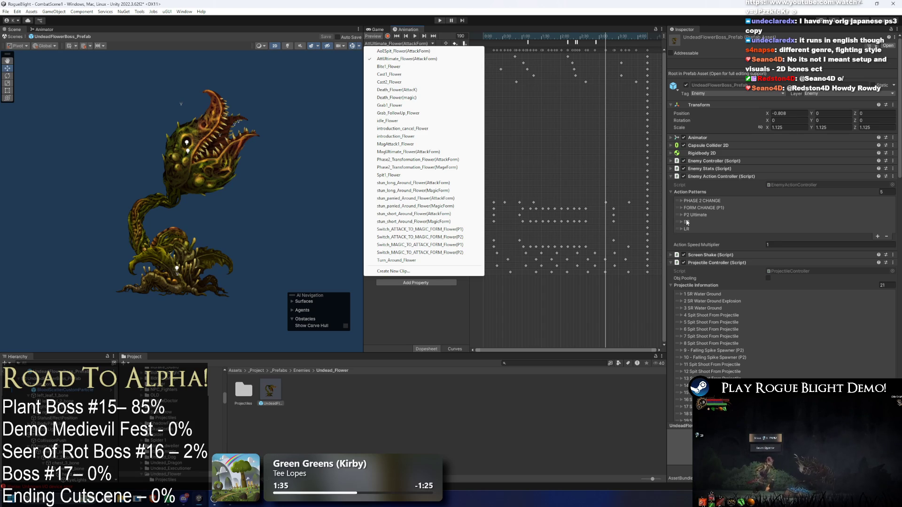
click(720, 207)
click(720, 208)
Expand and collapse the FORM CHANGE (P1), P2 Ultimate and SR action patterns to review them.
click(722, 209)
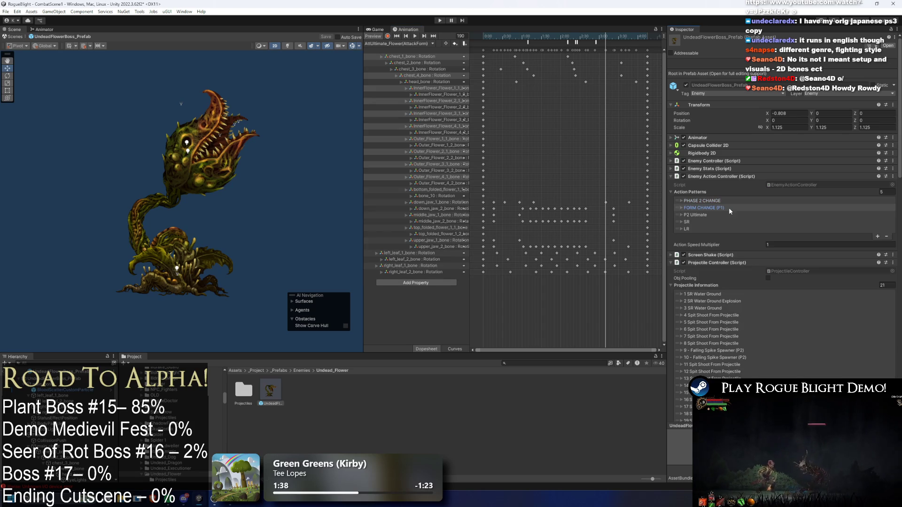
click(713, 208)
scroll(785, 242, down, 3)
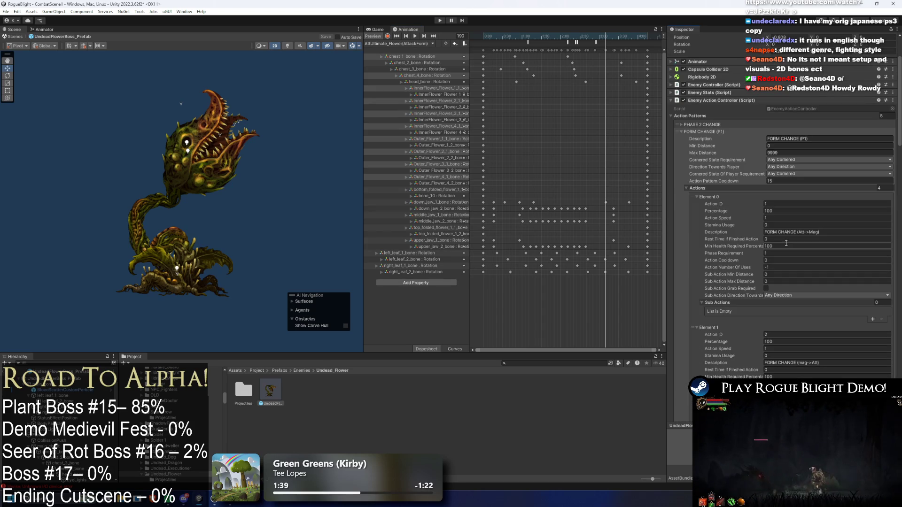
click(713, 132)
click(709, 140)
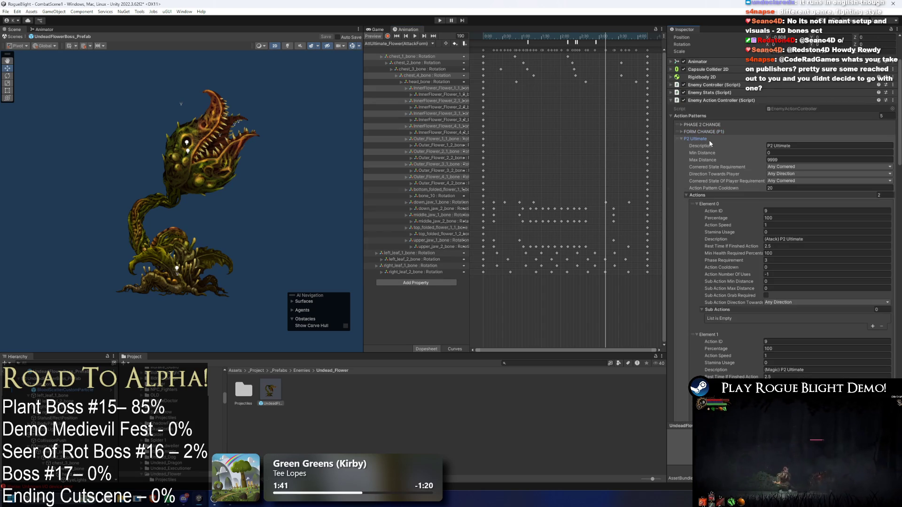
click(714, 139)
click(711, 146)
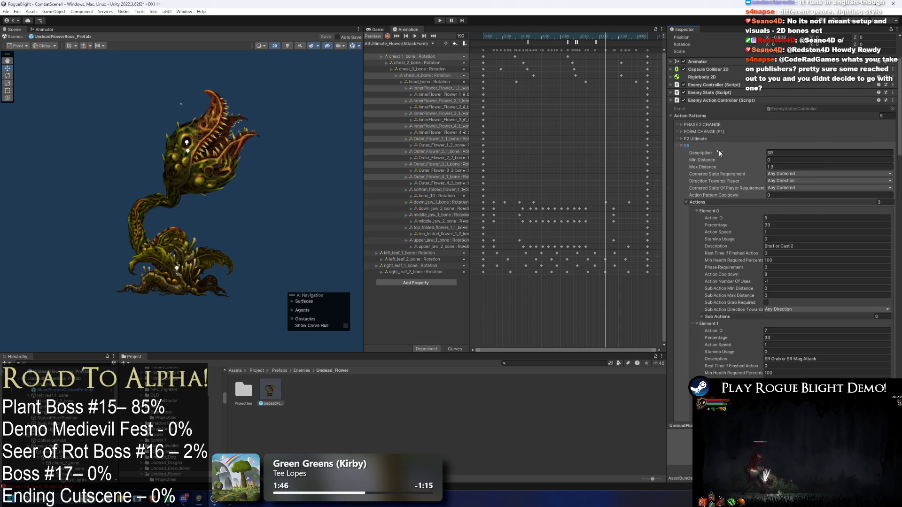
Set P2 Ultimate's Action Pattern Cooldown to 0 and recheck the value.
click(697, 139)
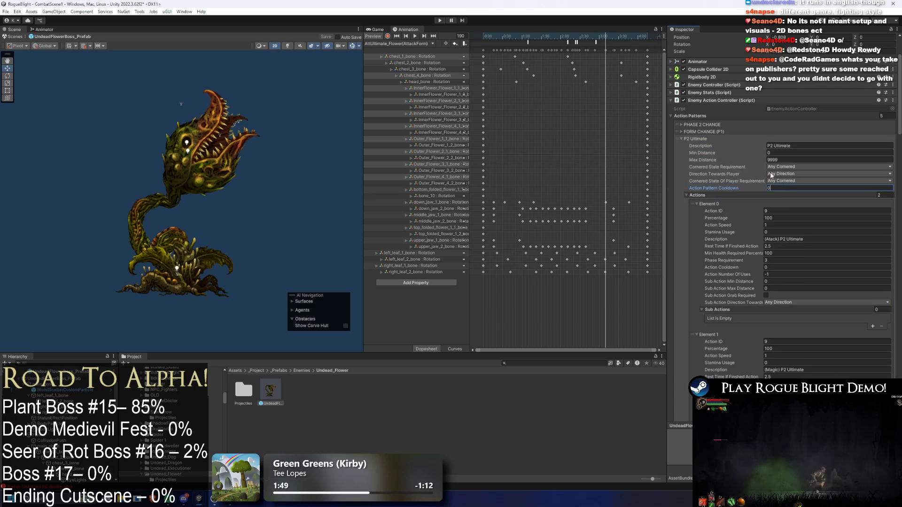
click(704, 140)
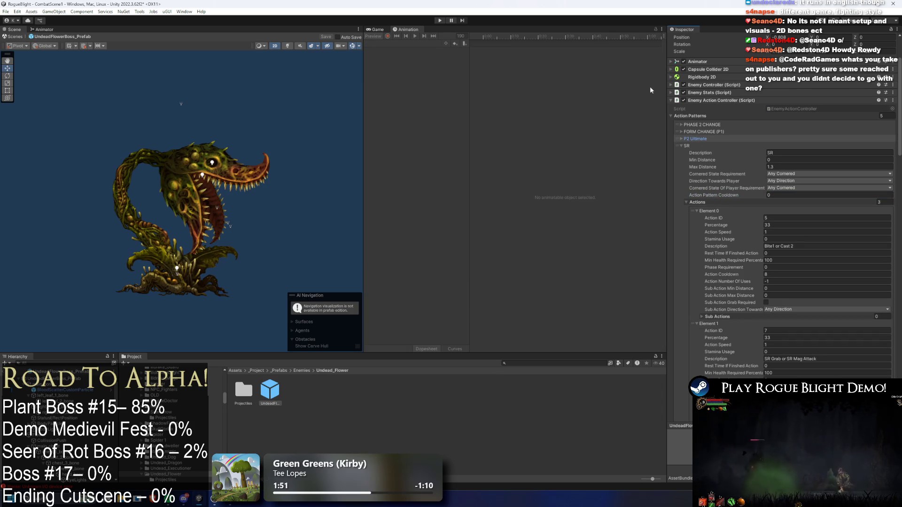
scroll(777, 253, down, 2)
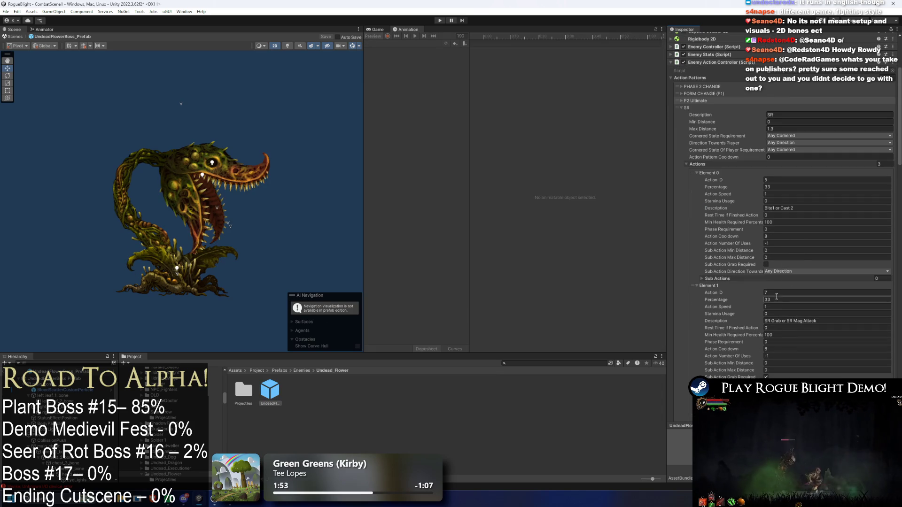
click(702, 108)
click(700, 101)
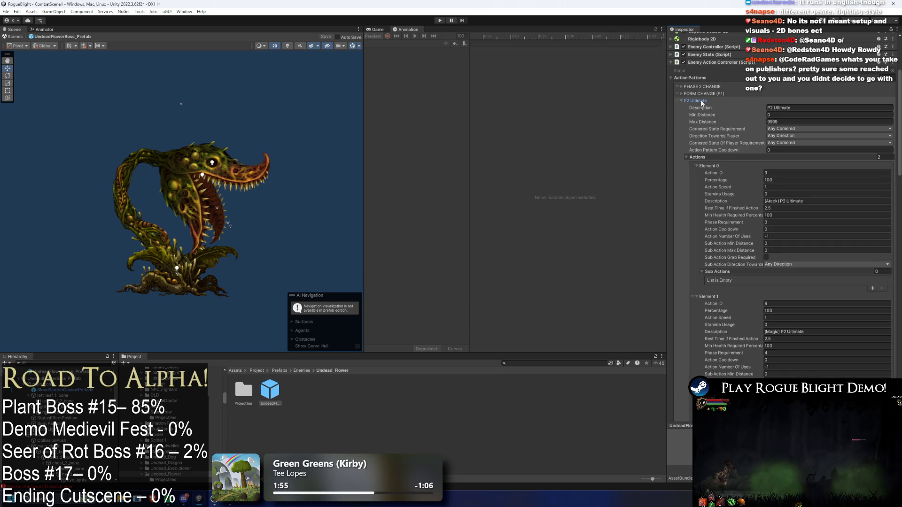
click(698, 102)
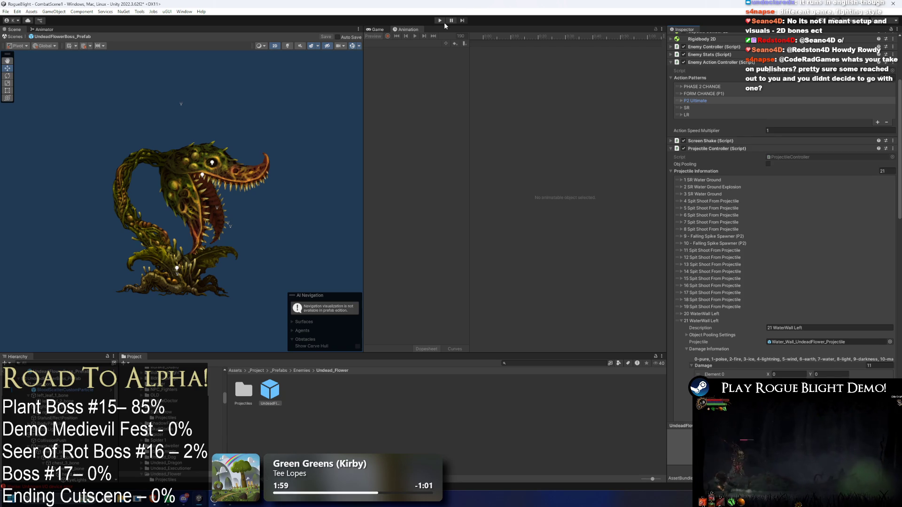
Save the prefab with Ctrl+S, dismiss the warning, and start fighting the flower boss.
key(ctrl+s)
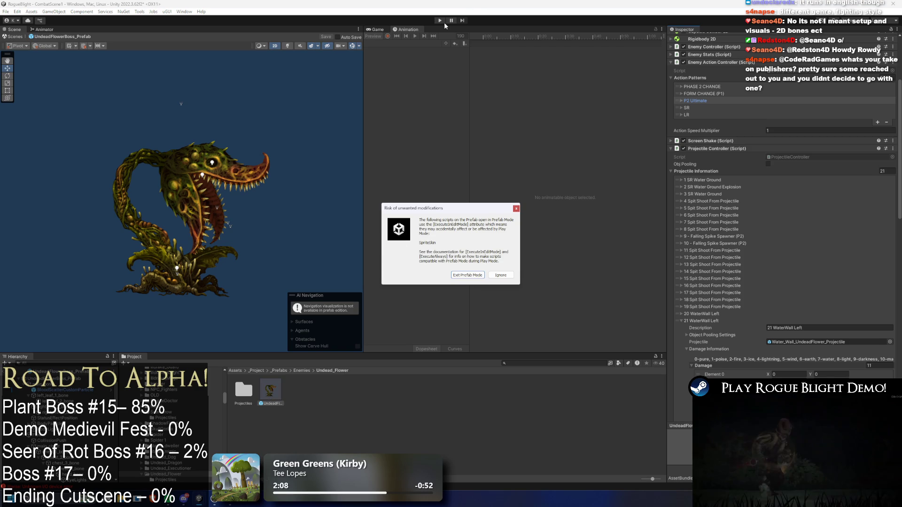
key(Return)
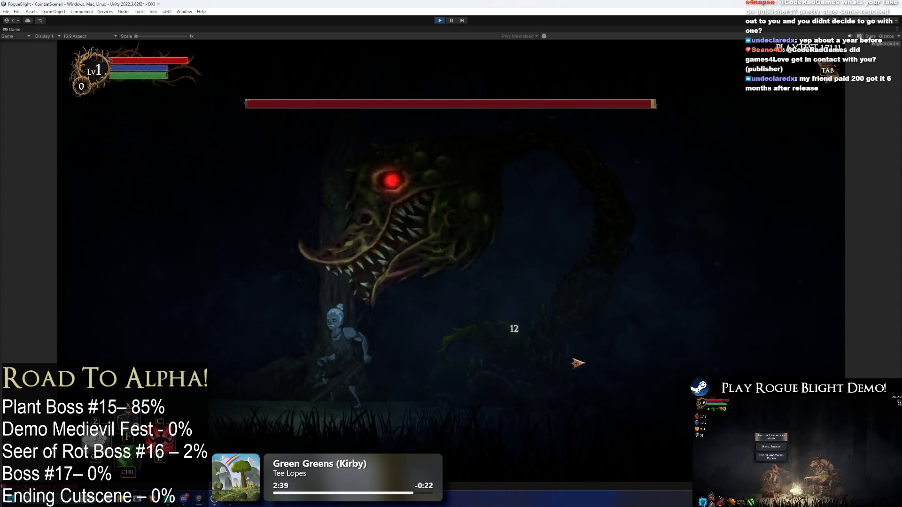
click(650, 269)
key(a)
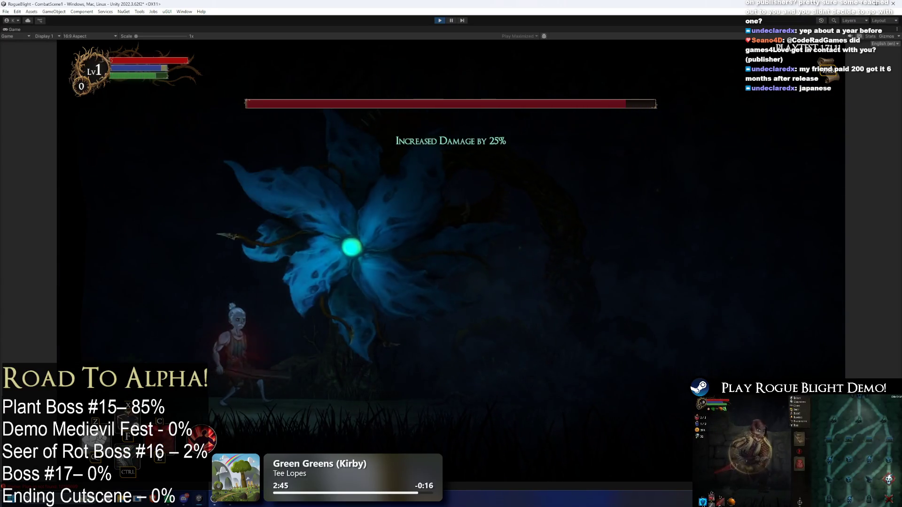
key(d)
click(385, 262)
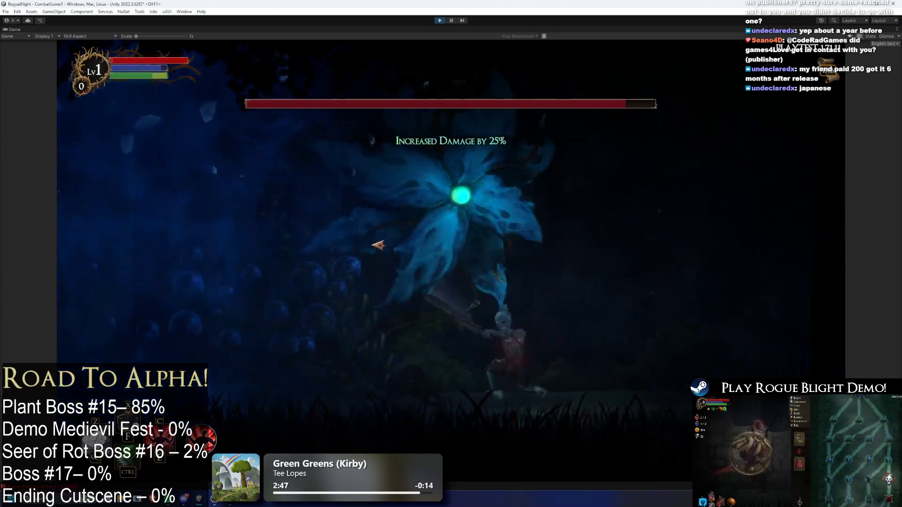
Dodge the boss's blue flash attacks while repeatedly slashing it.
key(a)
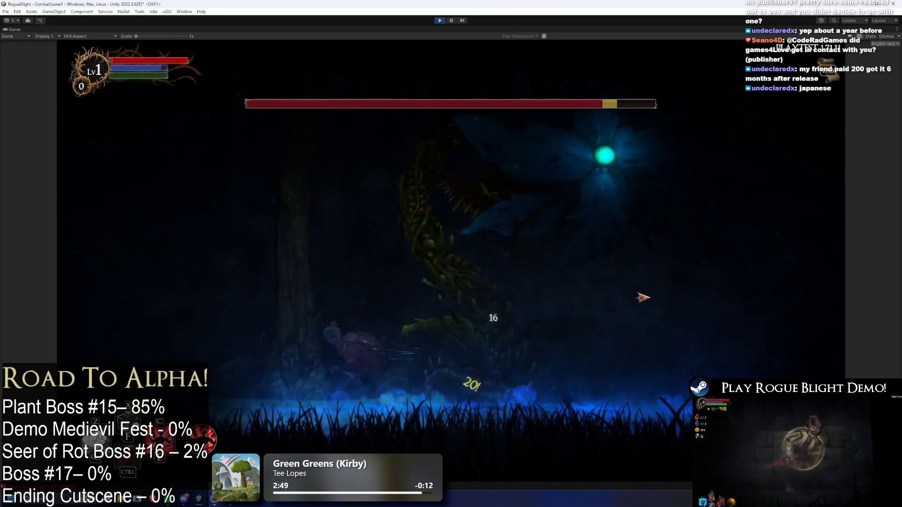
key(d)
click(672, 297)
key(d)
click(432, 292)
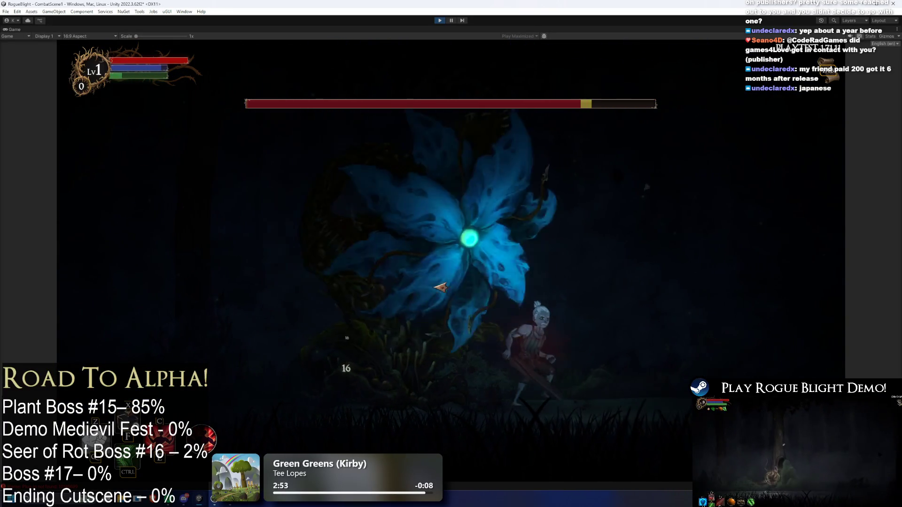
key(a)
click(608, 287)
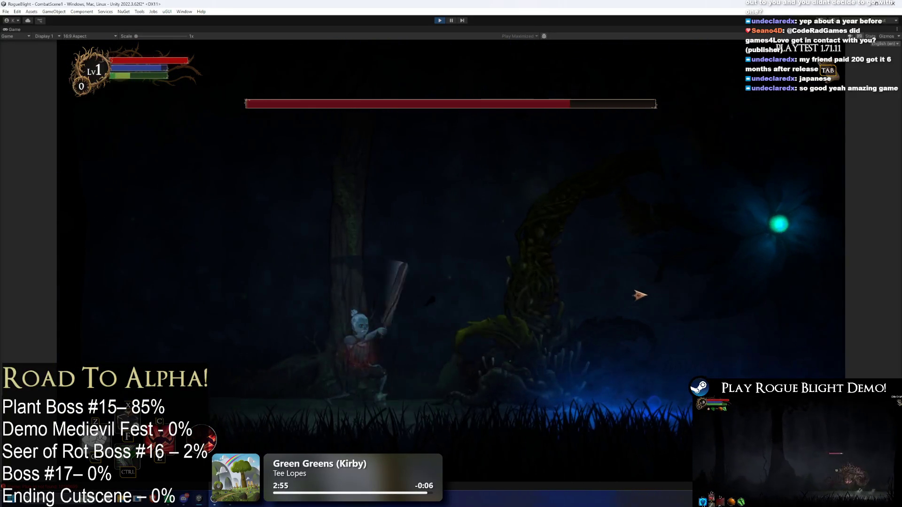
Use the F1 cheat to drop all enemy health to 1, then F2 to restore it.
key(a)
key(F1)
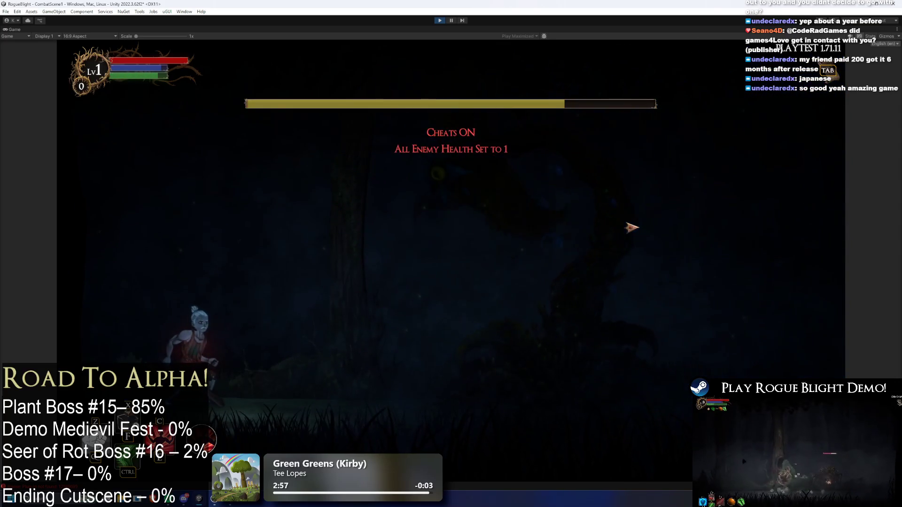
key(F2)
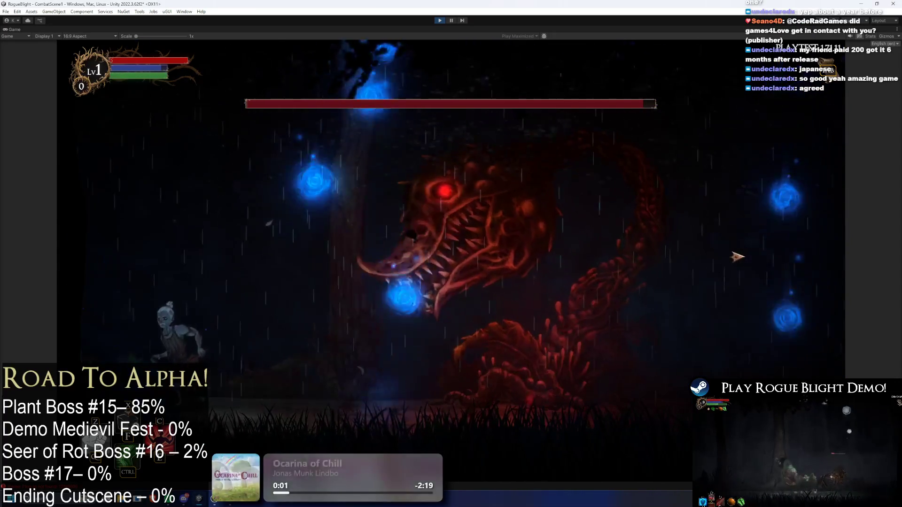
Dodge the boss's lunges and blue orbs as it transforms, then pause the game.
key(d)
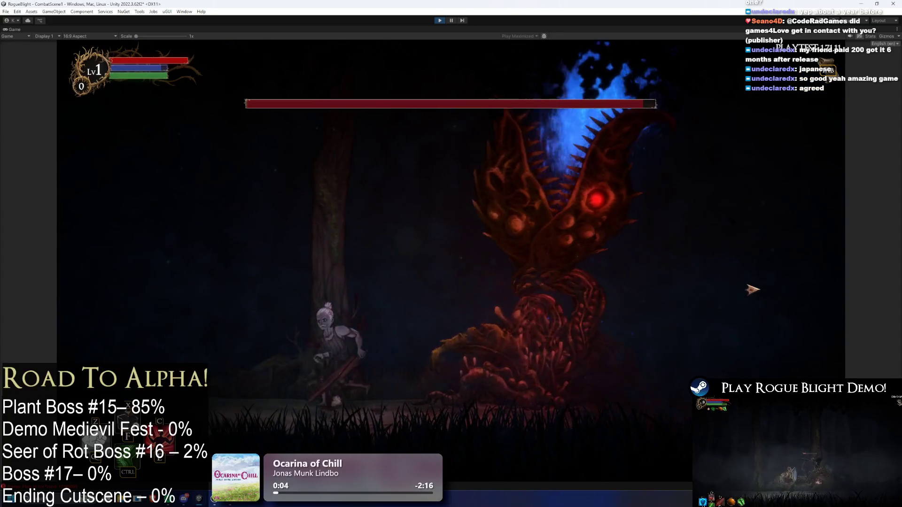
key(a)
key(d)
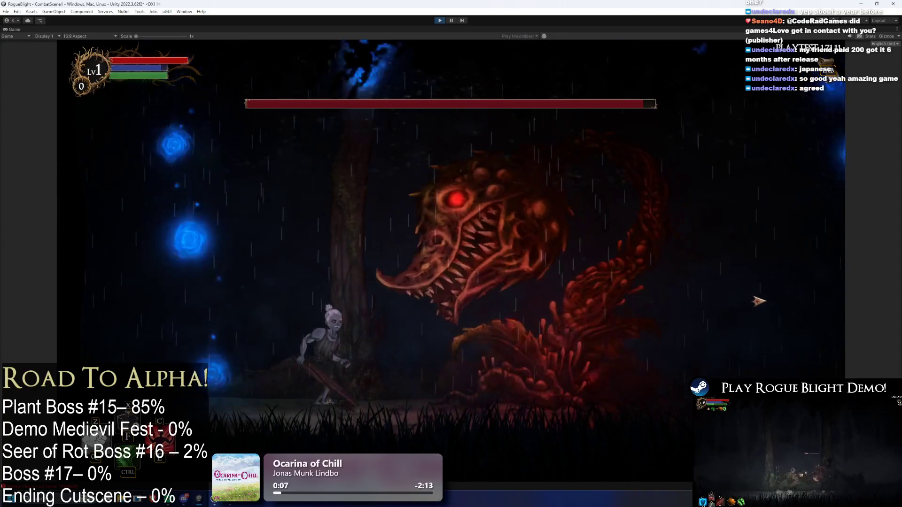
key(a)
key(d)
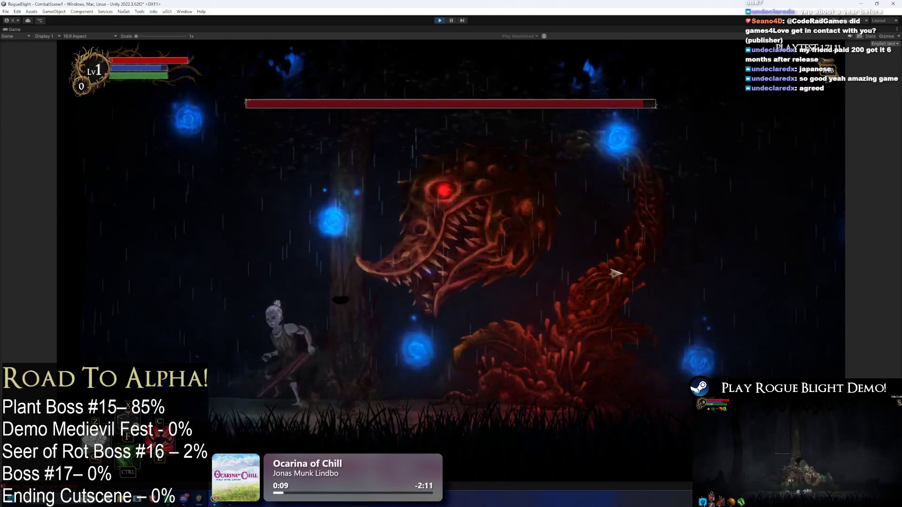
key(a)
key(d)
key(a)
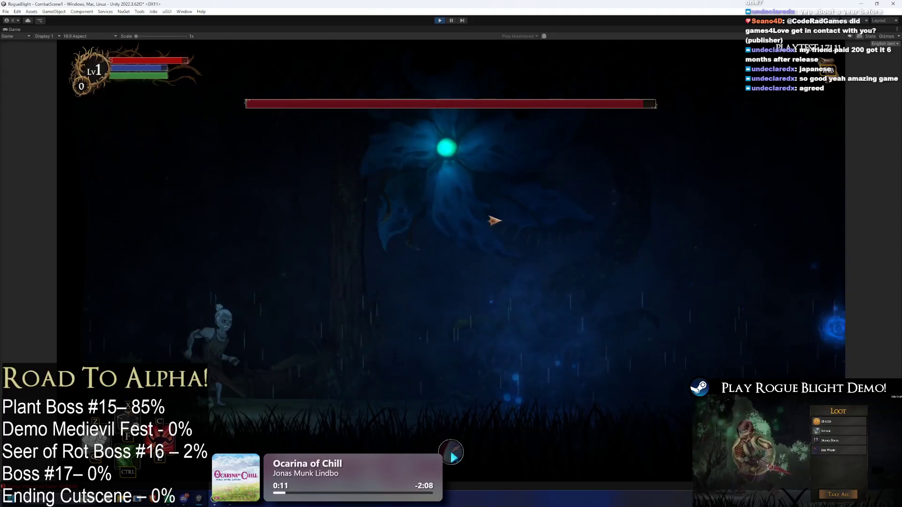
key(a)
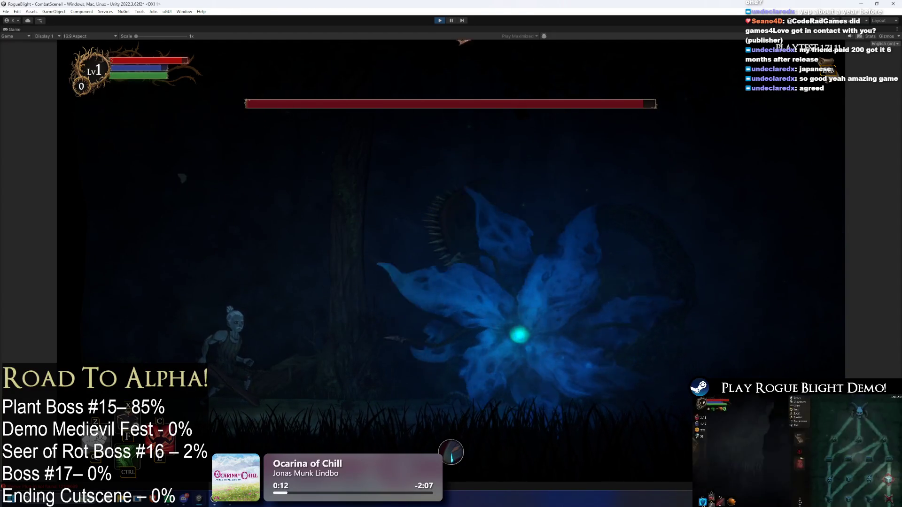
click(451, 21)
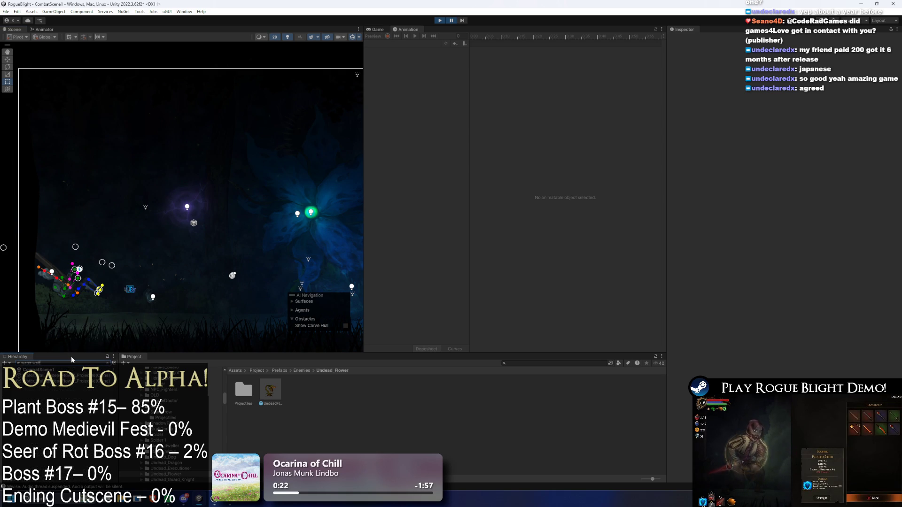
Select a spawned Water_Wall projectile clone and inspect its PreExistingUltimateSpit_Particle(Longer) child.
double_click(51, 375)
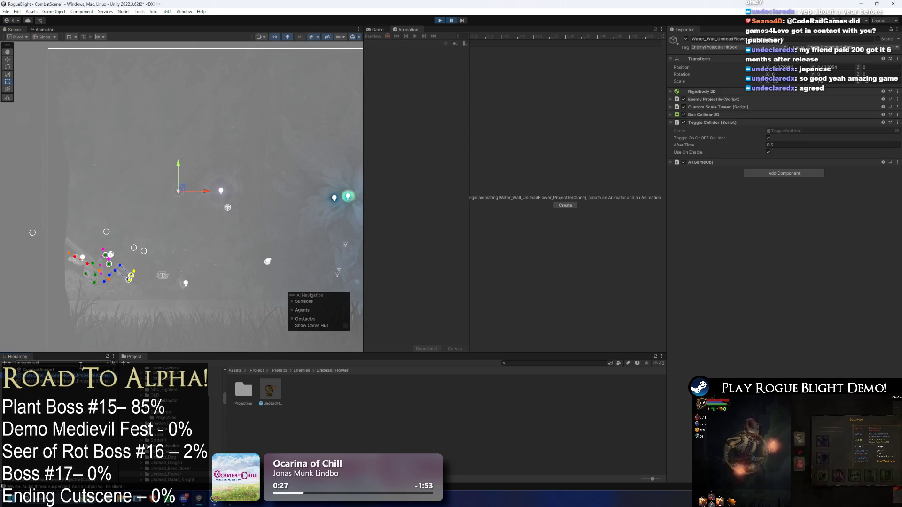
key(Escape)
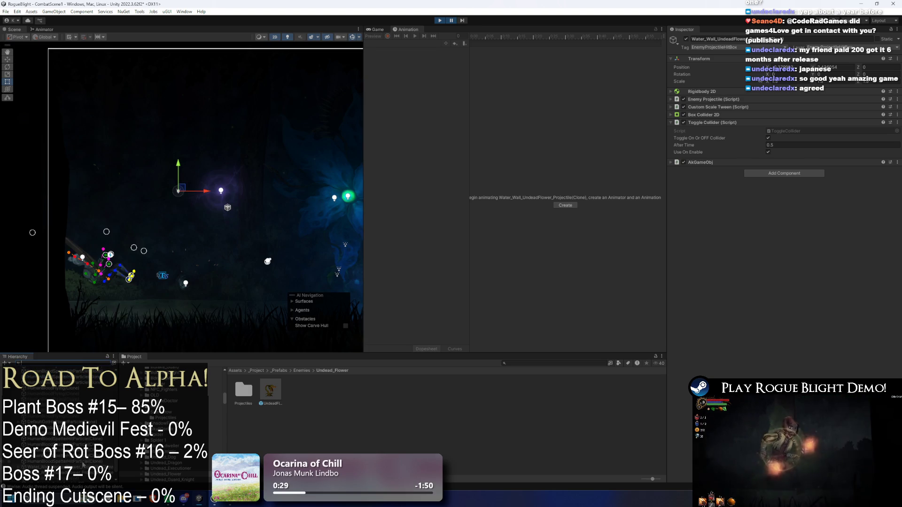
click(70, 417)
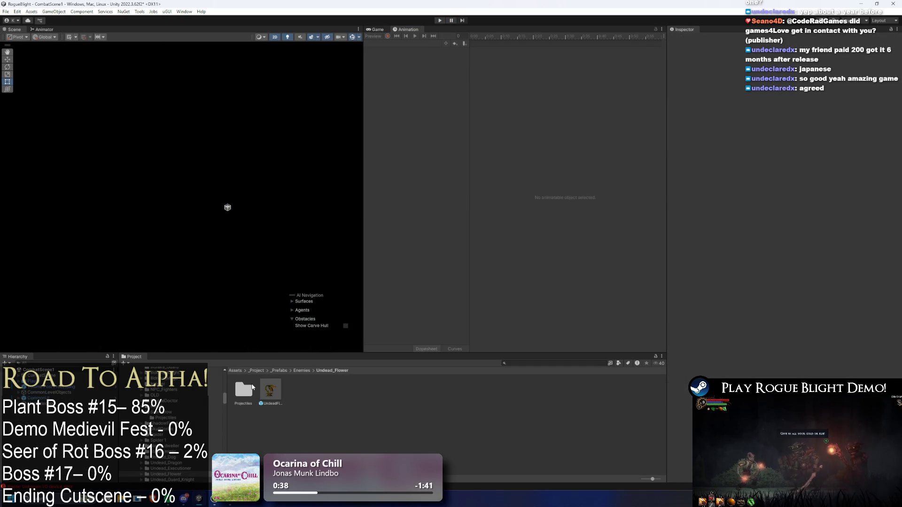
In Projectiles, open RainSpawnerFallingProjectile(Left), SoilBall and Water_Wall_UndeadFlower_Projectile prefabs in turn.
double_click(248, 389)
click(248, 389)
click(310, 393)
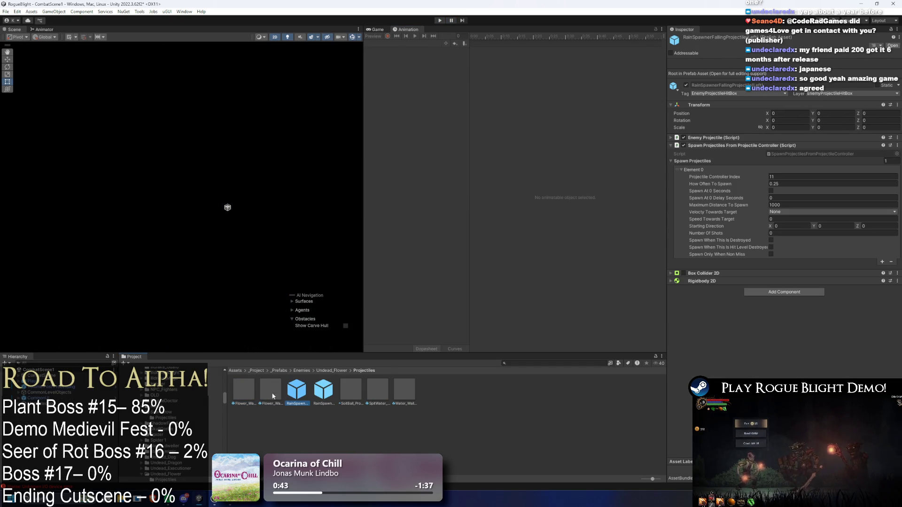
double_click(290, 393)
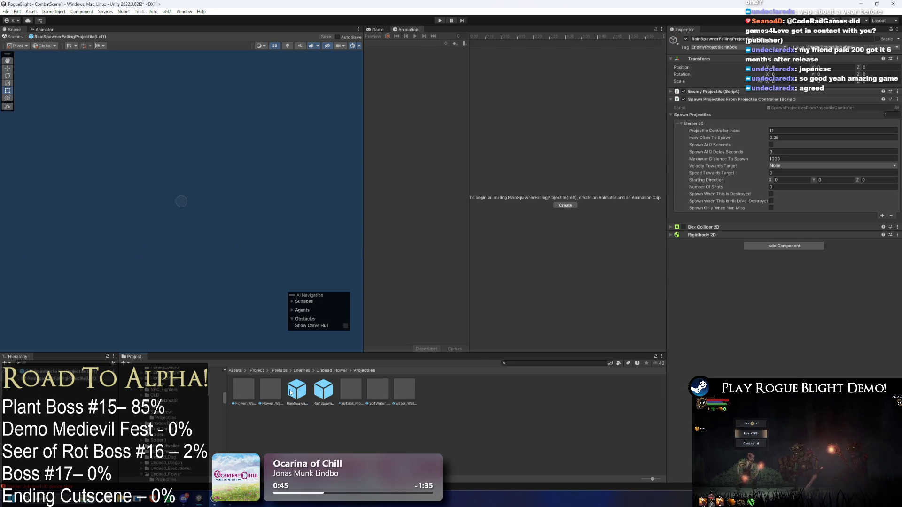
double_click(353, 389)
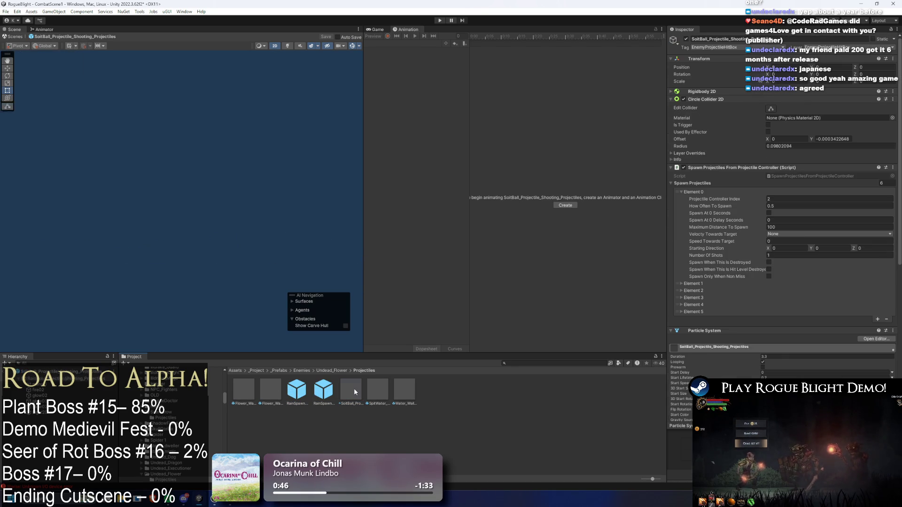
double_click(398, 389)
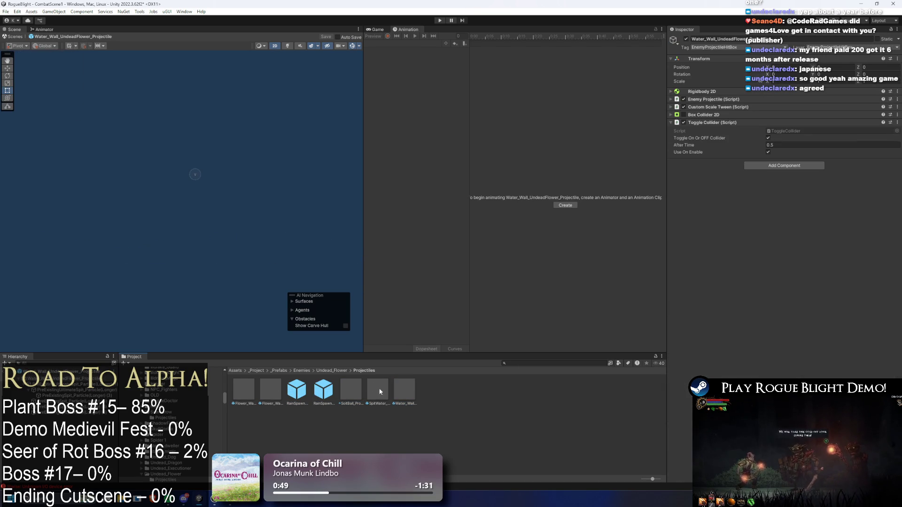
Review the water wall's spit particle children, then launch another play-test.
click(66, 384)
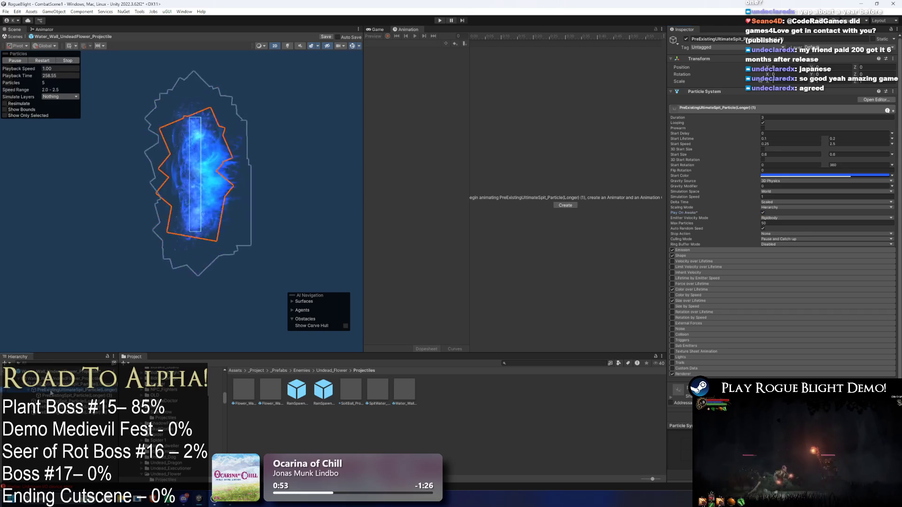
key(Down)
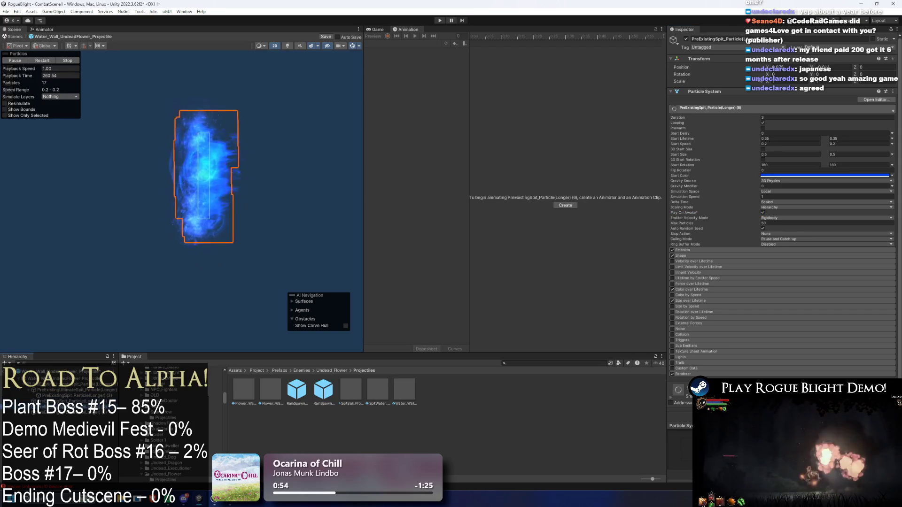
key(Left)
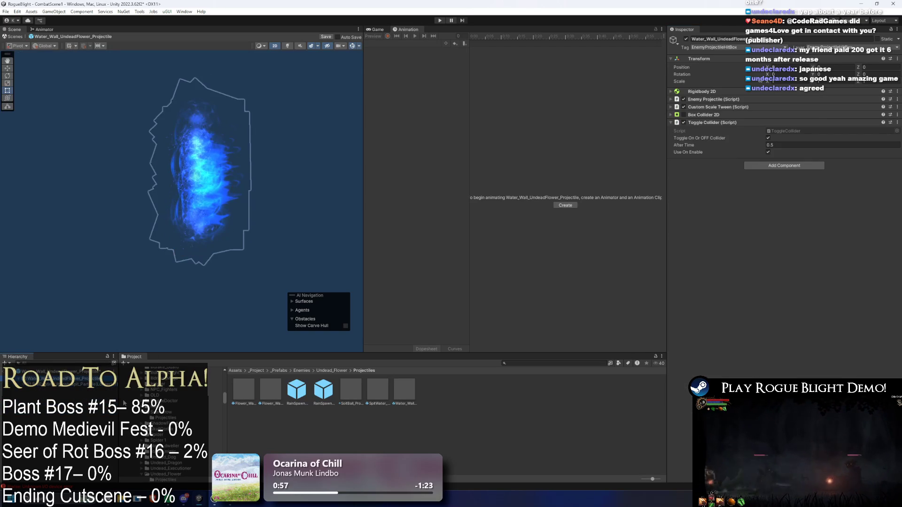
key(Down)
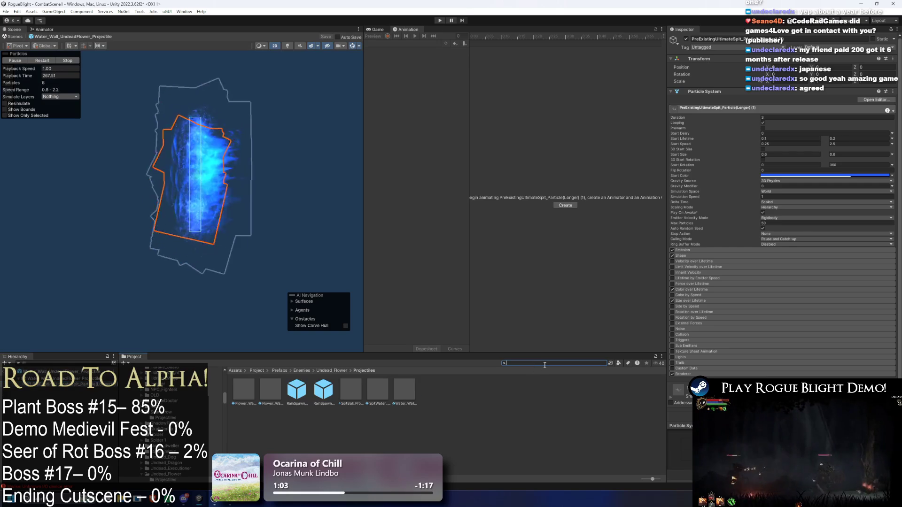
text(l)
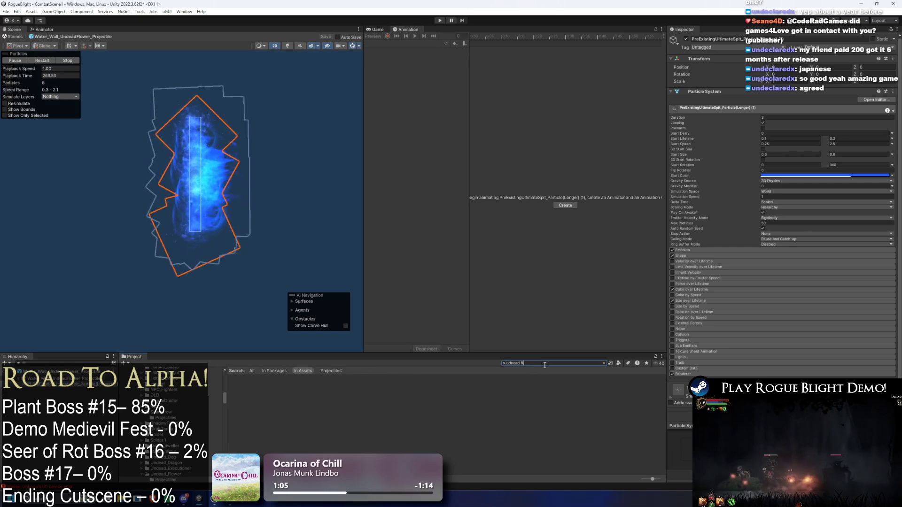
click(440, 21)
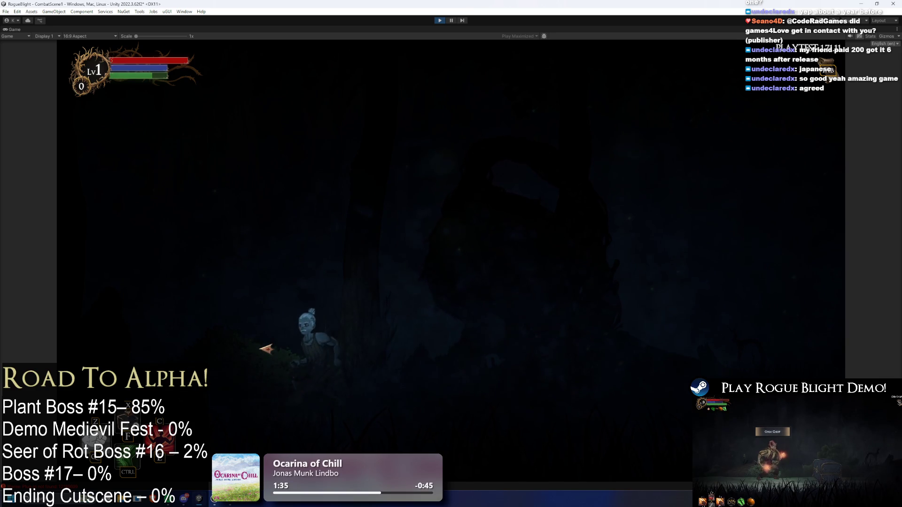
Attack the flower boss, switch enemy health to 1 and back to full, then stop the play-test.
key(x)
key(x)
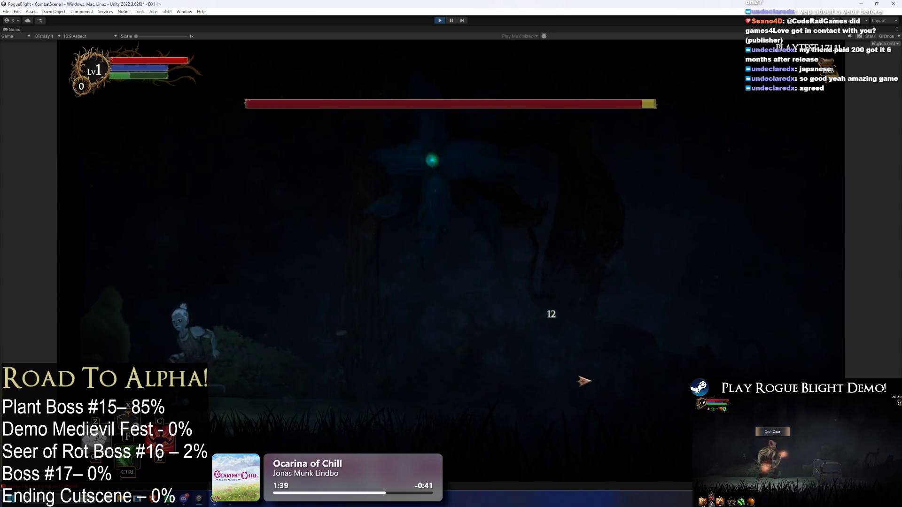
key(F1)
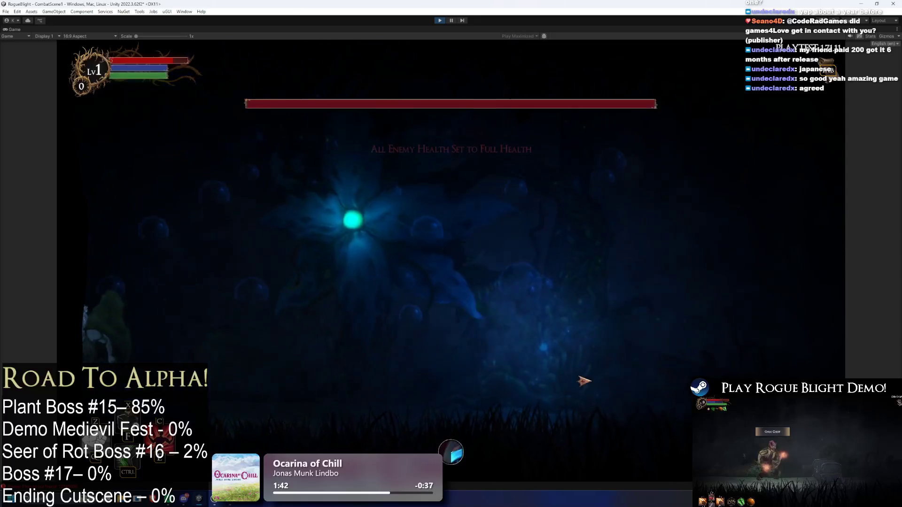
key(F1)
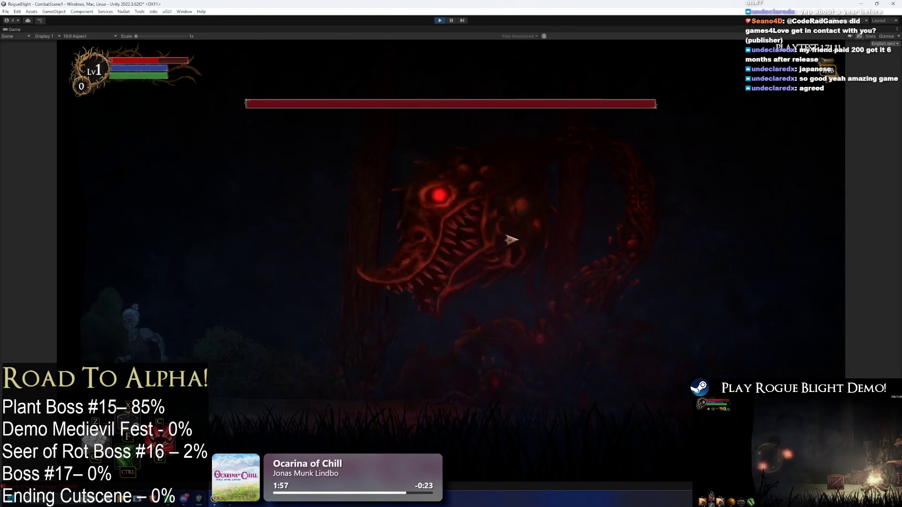
key(ctrl+p)
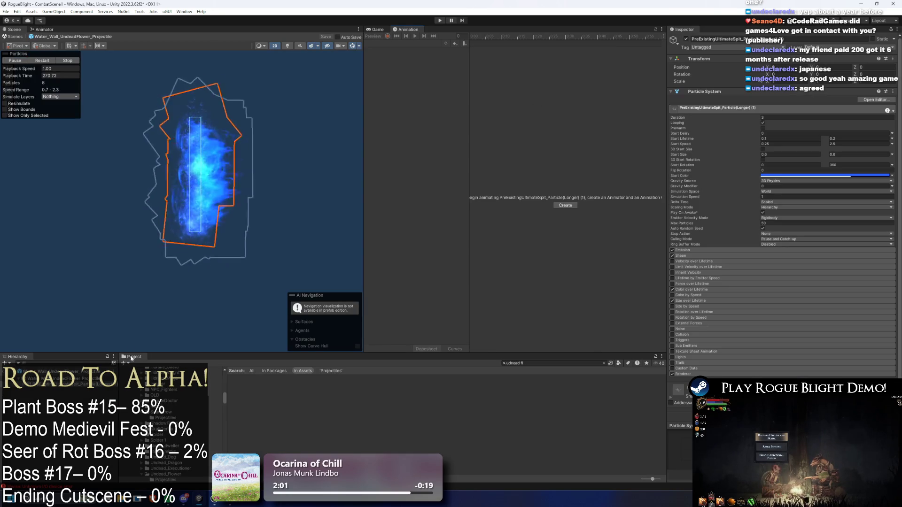
Compare Water_Wall_UndeadFlower_Projectile with its PreExistingUltimateSpit particle child, then launch the game again.
click(57, 378)
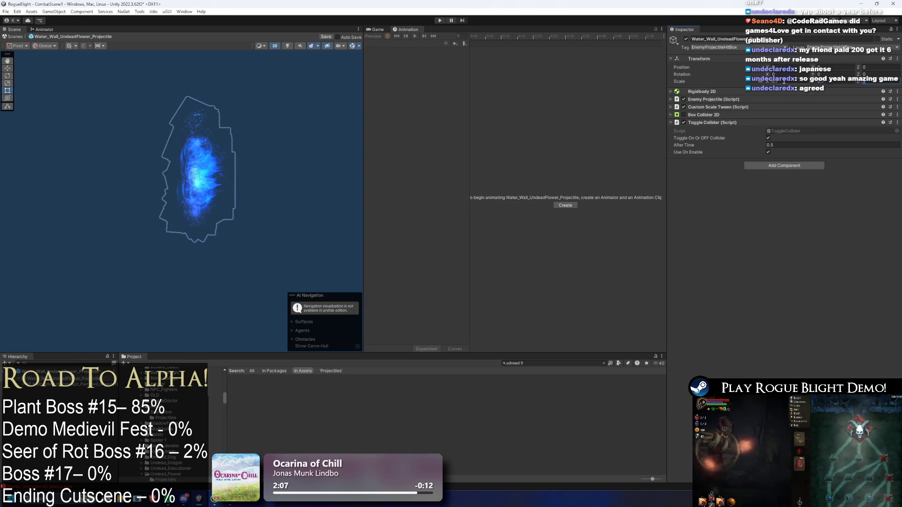
click(75, 384)
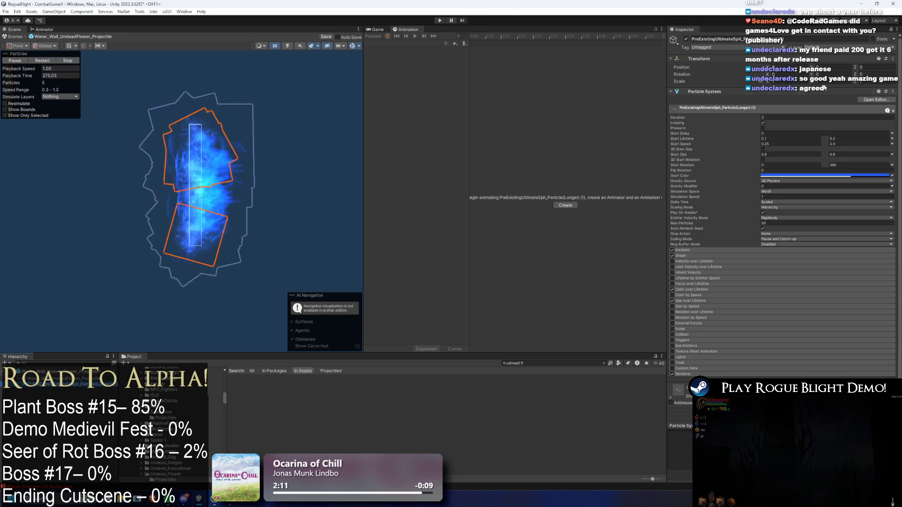
click(202, 188)
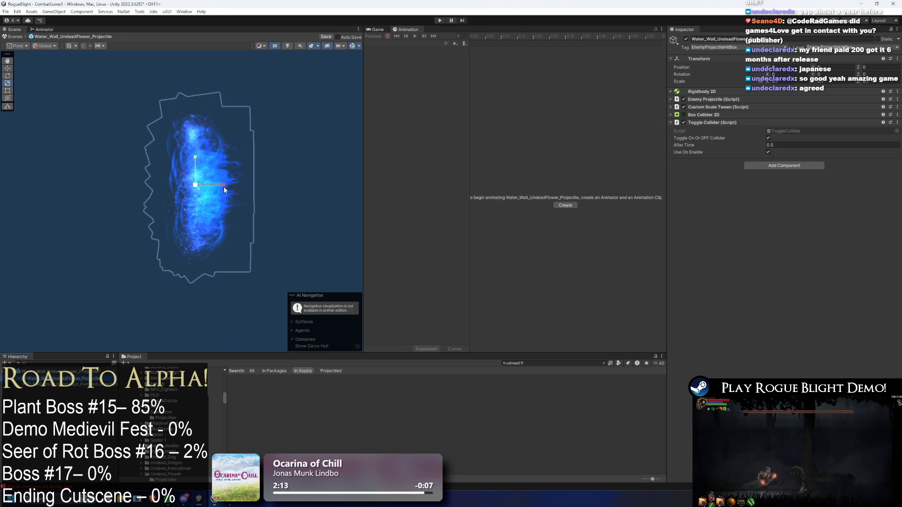
click(92, 383)
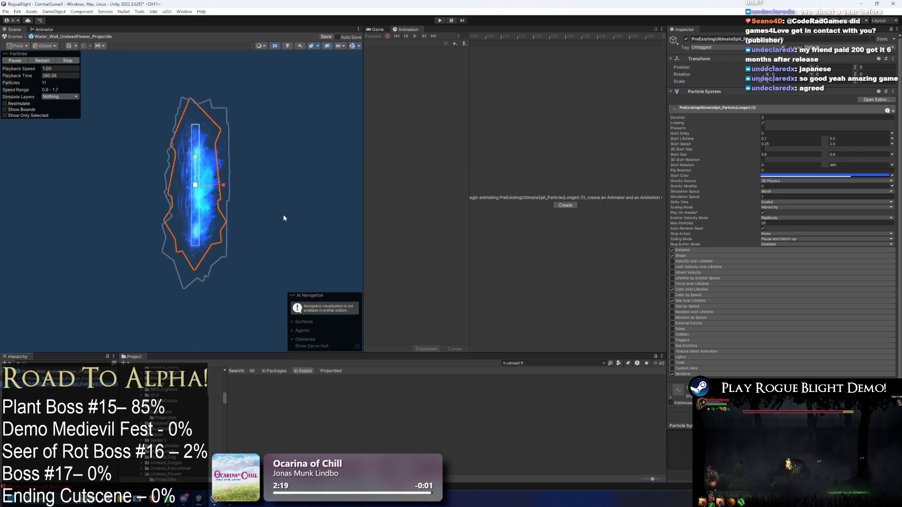
click(166, 327)
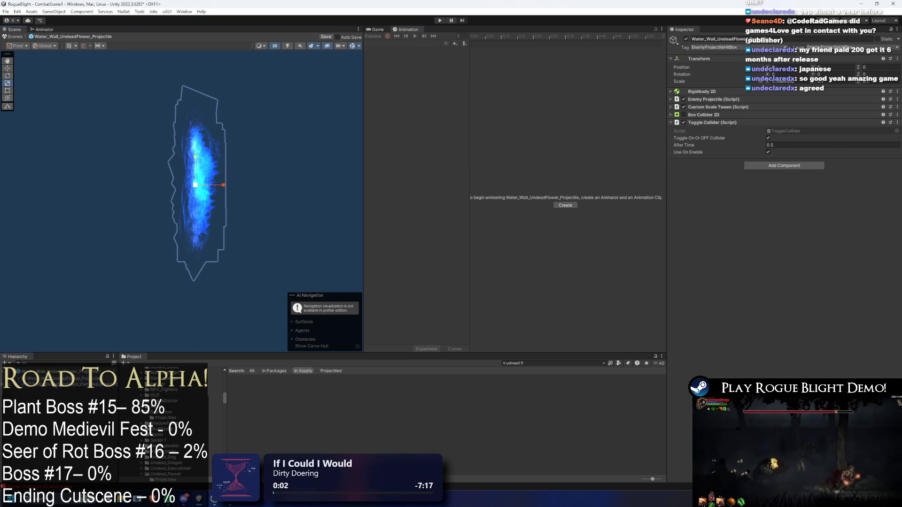
click(57, 384)
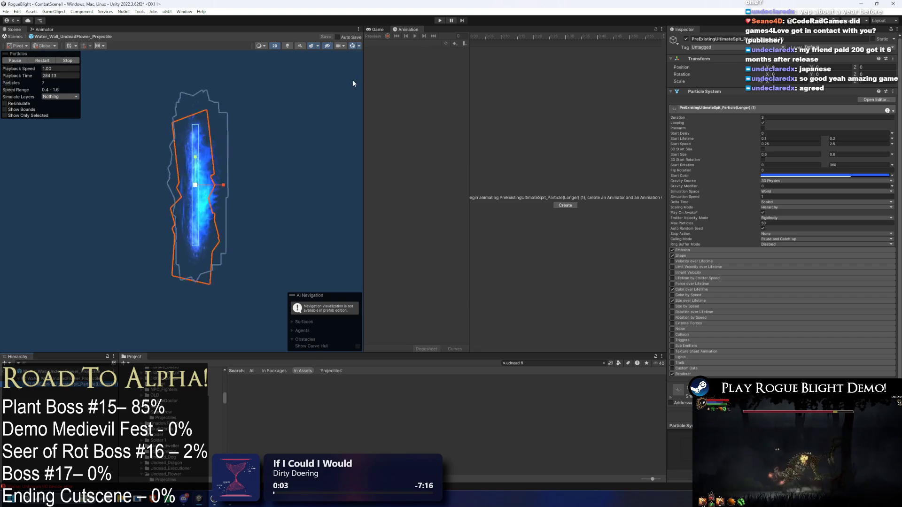
click(440, 20)
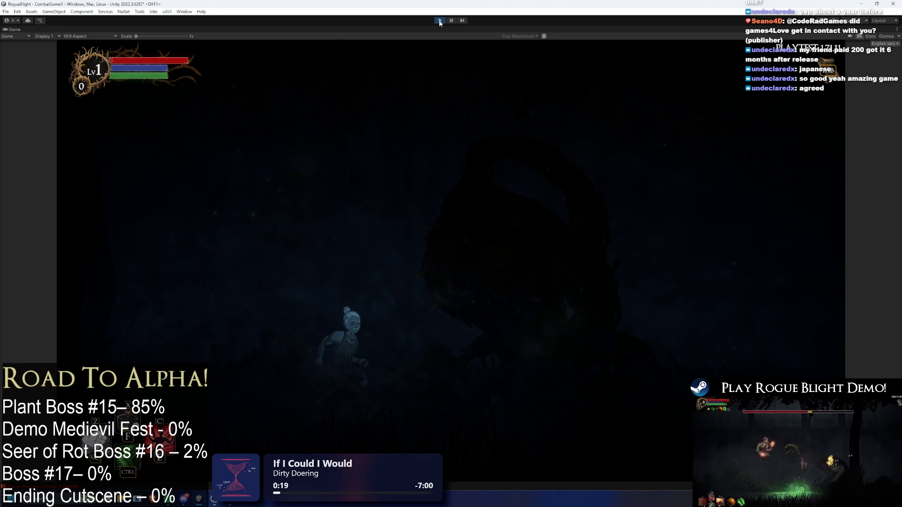
Run right at the flower boss and hit it with sword swings and a dash.
click(536, 212)
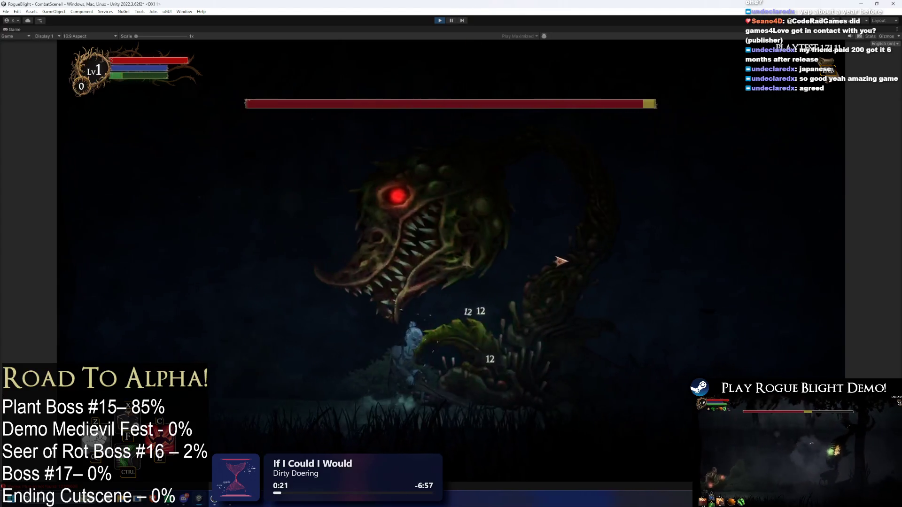
key(d)
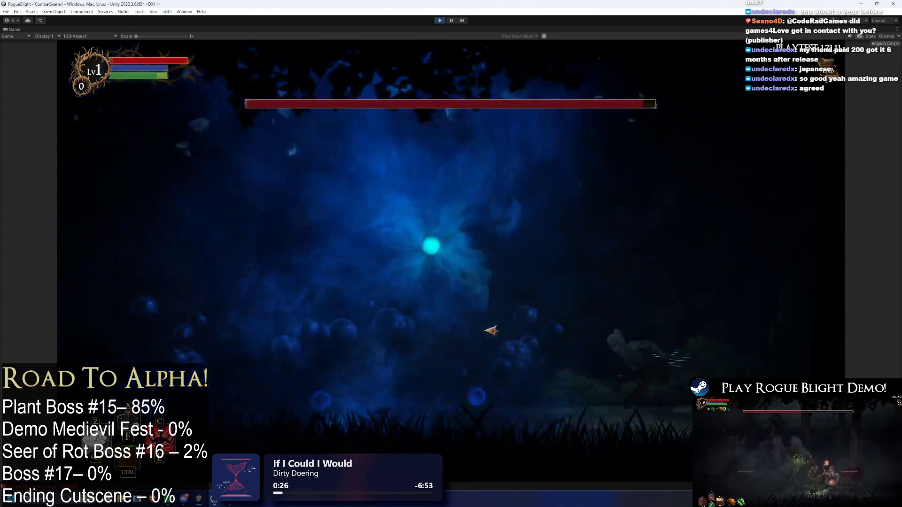
click(392, 321)
click(396, 326)
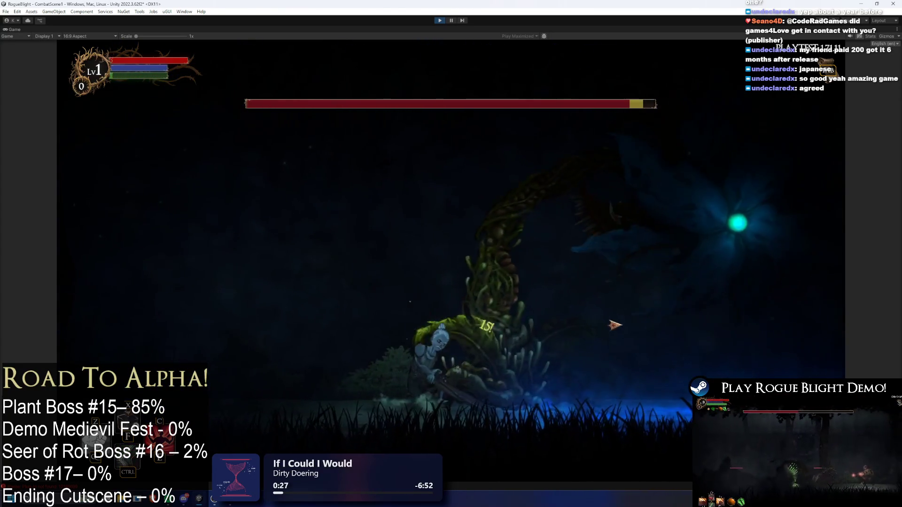
key(f)
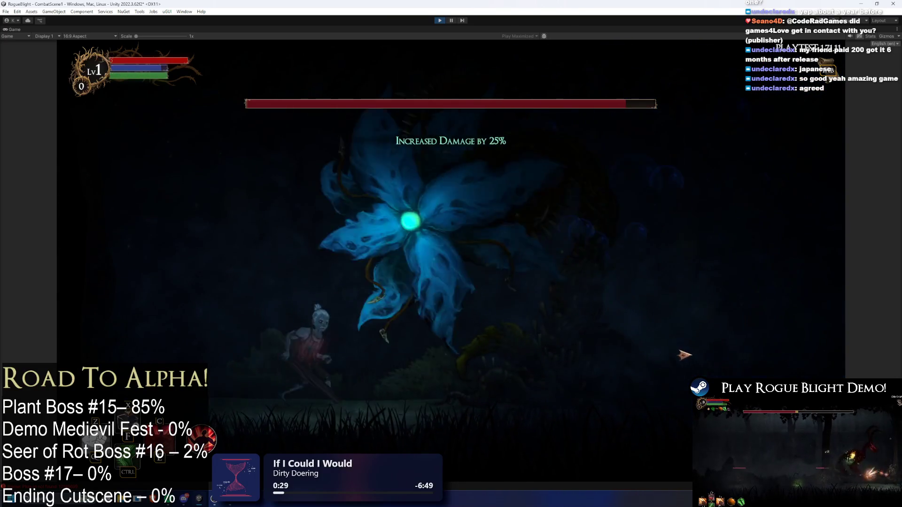
Set enemy health to 1 and back to full, retreat left swinging, then end the play-test.
key(d)
key(F1)
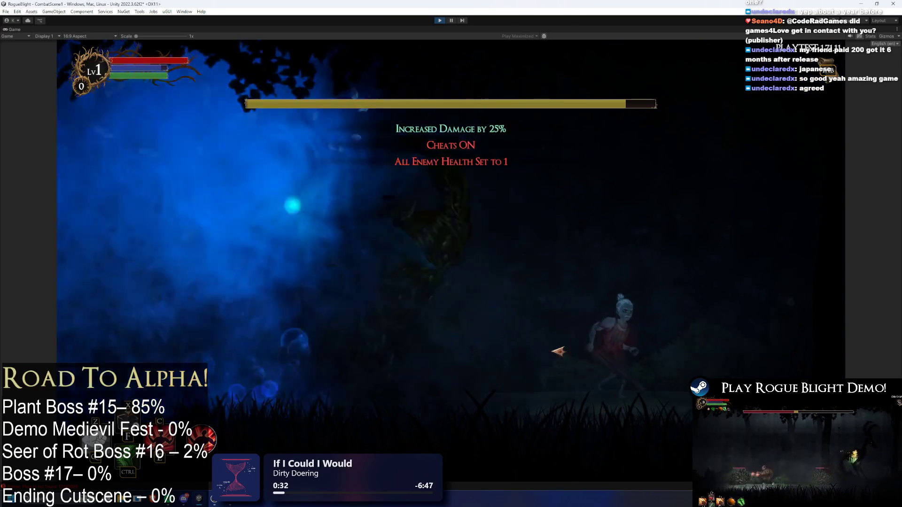
key(a)
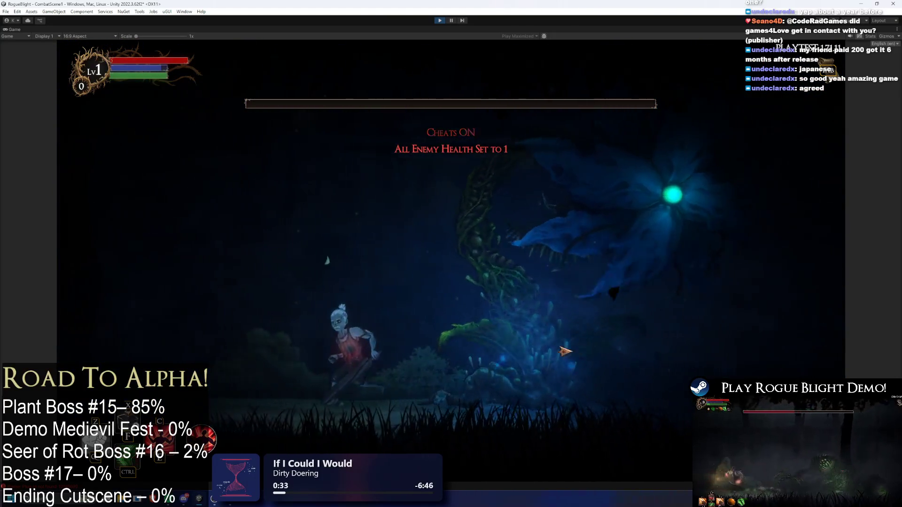
key(F1)
key(a)
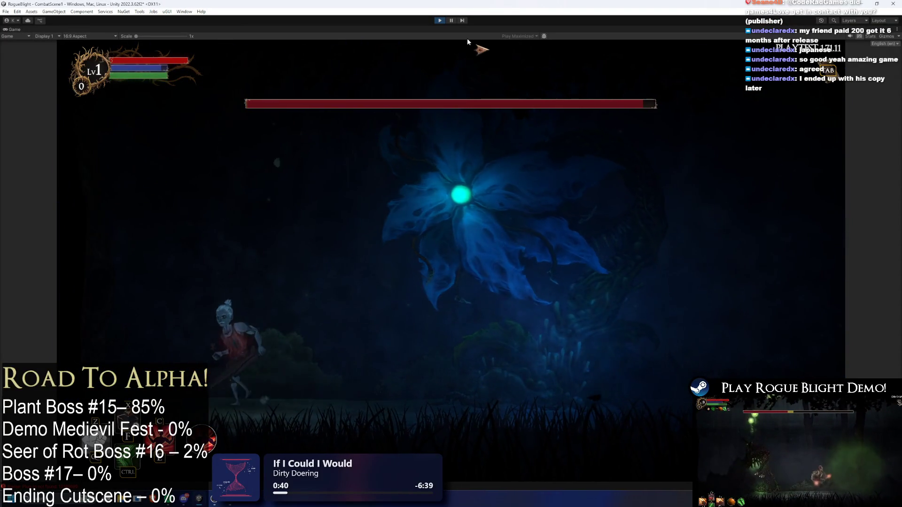
key(a)
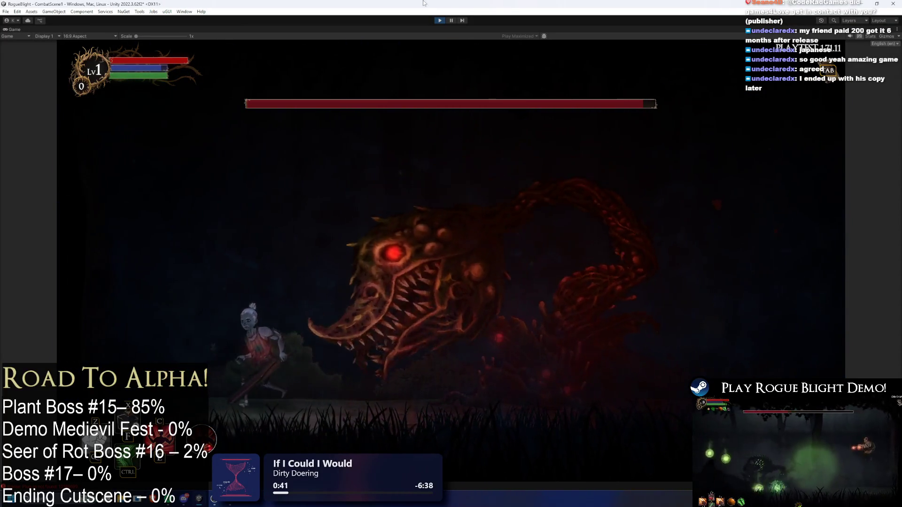
key(x)
key(ctrl+p)
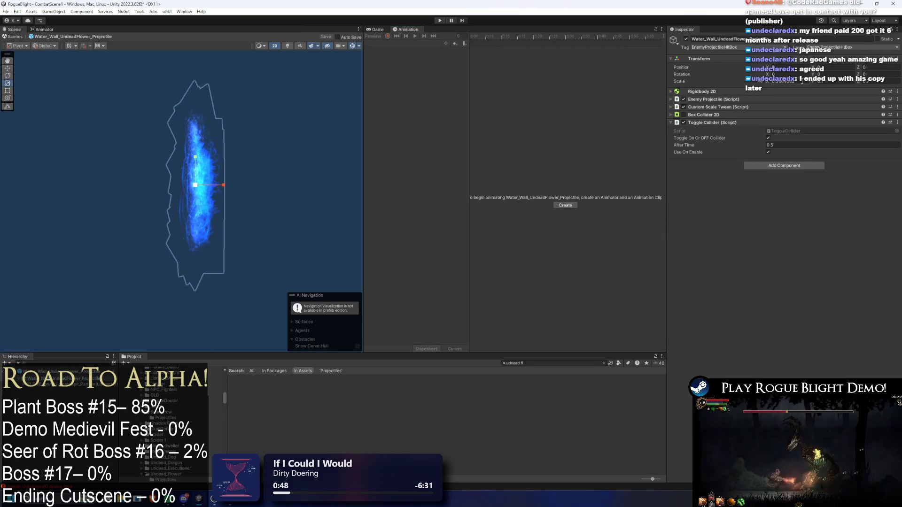
Try a Scale X of 1 on the particle child, then undo it back to its narrow width.
click(81, 385)
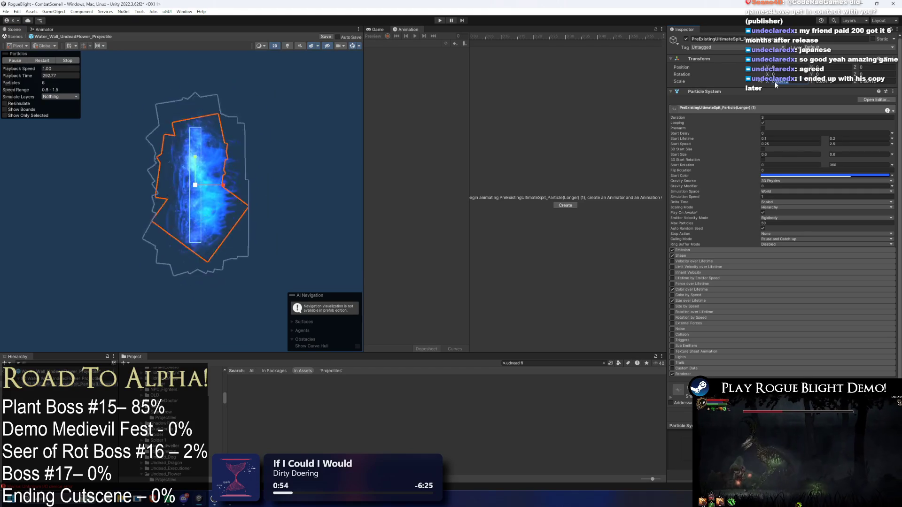
text(1)
key(Return)
key(ctrl+z)
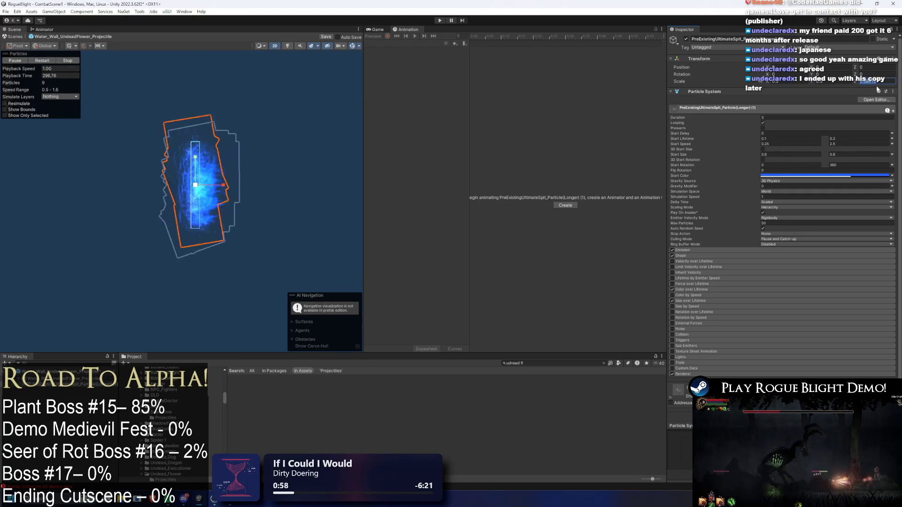
key(ctrl+z)
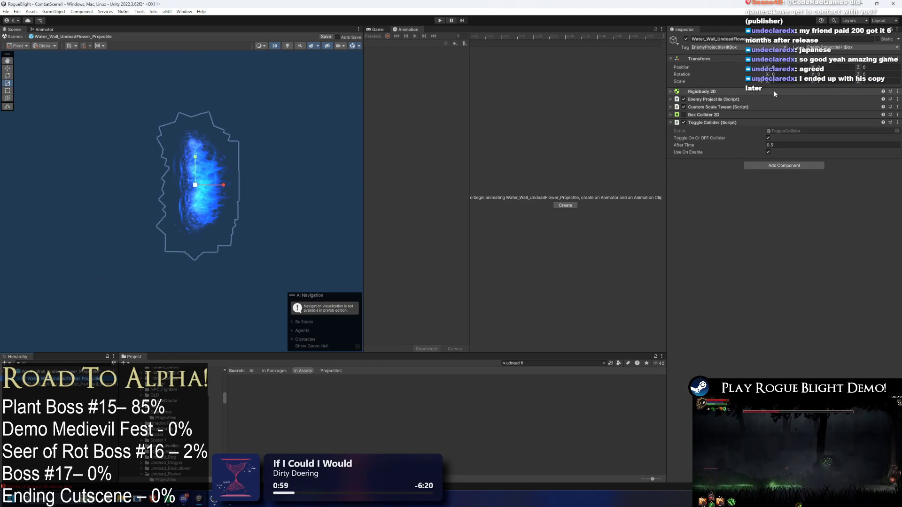
Enable and expand the projectile root's Box Collider 2D, then start a new play-test.
click(714, 116)
click(683, 114)
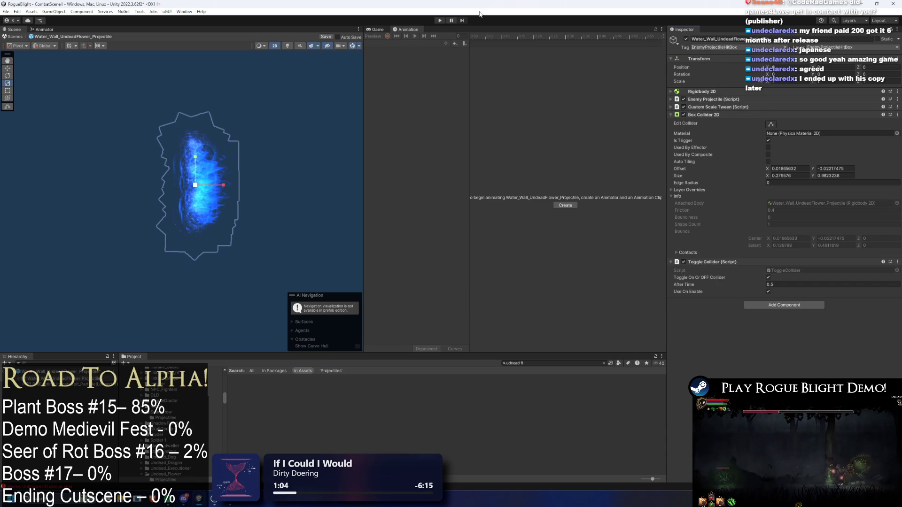
click(440, 20)
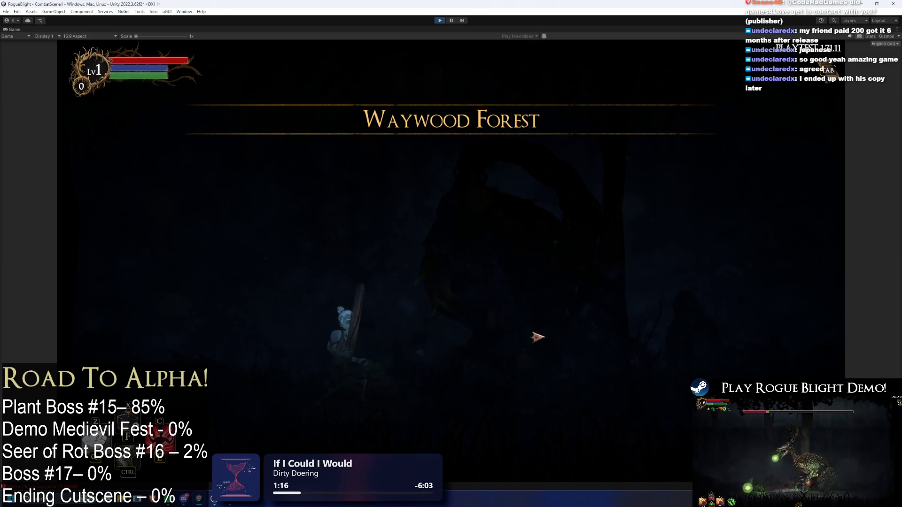
Toggle the enemy-health cheats, run through the boss's twin water walls, then stop playing.
key(F1)
key(F2)
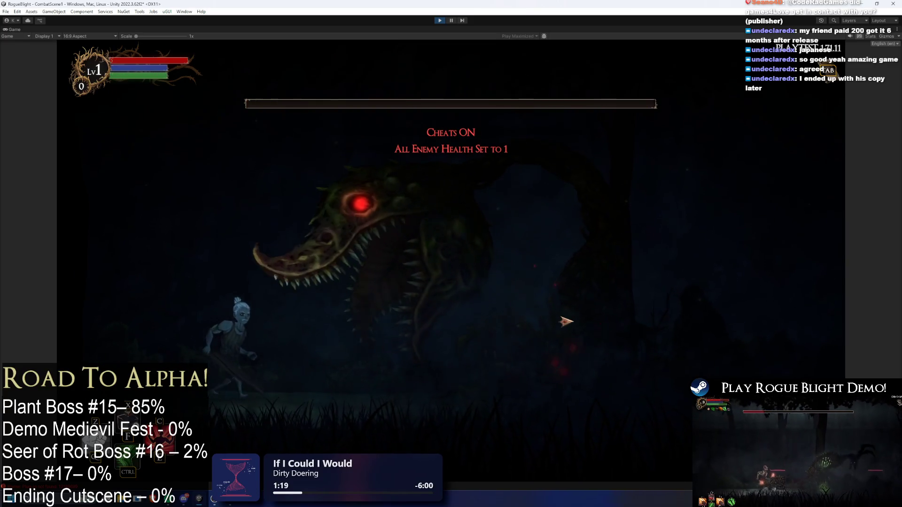
key(Right)
key(F3)
key(Left)
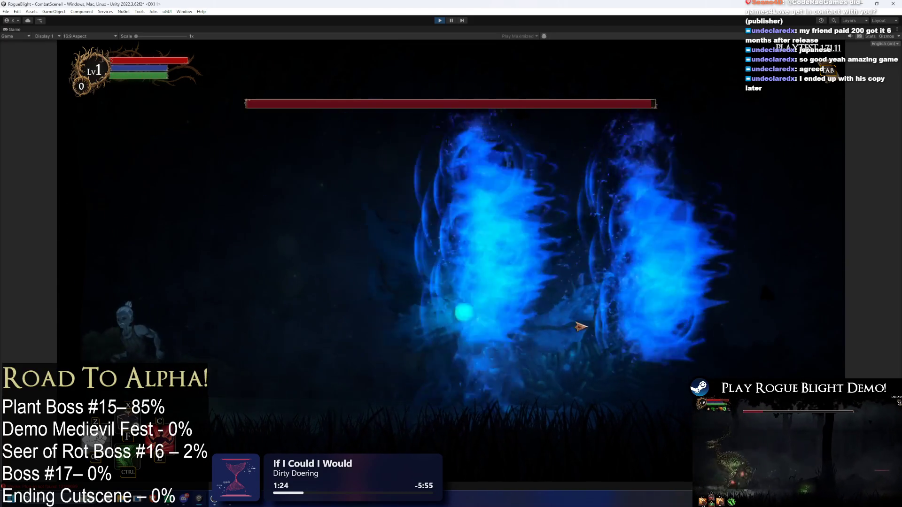
key(Right)
key(Right)
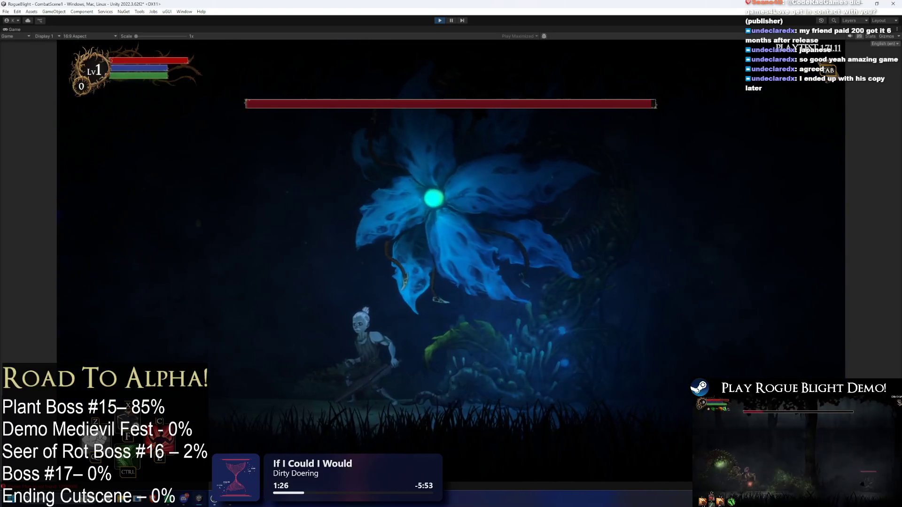
key(ctrl+p)
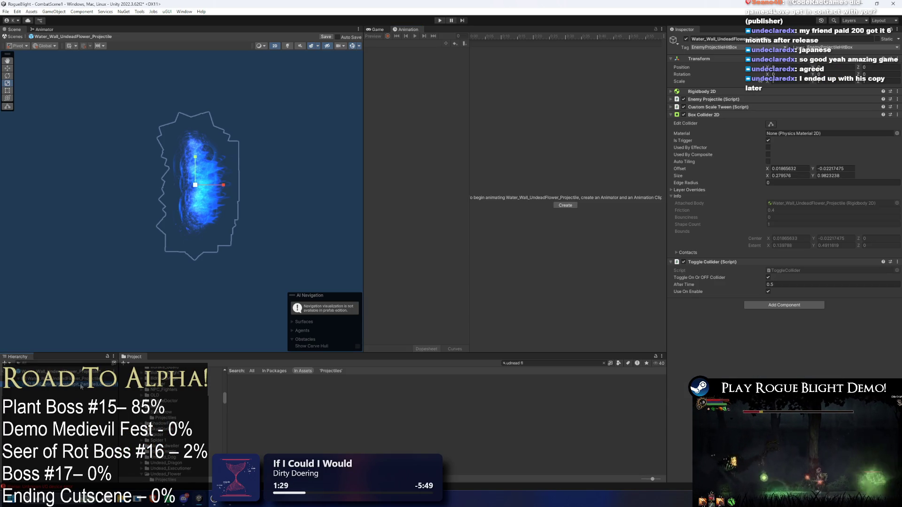
Inspect the spit particles' Renderer settings, reselect PreExistingUltimateSpit_Particle(Longer) (1), and start Play mode.
click(81, 385)
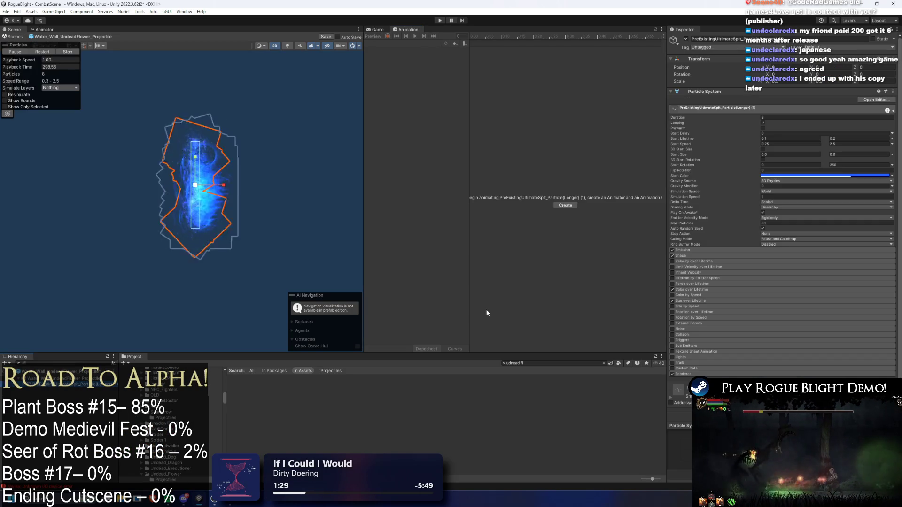
click(94, 390)
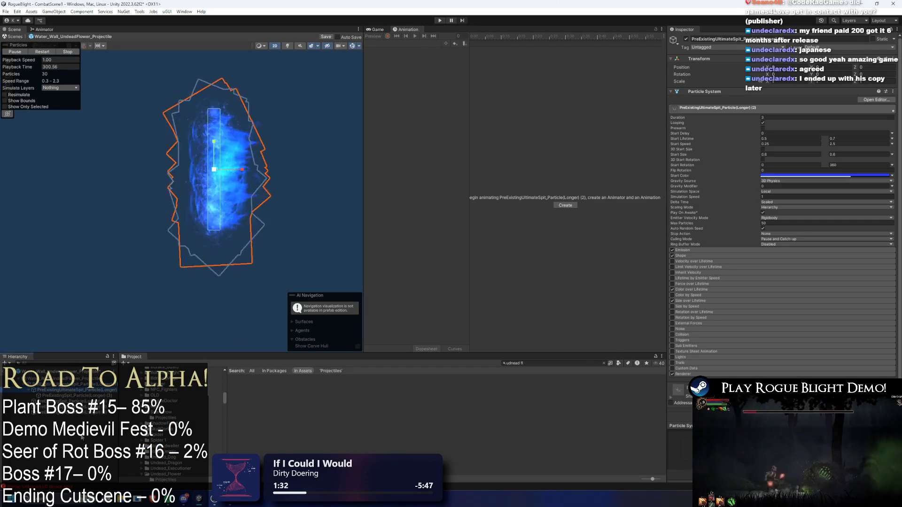
shift+click(85, 412)
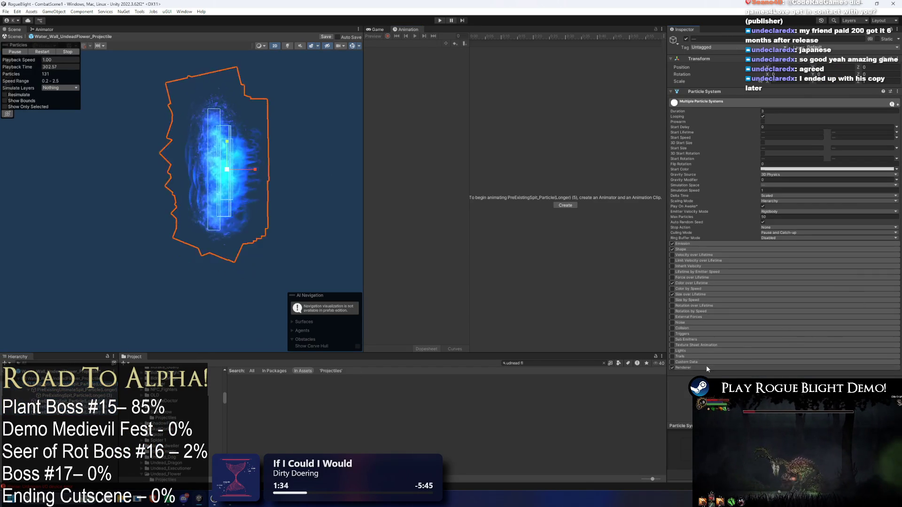
click(706, 366)
scroll(801, 342, down, 5)
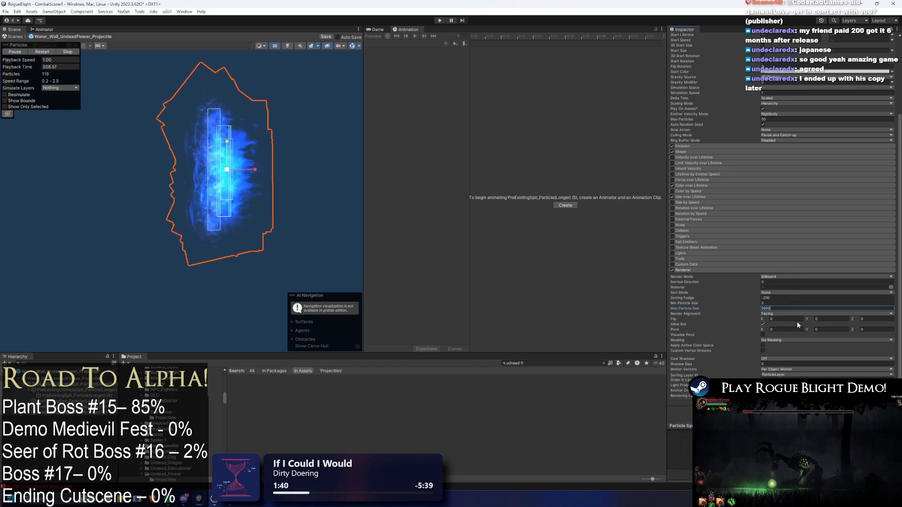
click(71, 384)
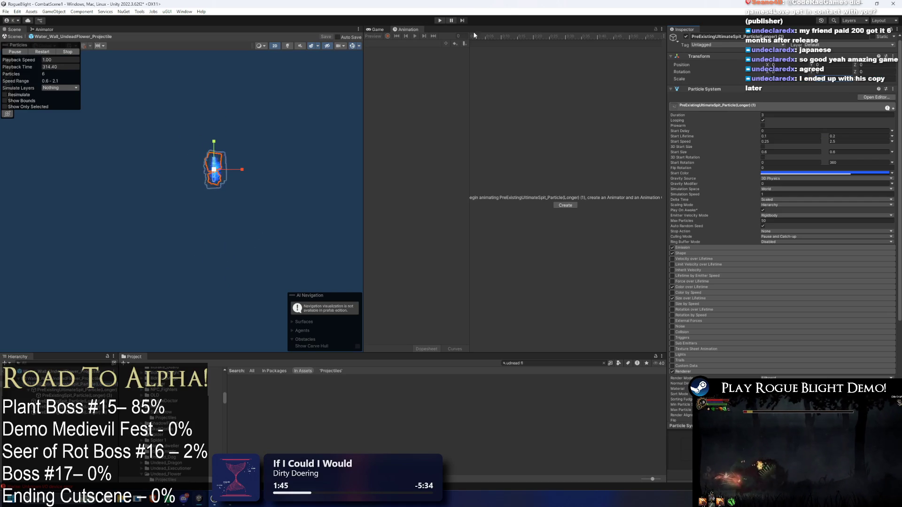
click(440, 22)
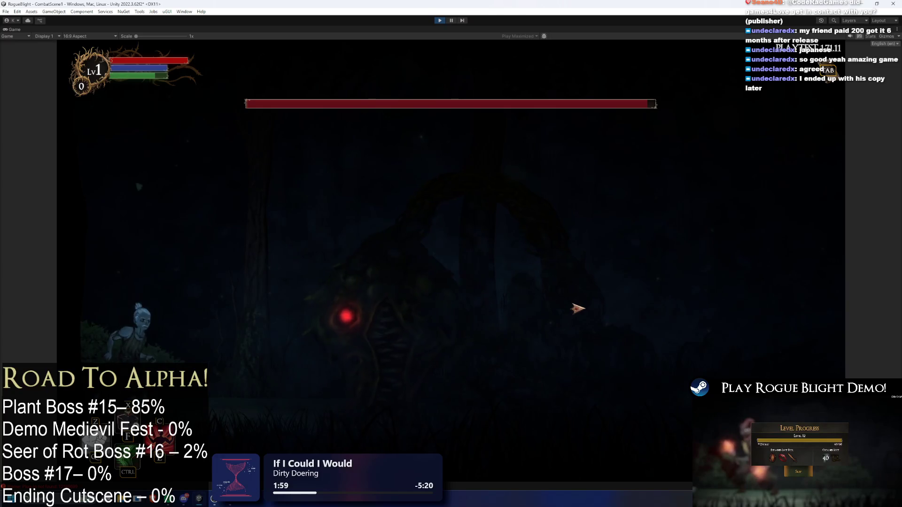
Toggle the health cheats, then run under the undead flower boss and slash it repeatedly.
key(1)
key(2)
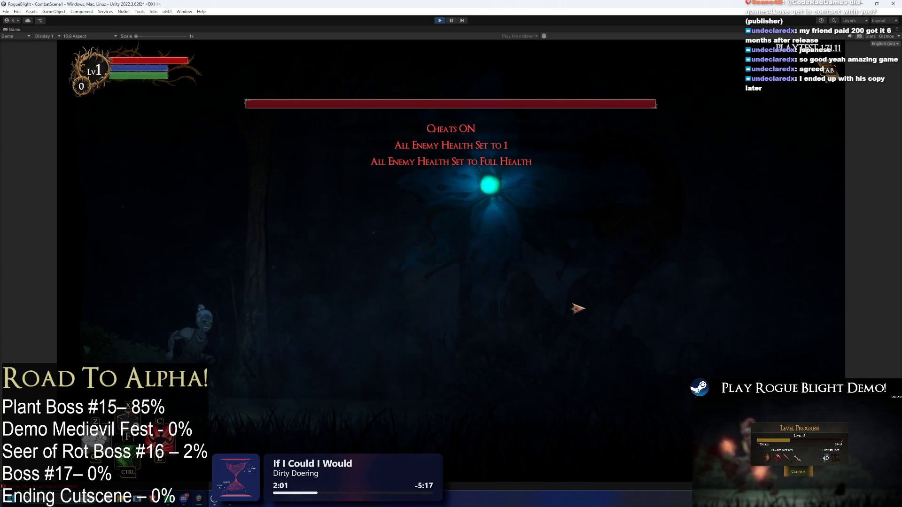
key(Right)
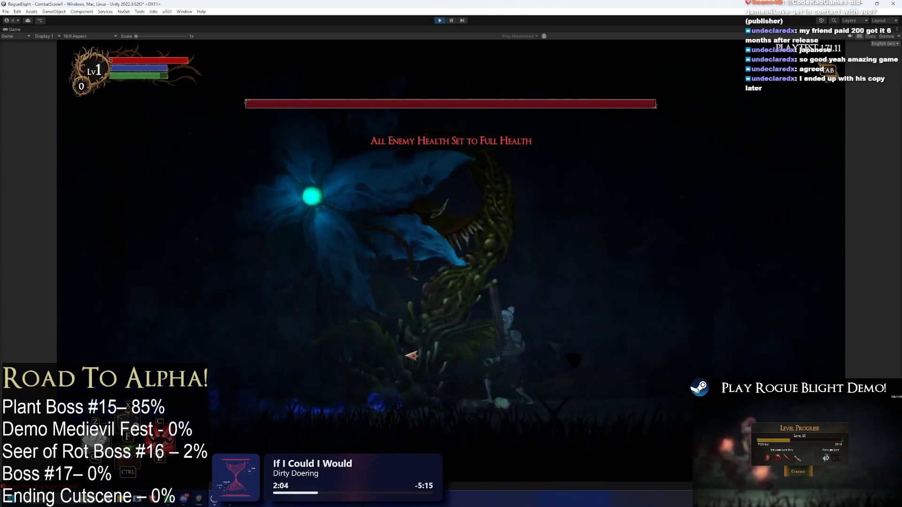
key(x)
key(x)
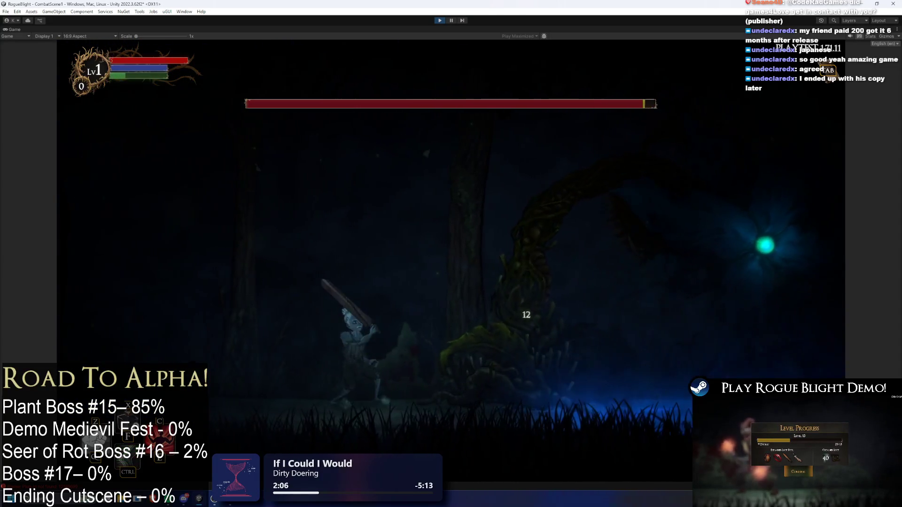
key(Left)
key(Right)
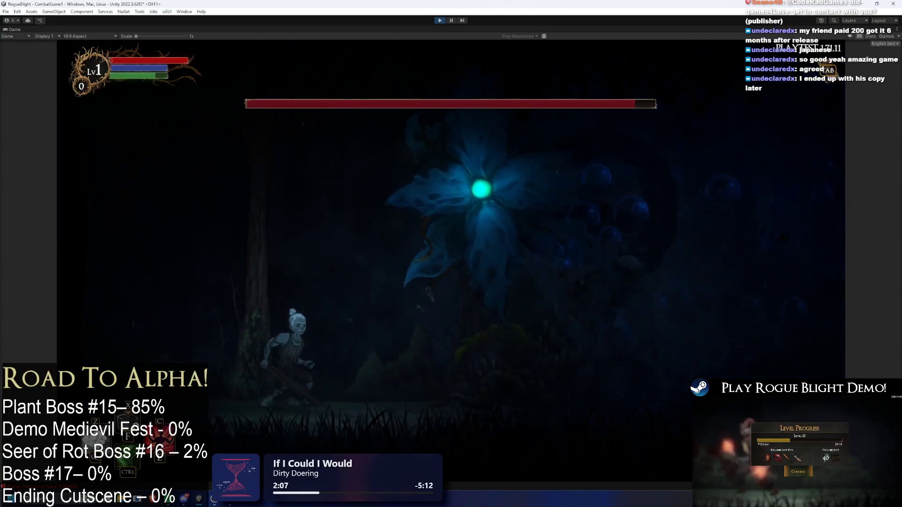
key(Right)
key(x)
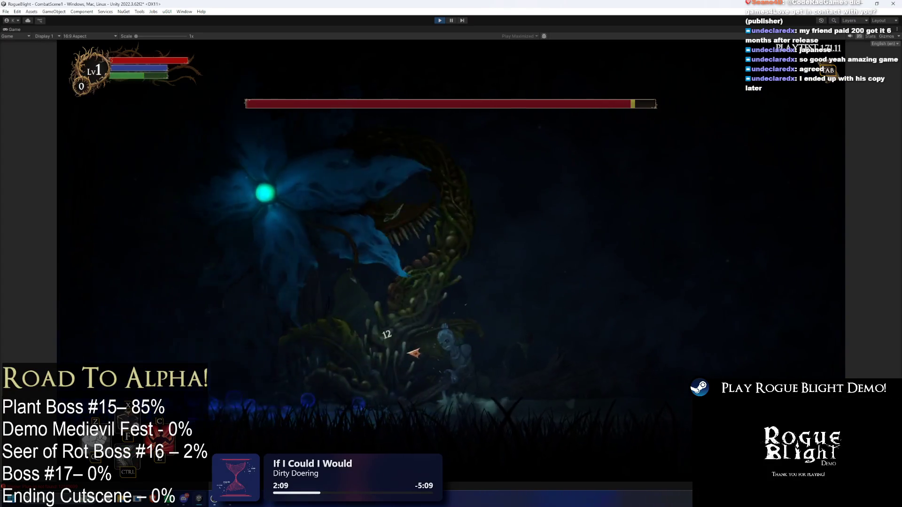
key(x)
key(Right)
key(x)
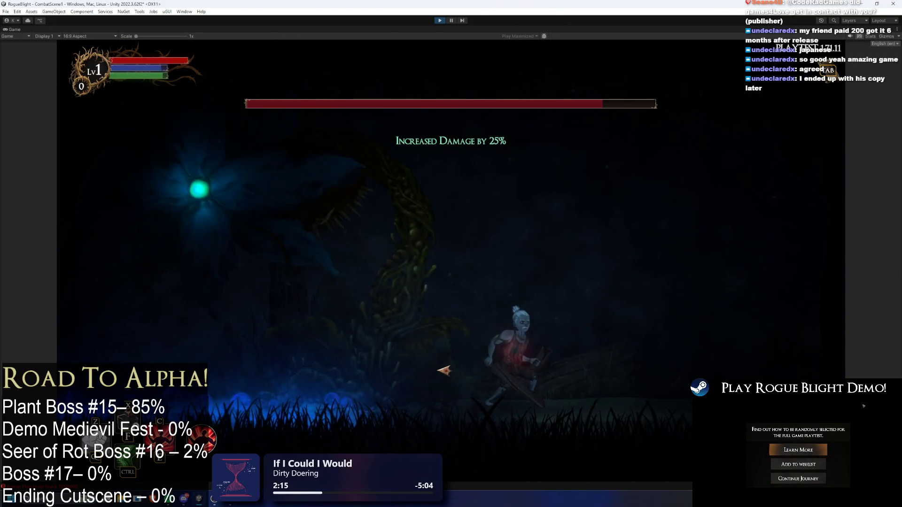
Set enemy health to 1 then full, dodge left and right around the boss, and exit Play mode.
key(F1)
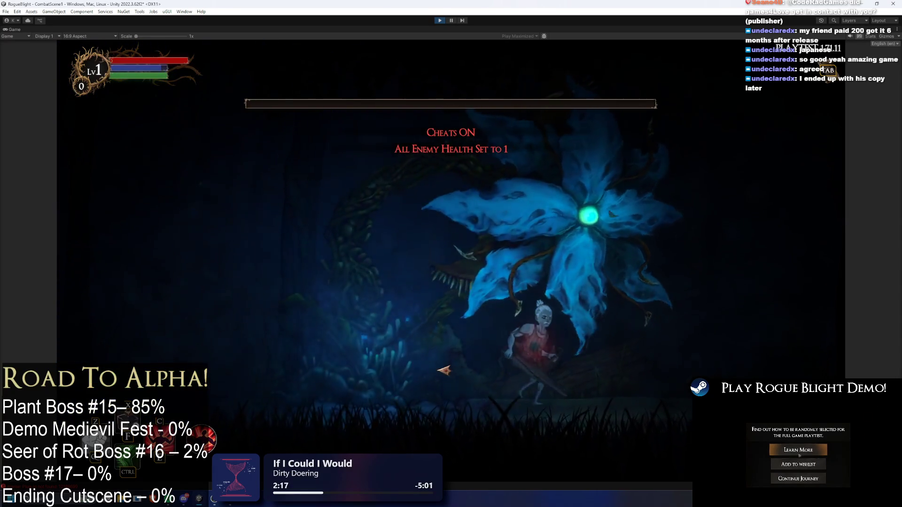
key(F2)
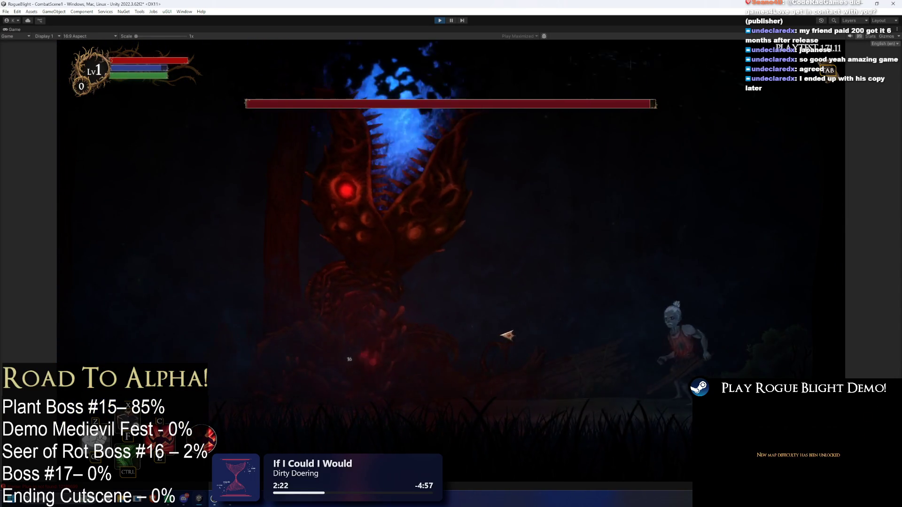
key(Left)
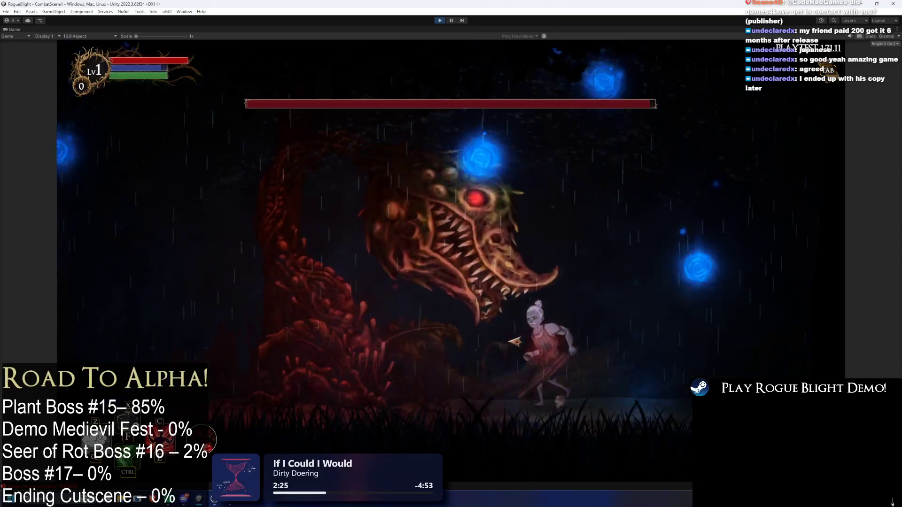
key(Left)
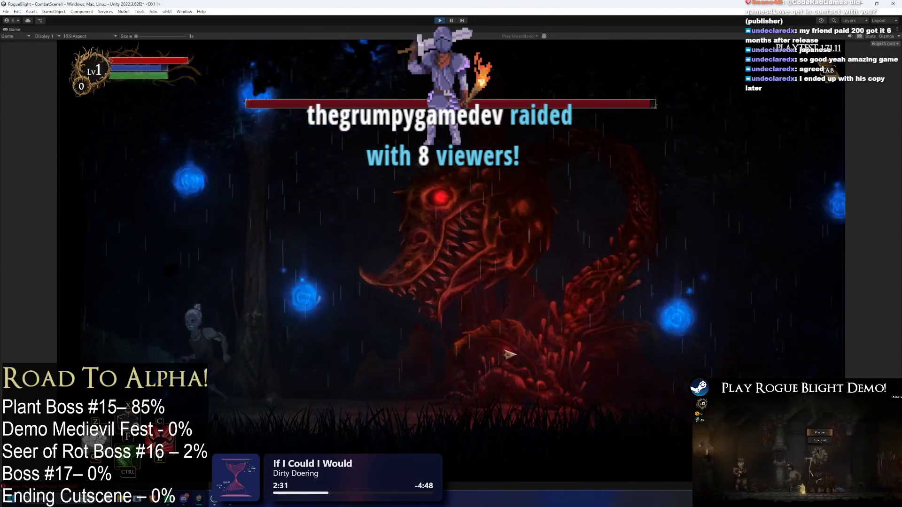
key(Right)
key(Left)
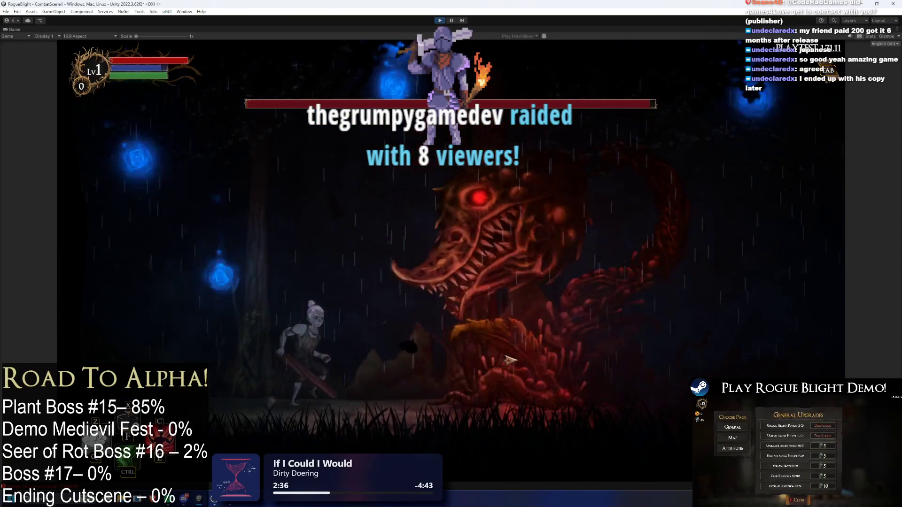
key(Right)
key(Left)
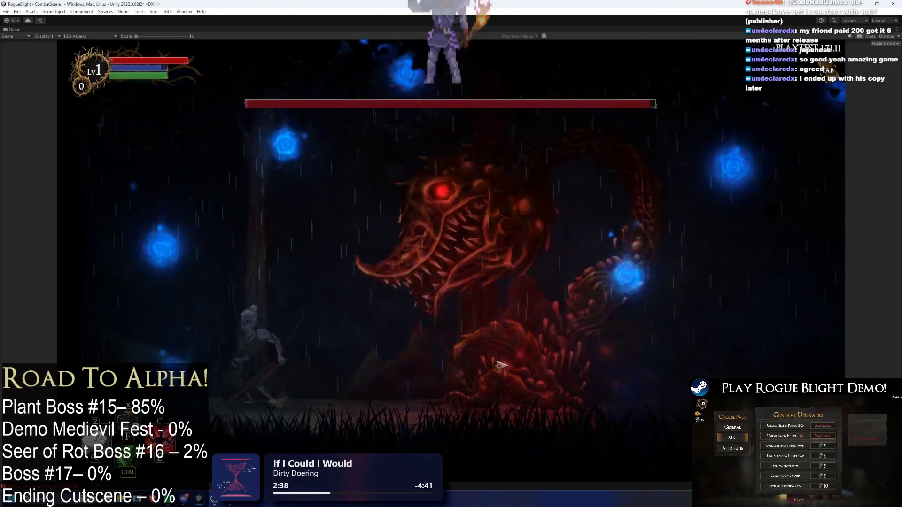
key(Right)
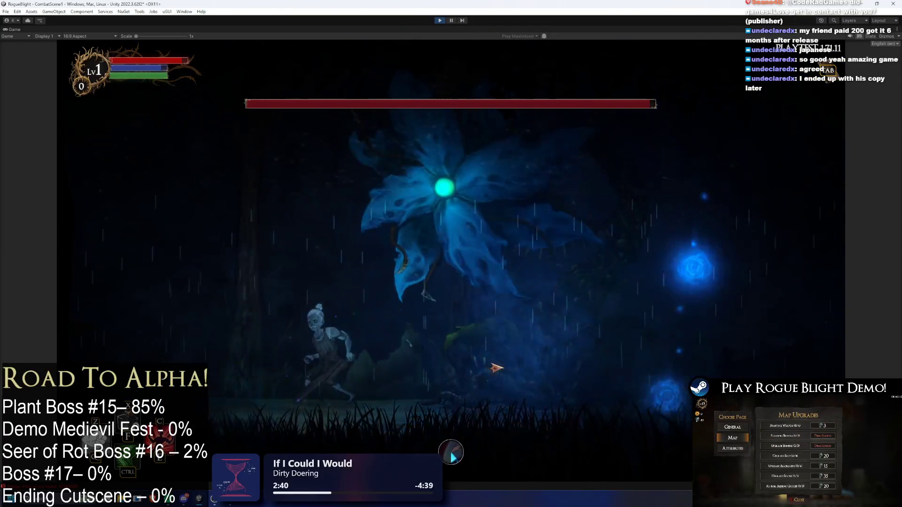
key(Left)
key(Left)
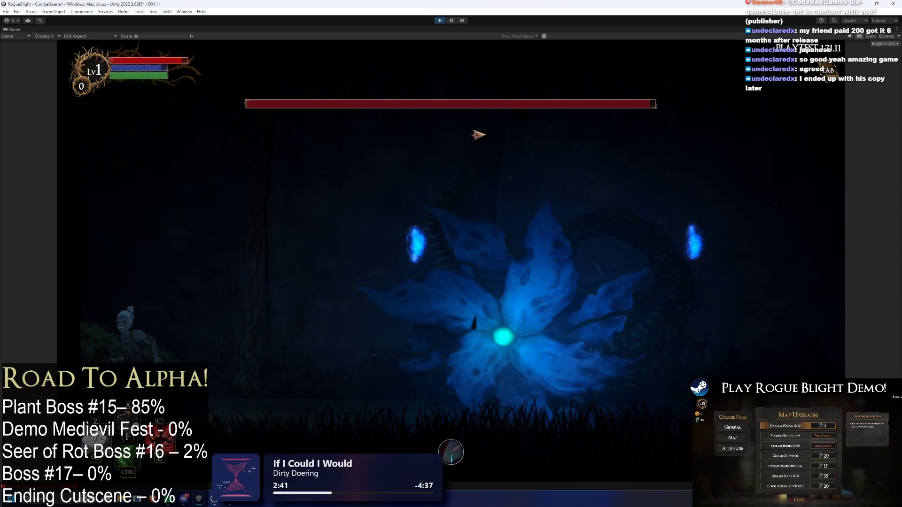
key(Right)
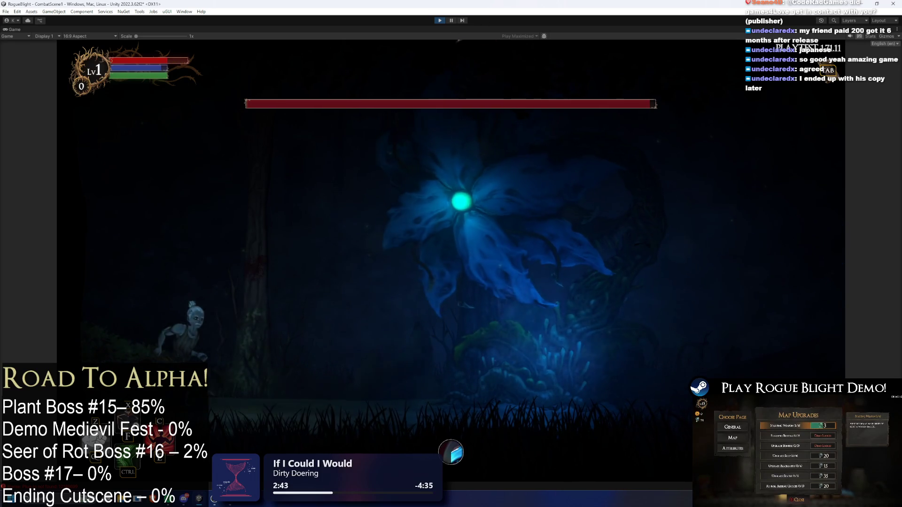
key(ctrl+p)
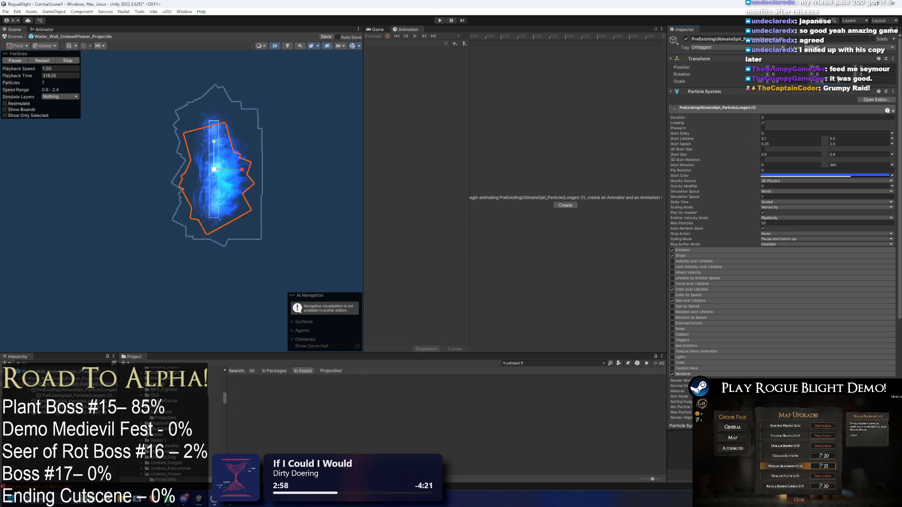
Save the Water_Wall_UndeadFlower_Projectile prefab with Ctrl+S and launch another boss-fight play-test.
key(ctrl+s)
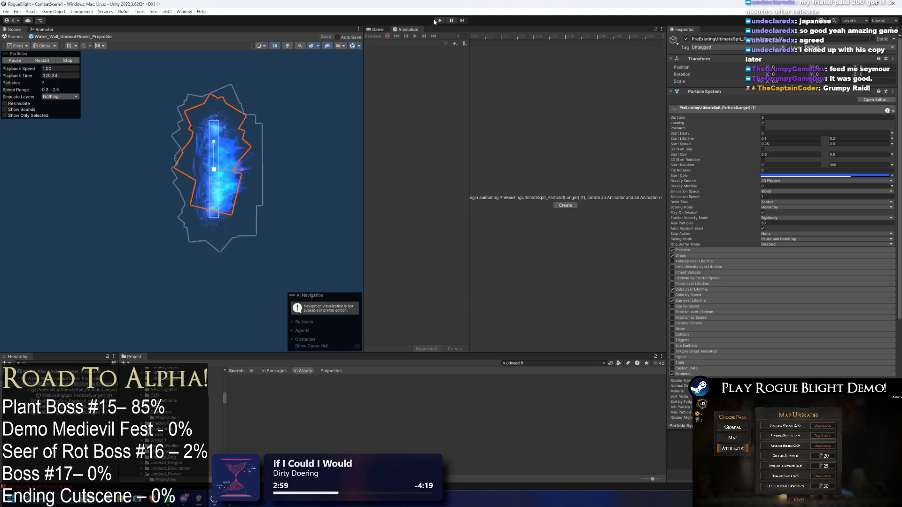
click(434, 20)
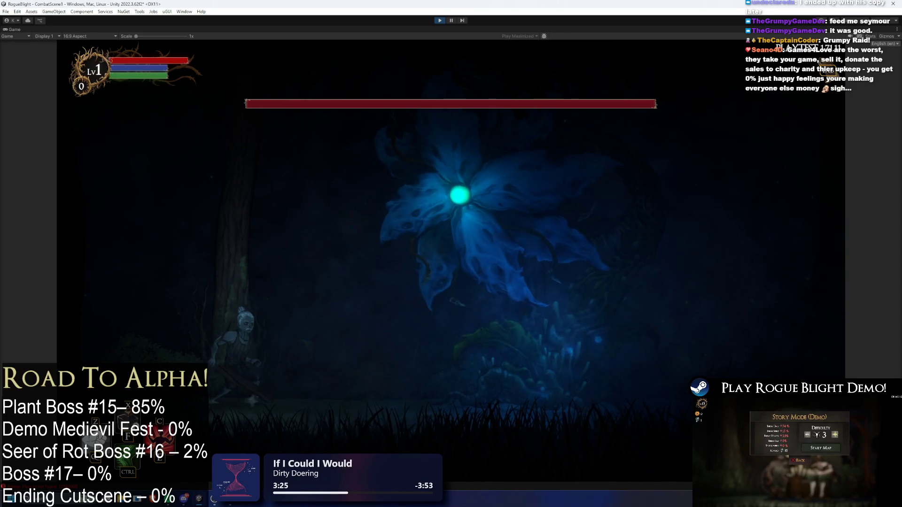
Exit Play mode with Ctrl+P after the boss encounter.
key(ctrl+p)
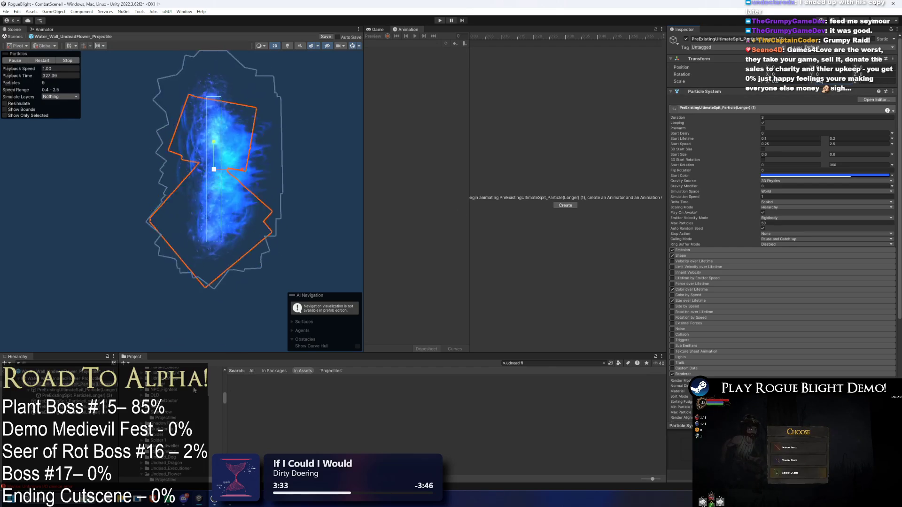
Search the Project for 'undead flower prefa' and open the UndeadFlowerBoss prefab.
click(547, 362)
text(undead flower prefa)
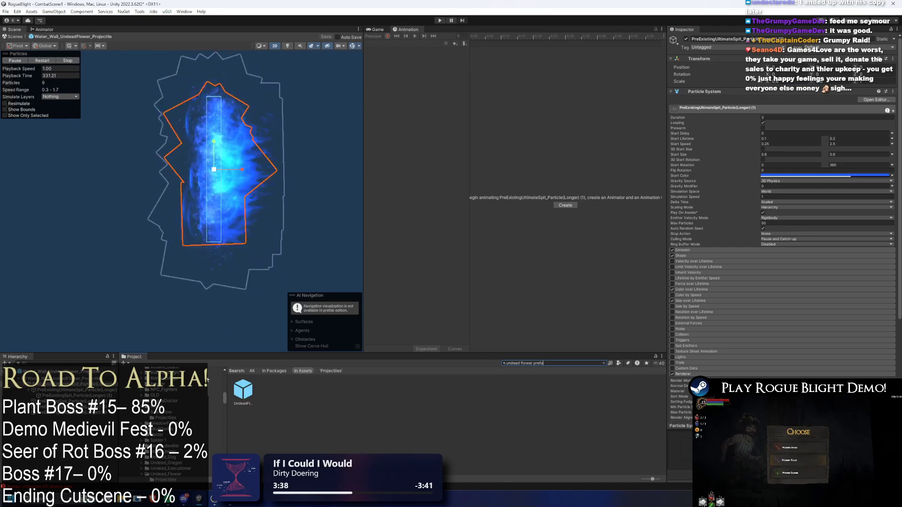
double_click(243, 389)
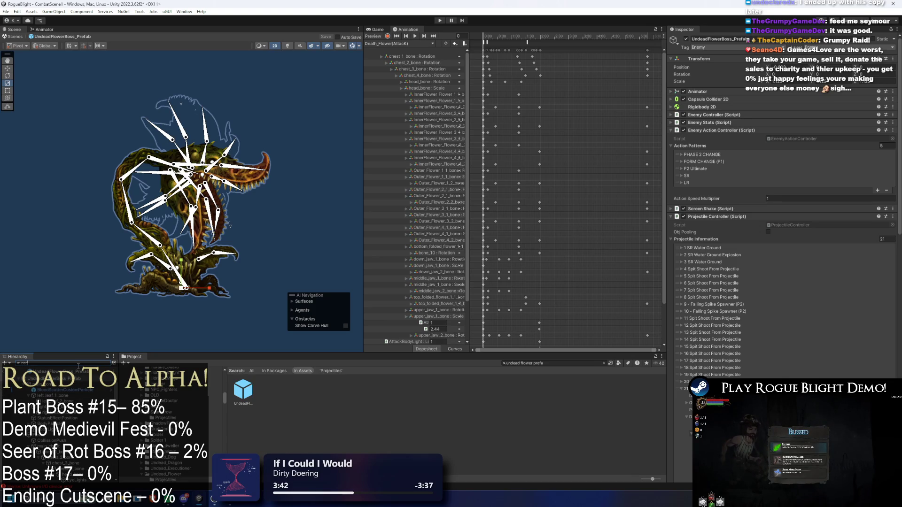
Select CenterFlowerProjectilePosition, save the boss prefab, and enter Play mode ignoring the warning.
click(52, 401)
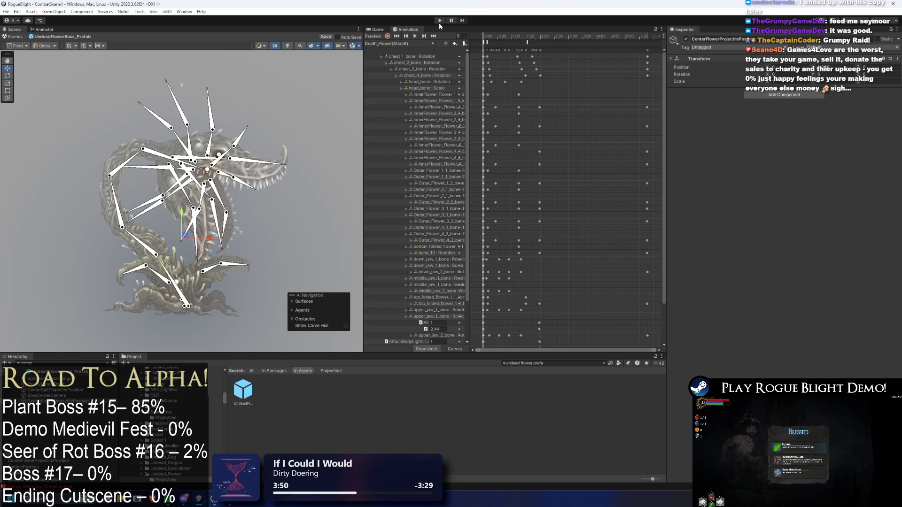
key(ctrl+s)
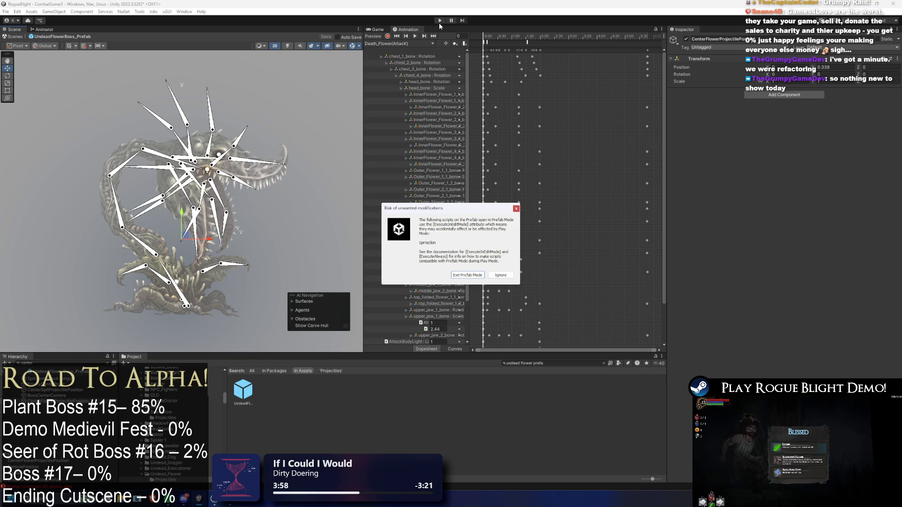
key(Return)
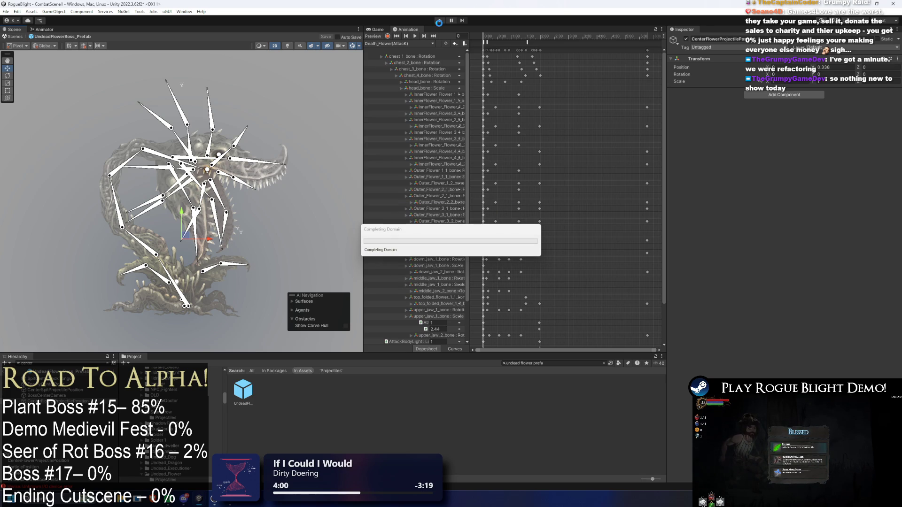
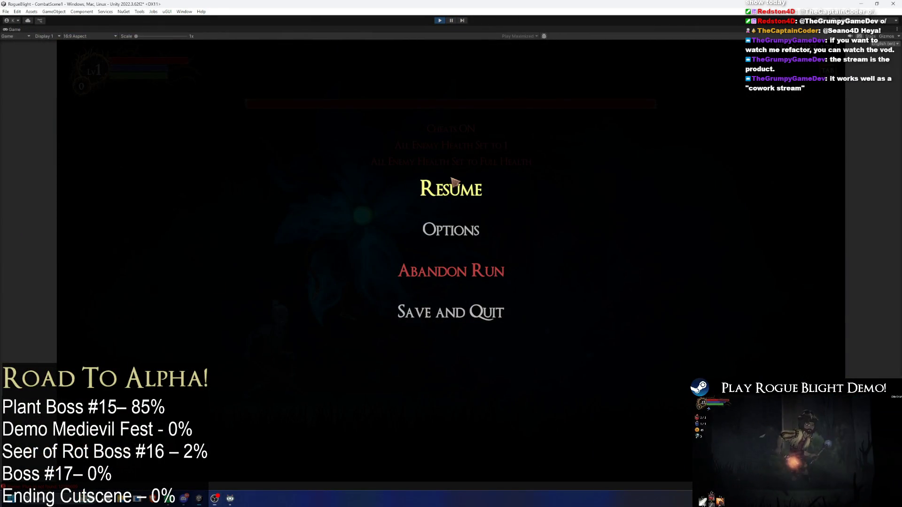
Resume the boss fight, dodge the boss's attacks by moving and dashing, then pause the game.
click(493, 175)
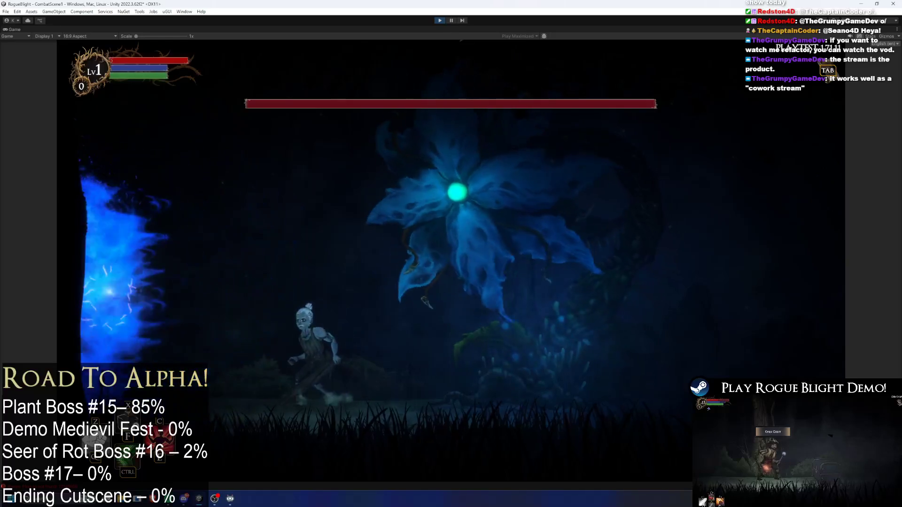
key(a)
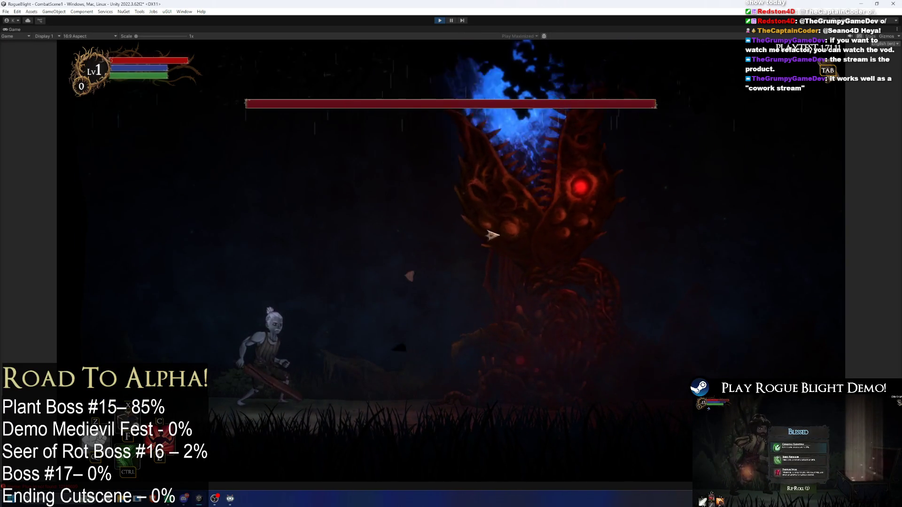
key(shift)
key(d)
key(d)
key(a)
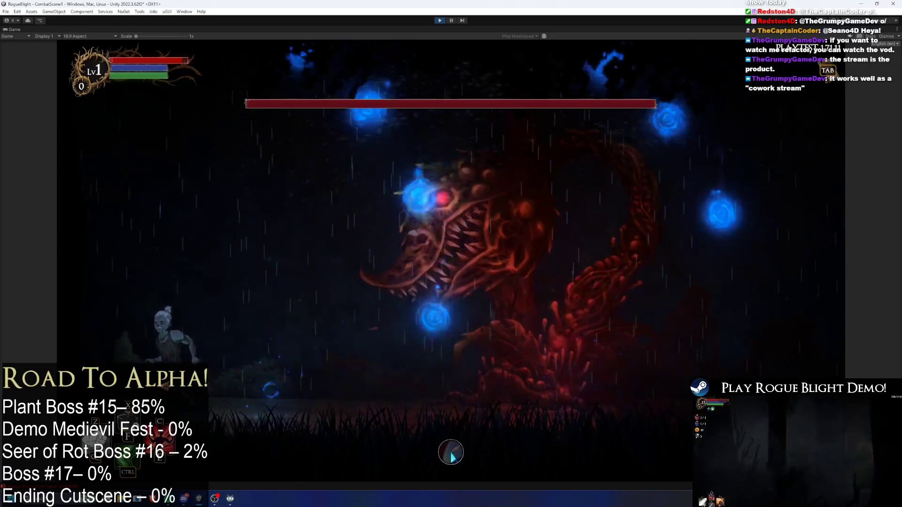
key(d)
key(a)
key(d)
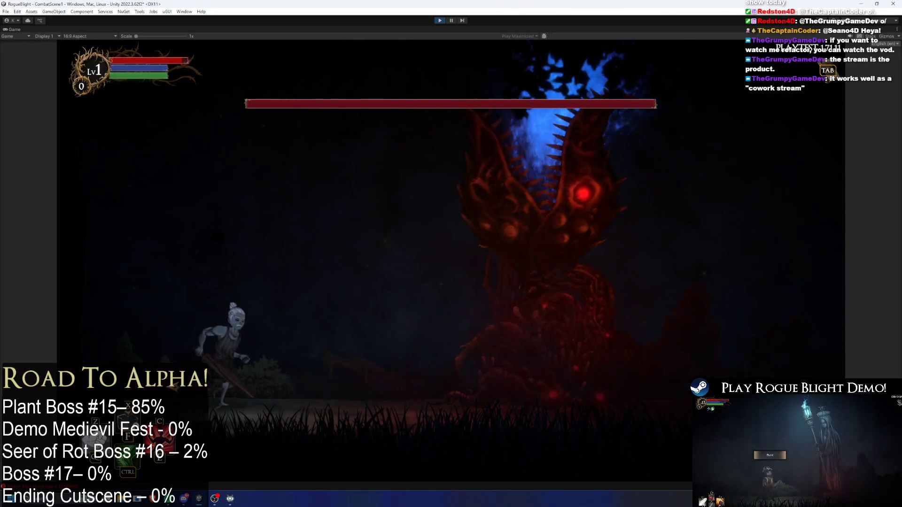
key(d)
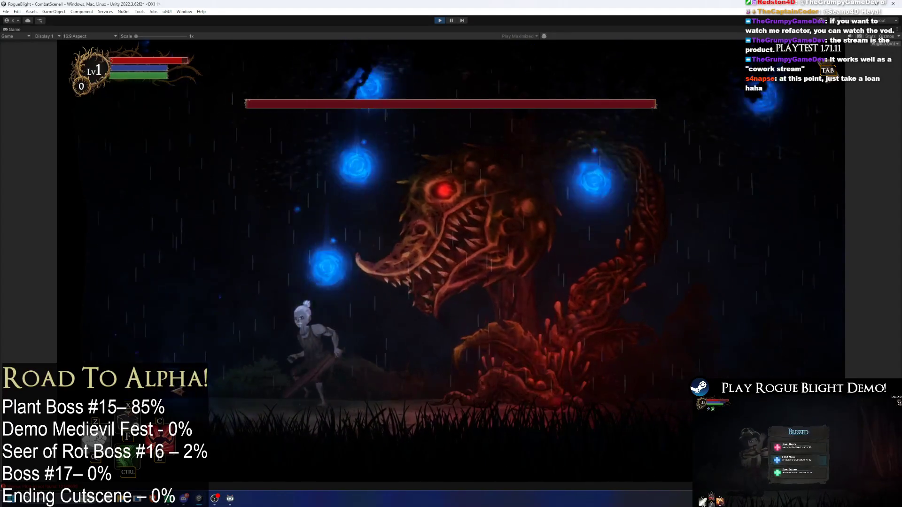
key(a)
key(a)
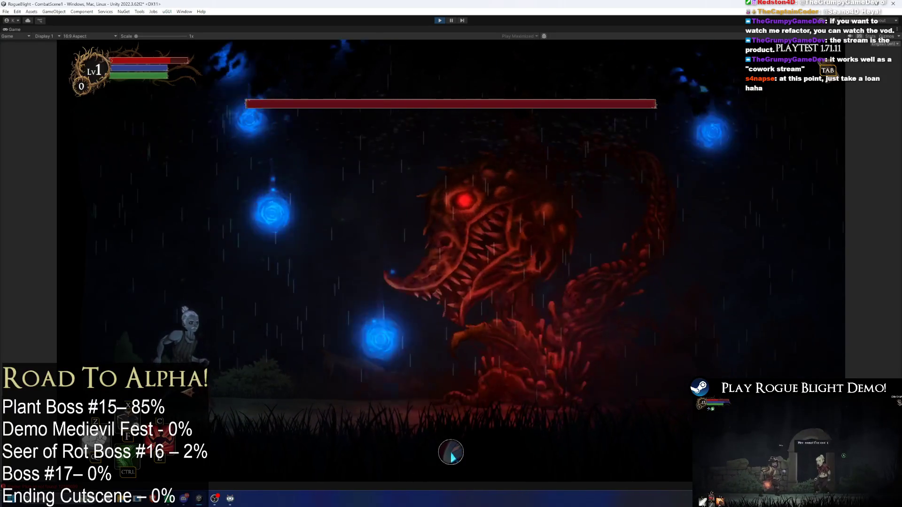
key(a)
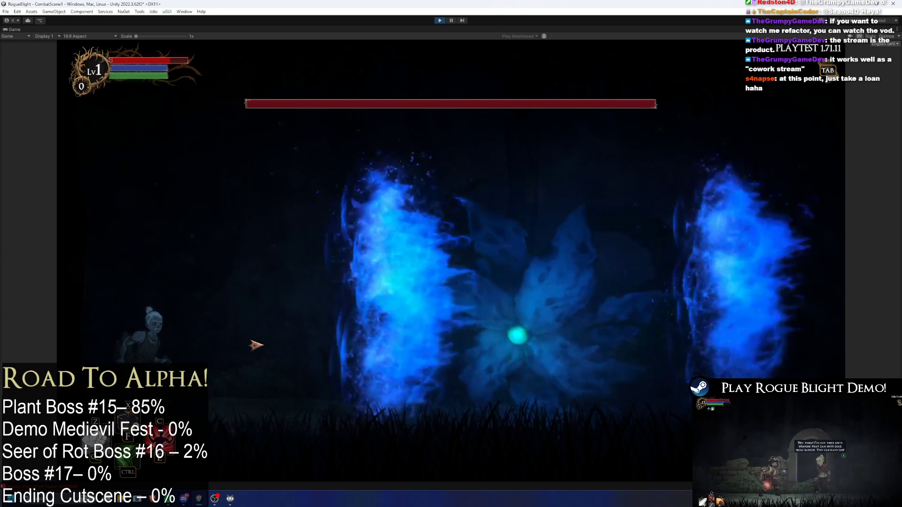
key(Escape)
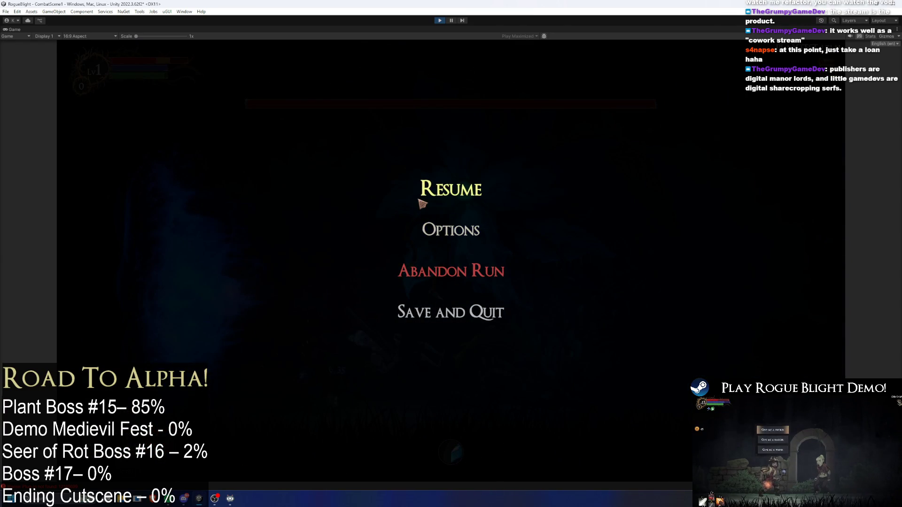
Stop the playtest and open UndeadFlowerBoss_Prefab with its animation clip list.
click(444, 21)
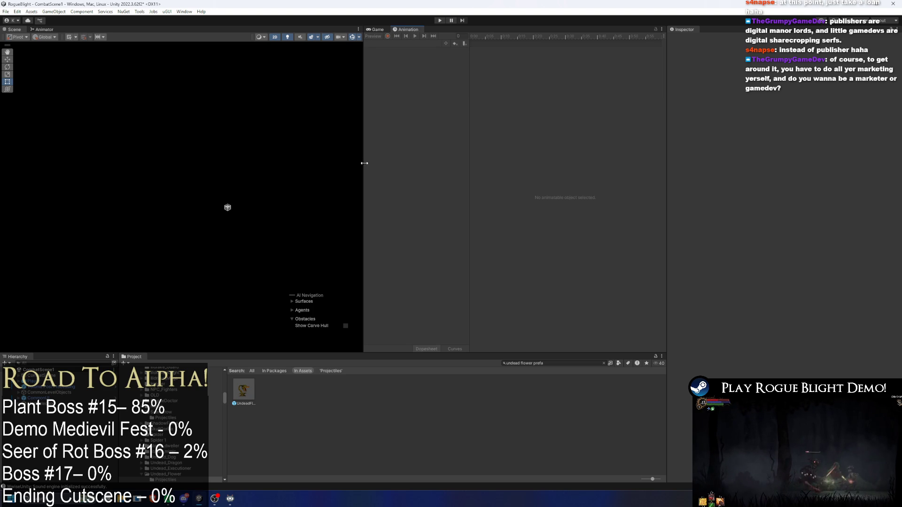
double_click(253, 389)
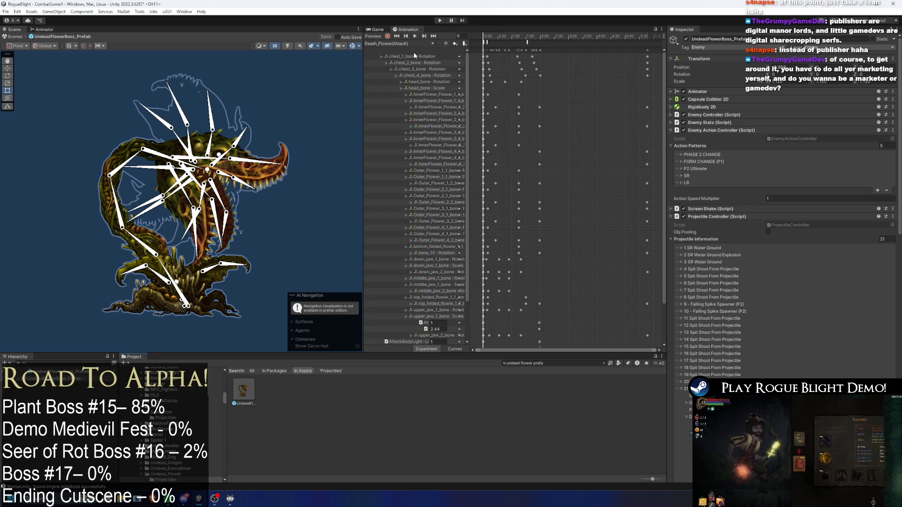
click(399, 43)
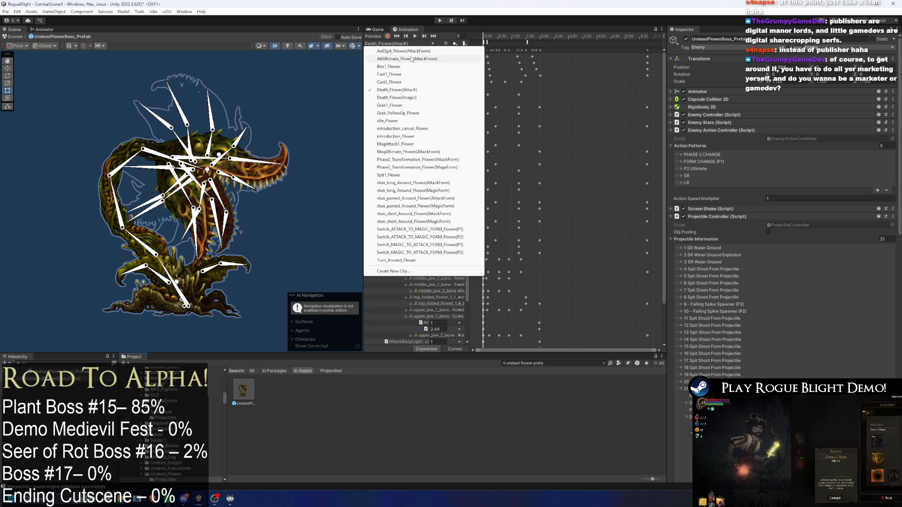
Switch to the MagUltimate_Flower(AttackForm) clip and inspect its SpawnProjectile event near frame 68.
click(411, 152)
drag(491, 35, 564, 37)
click(550, 41)
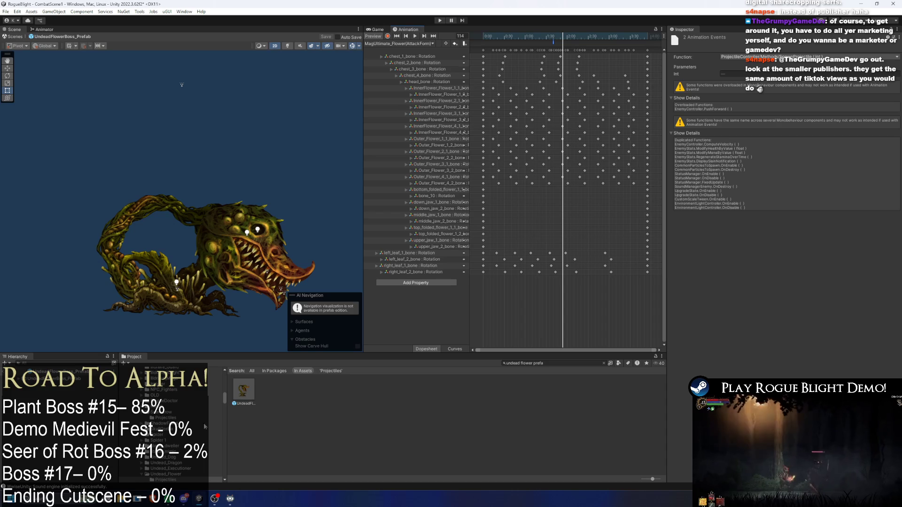
click(75, 382)
Expand the 20 WaterWall Left entry and ping Water_Wall_UndeadFlower_Projectile in the Projectiles folder.
scroll(824, 271, down, 2)
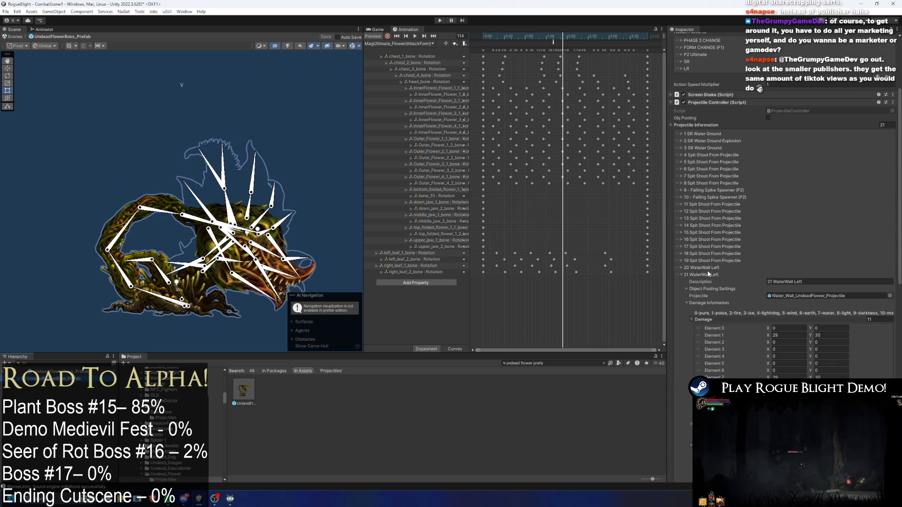
click(702, 337)
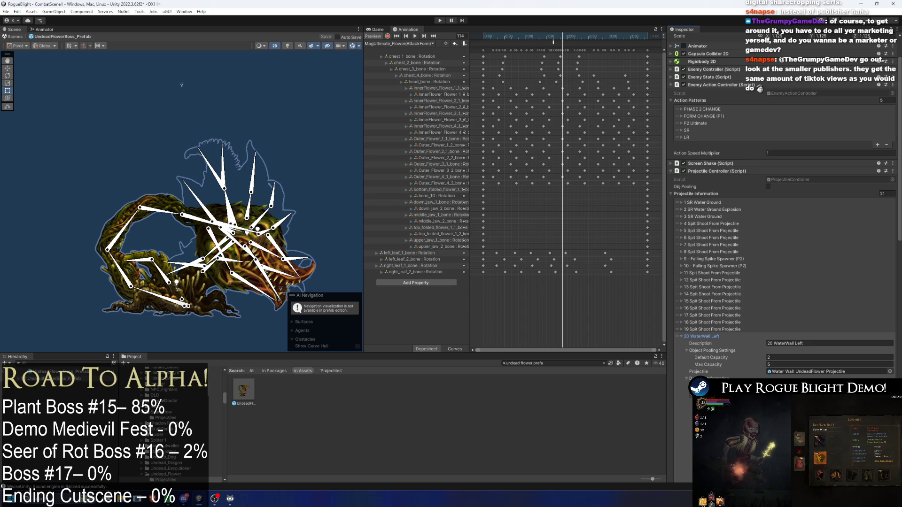
click(788, 371)
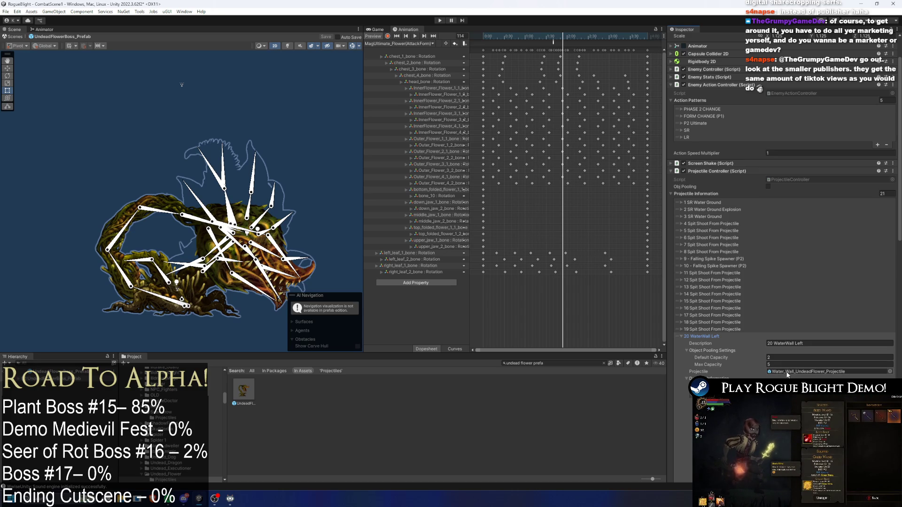
click(714, 336)
click(718, 336)
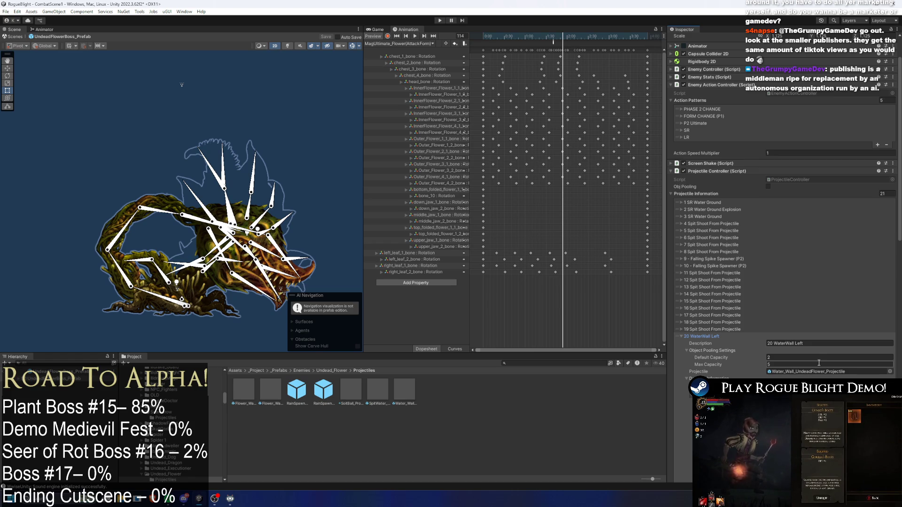
Scrub the attack to frame 101 and expand the 21 WaterWall Left projectile entry.
drag(540, 36, 554, 36)
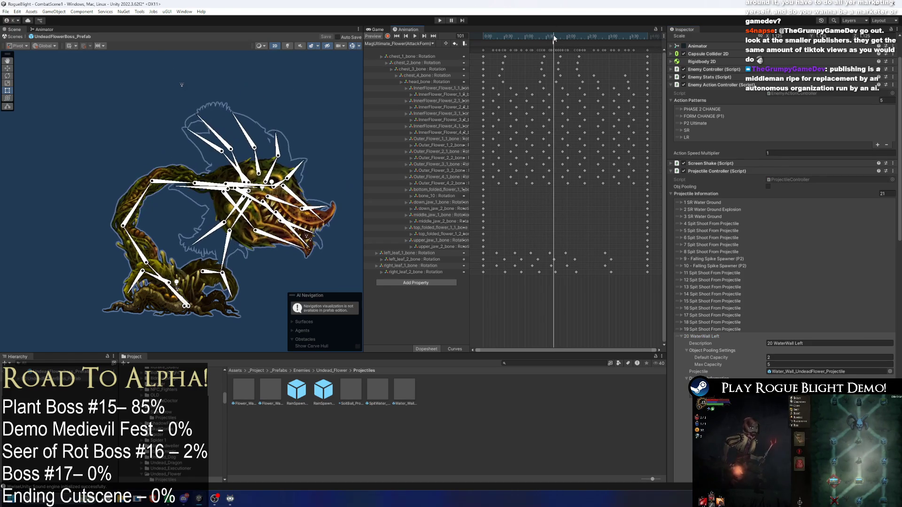
scroll(830, 236, down, 4)
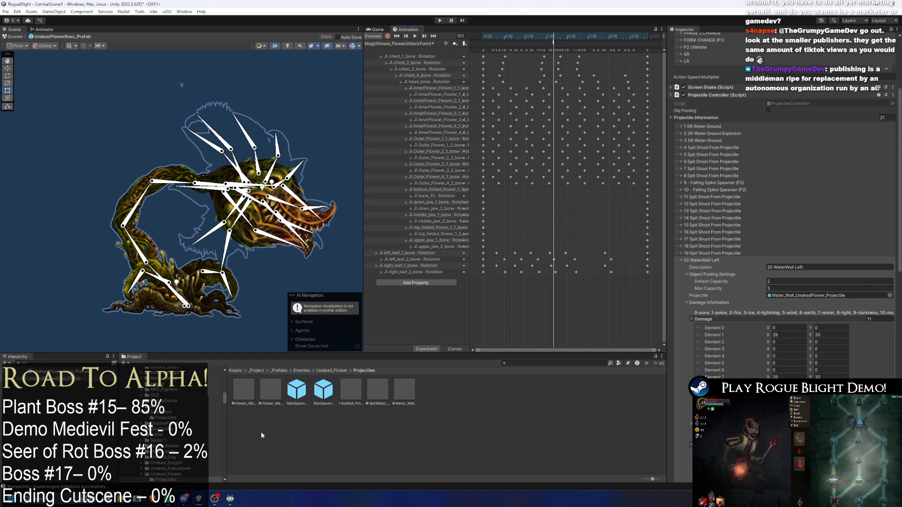
mouse_move(167, 501)
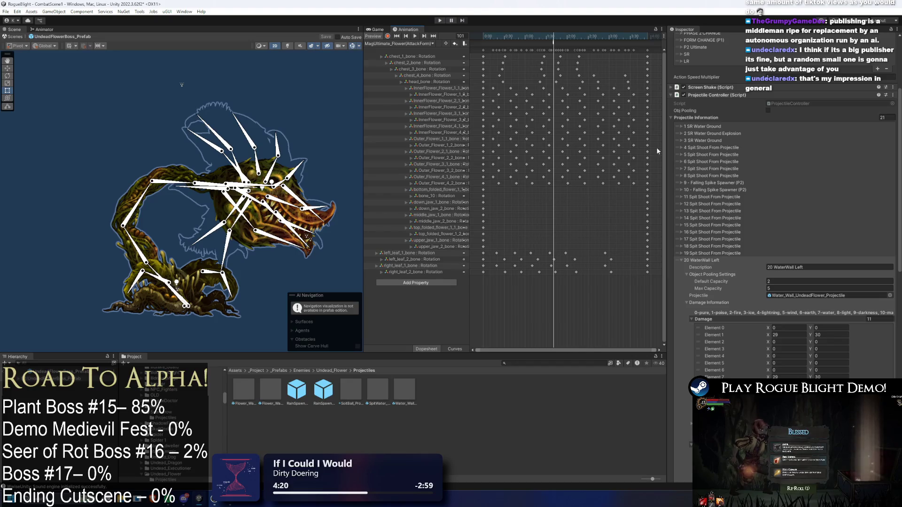
click(697, 260)
scroll(705, 282, up, 4)
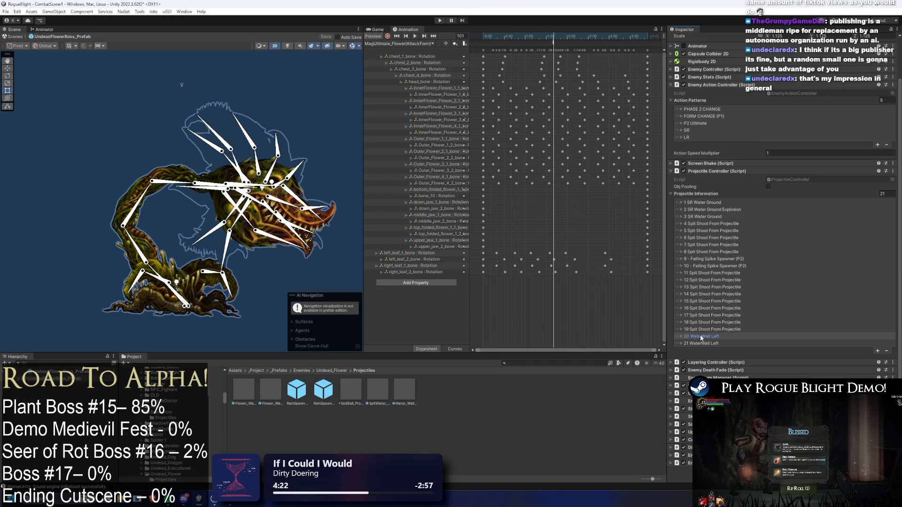
click(701, 343)
Locate its CenterFlowerProjectilePosition spawn point, collapse the entry, and preview frame 98.
scroll(836, 300, down, 6)
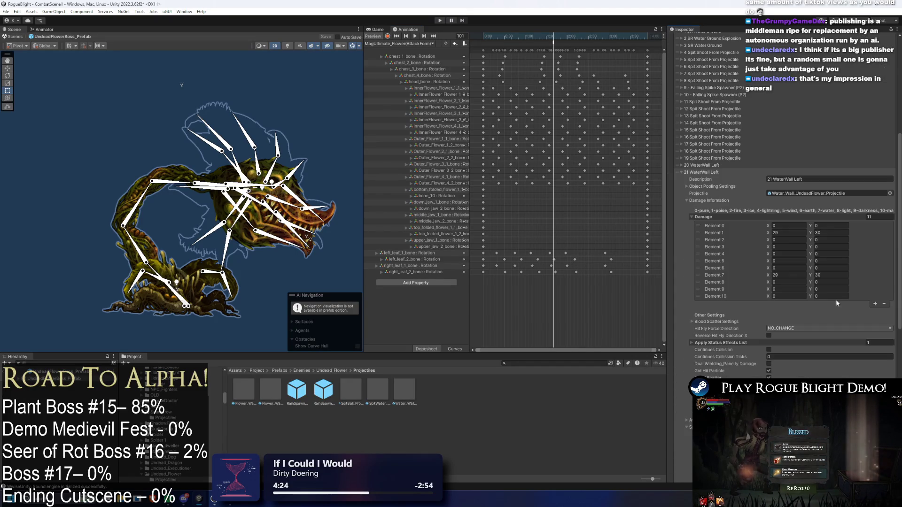
scroll(793, 303, down, 3)
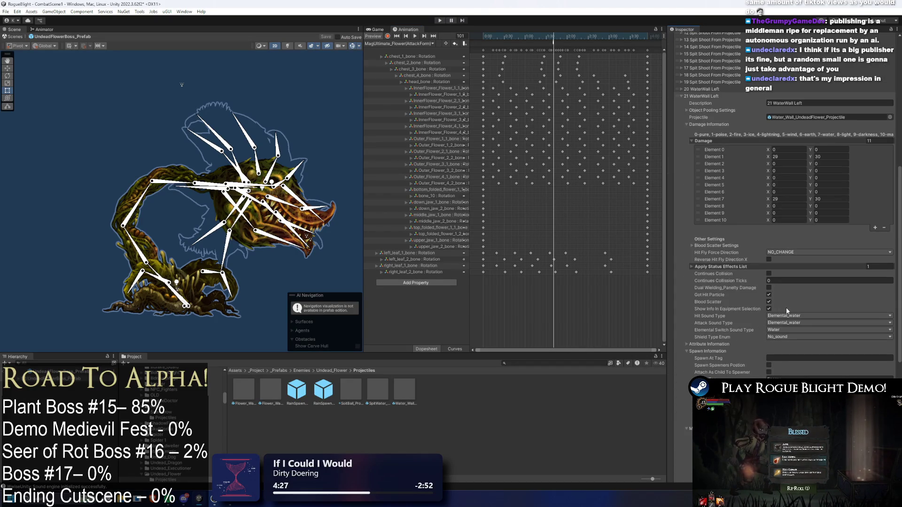
scroll(793, 304, down, 1)
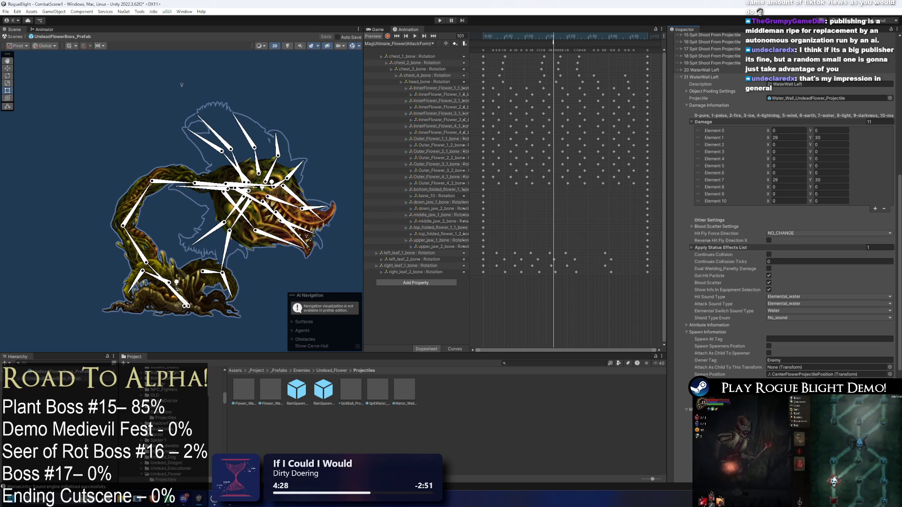
click(801, 374)
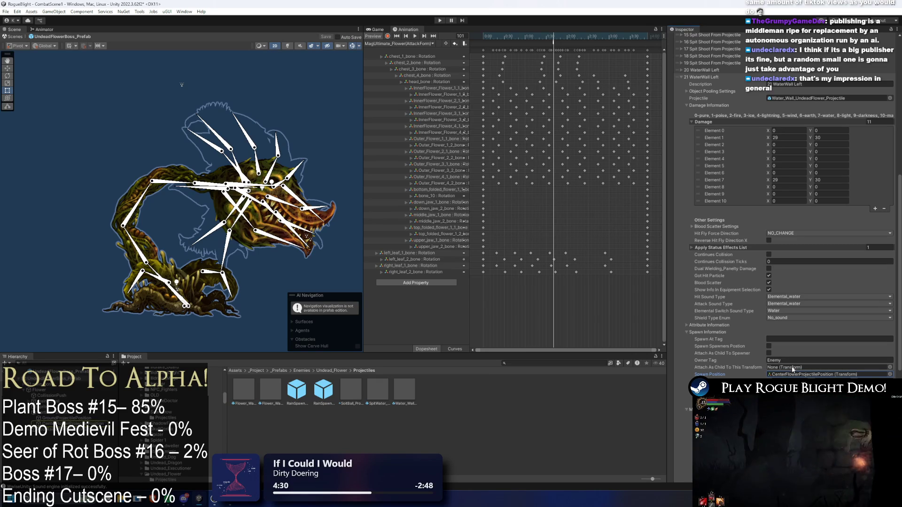
scroll(811, 332, up, 3)
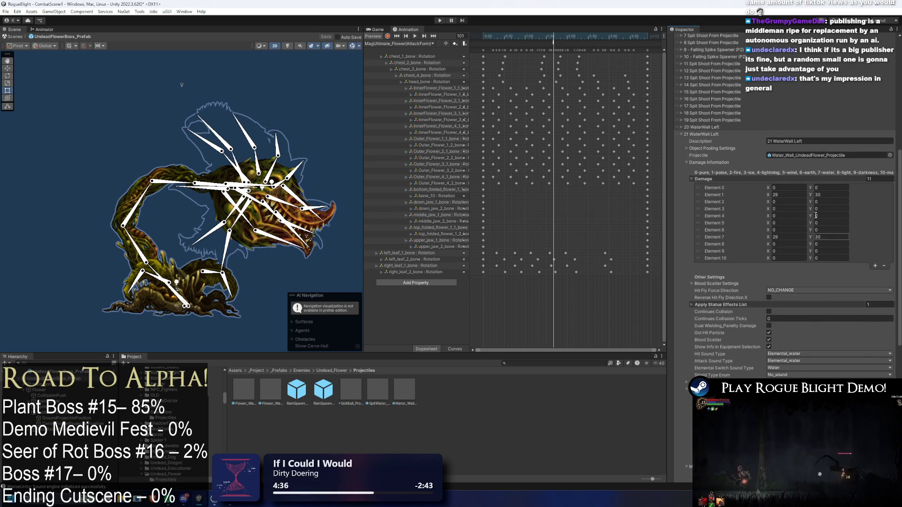
click(704, 133)
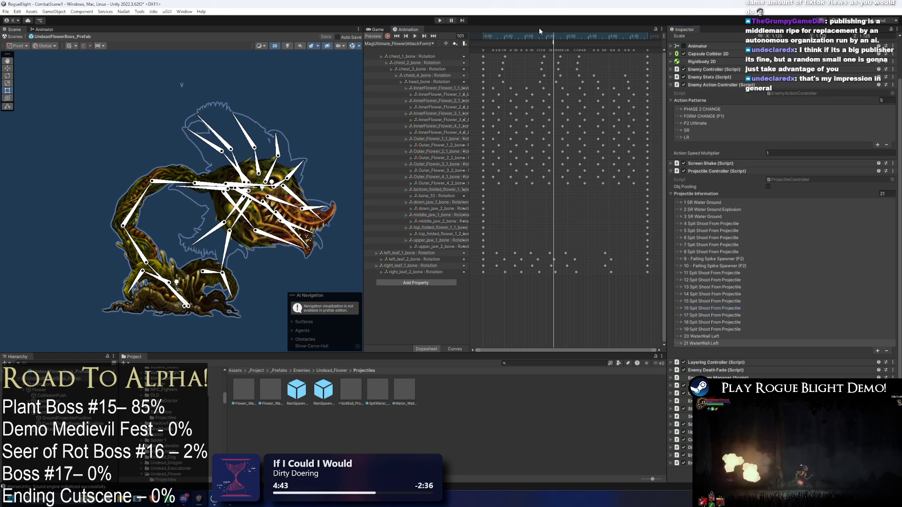
drag(545, 35, 556, 37)
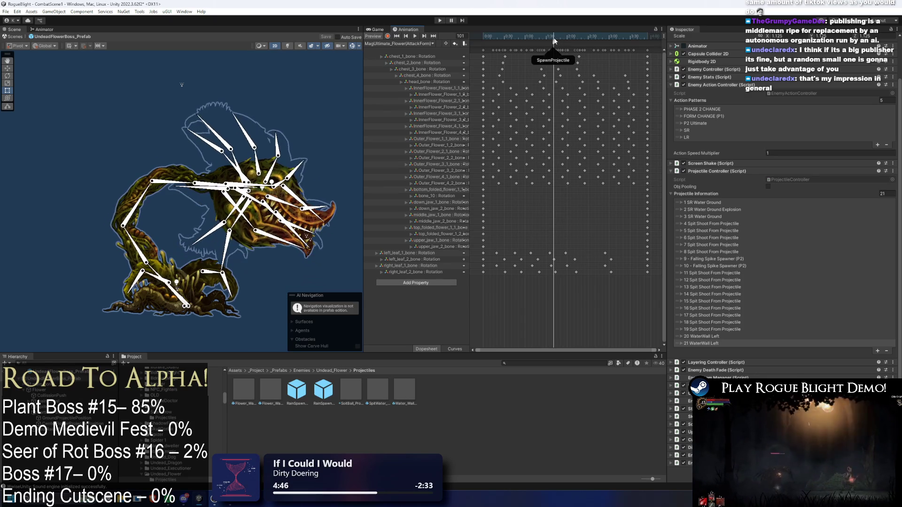
Scrub the MagUltimate_Flower attack between frames 95 and 106 while reviewing the boss's components.
click(556, 35)
click(555, 36)
mouse_move(555, 38)
mouse_down()
mouse_move(564, 35)
mouse_move(529, 36)
mouse_move(554, 36)
mouse_up()
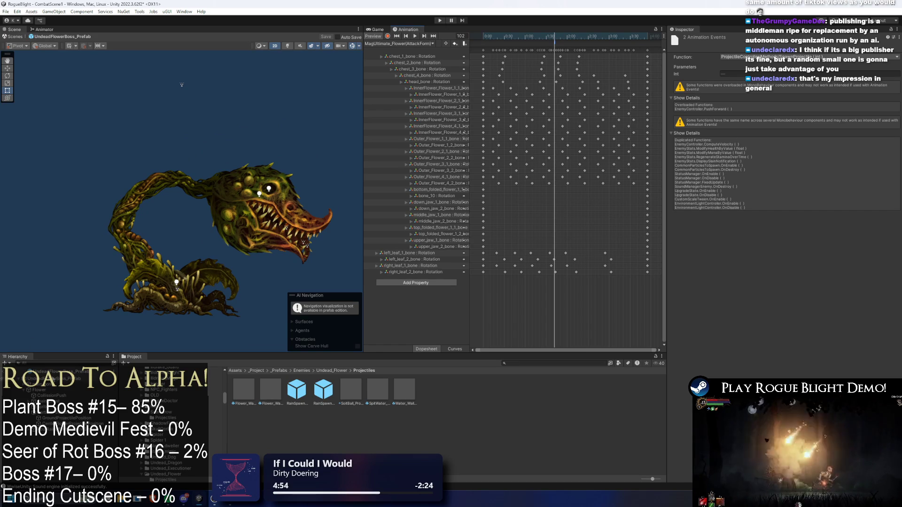
click(310, 220)
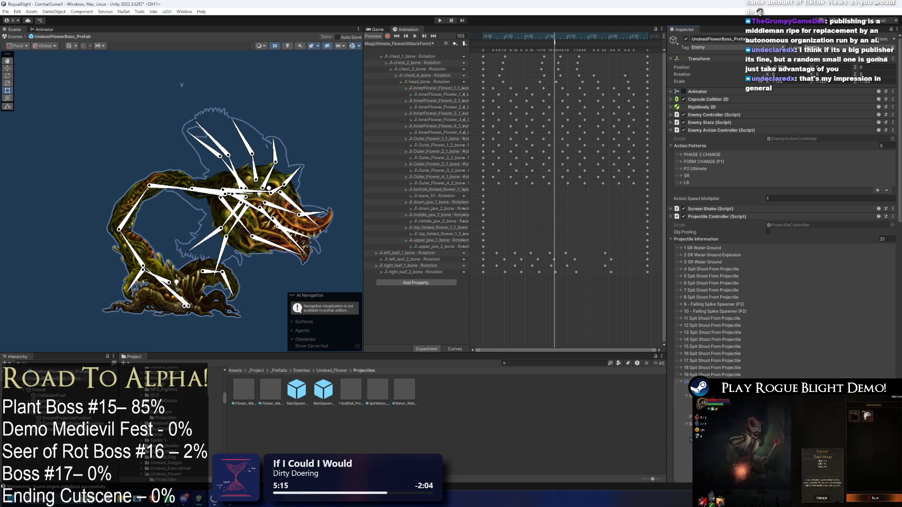
mouse_move(554, 36)
mouse_down()
mouse_move(587, 36)
mouse_move(526, 36)
mouse_move(559, 36)
mouse_up()
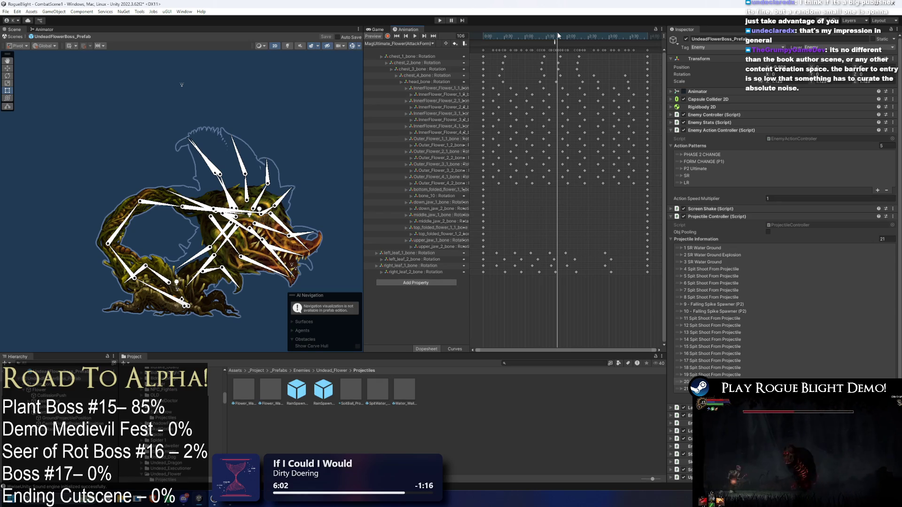
mouse_move(551, 38)
mouse_down()
mouse_move(564, 36)
mouse_move(554, 37)
mouse_up()
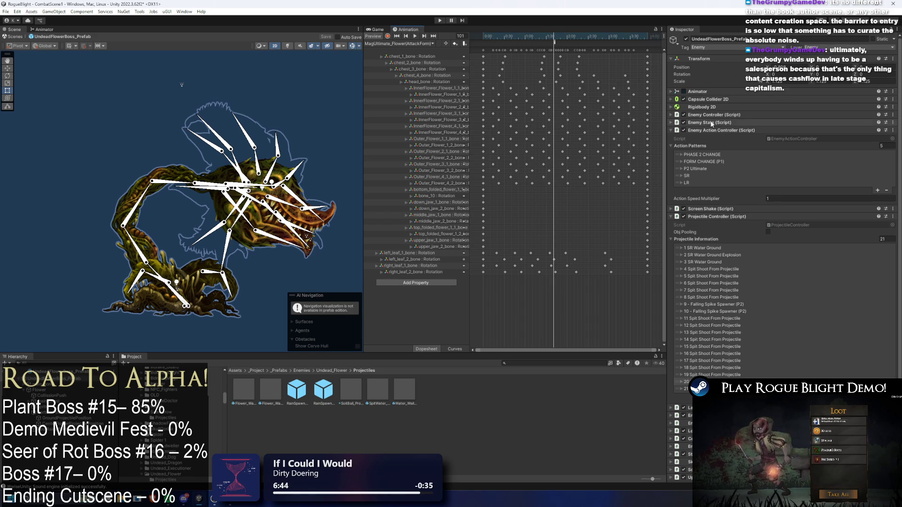
Step through the attack around frame 103, inspecting each SpawnProjectile event's Int value.
click(555, 37)
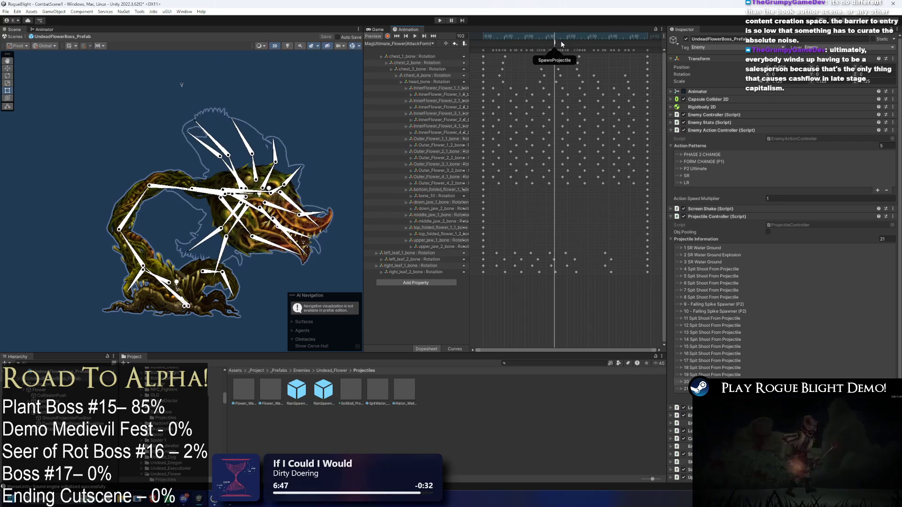
click(567, 42)
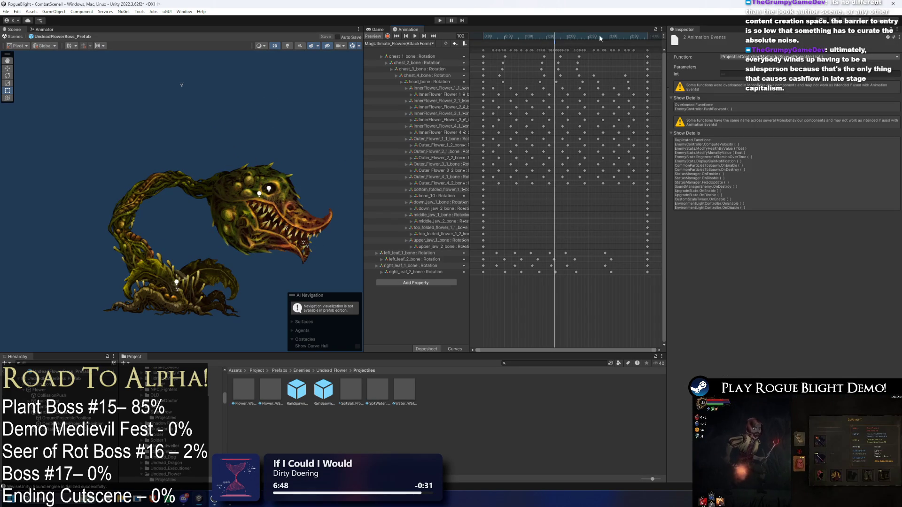
click(555, 44)
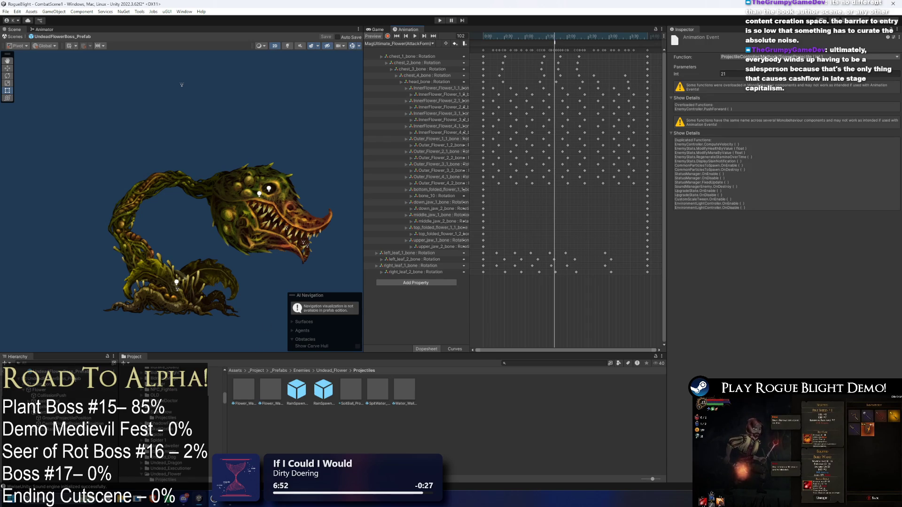
click(124, 359)
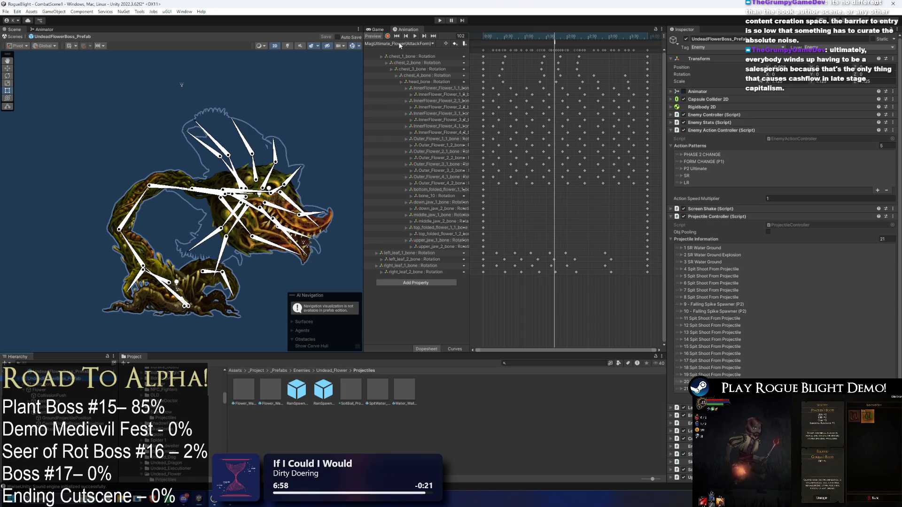
mouse_move(525, 39)
mouse_down()
mouse_move(543, 35)
mouse_move(498, 40)
mouse_move(555, 39)
mouse_up()
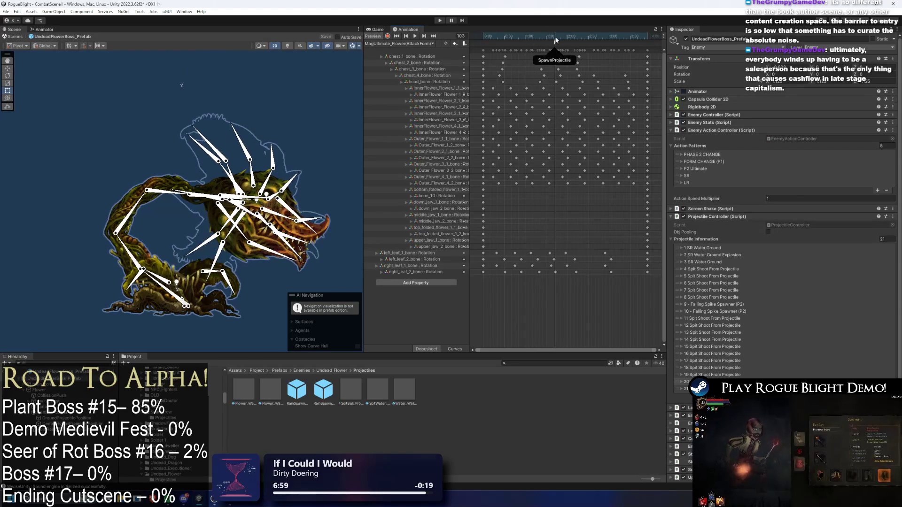
click(555, 44)
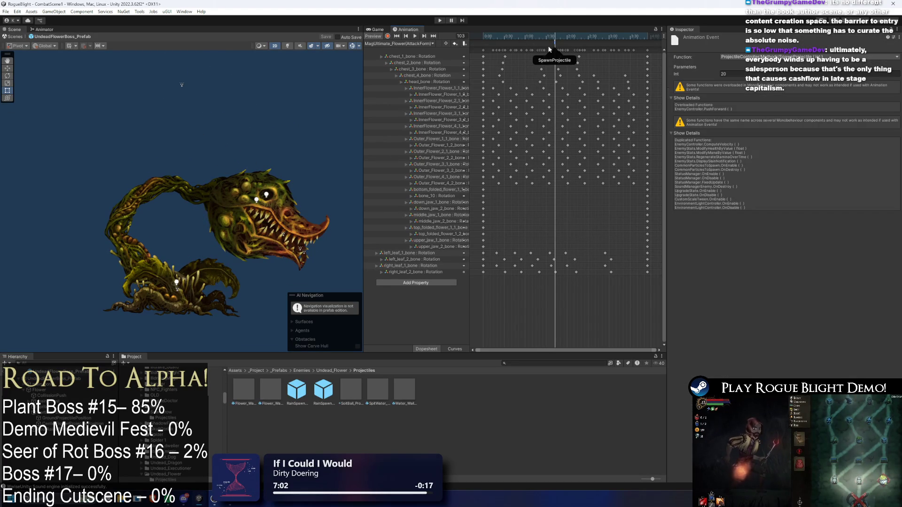
click(425, 238)
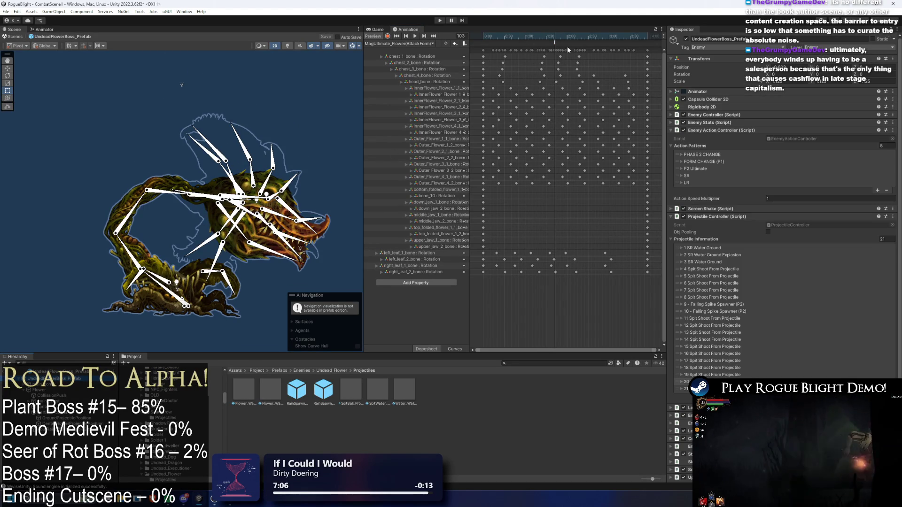
Recheck the SpawnProjectile event, then open Water_Wall_UndeadFlower_Projectile for editing.
click(556, 44)
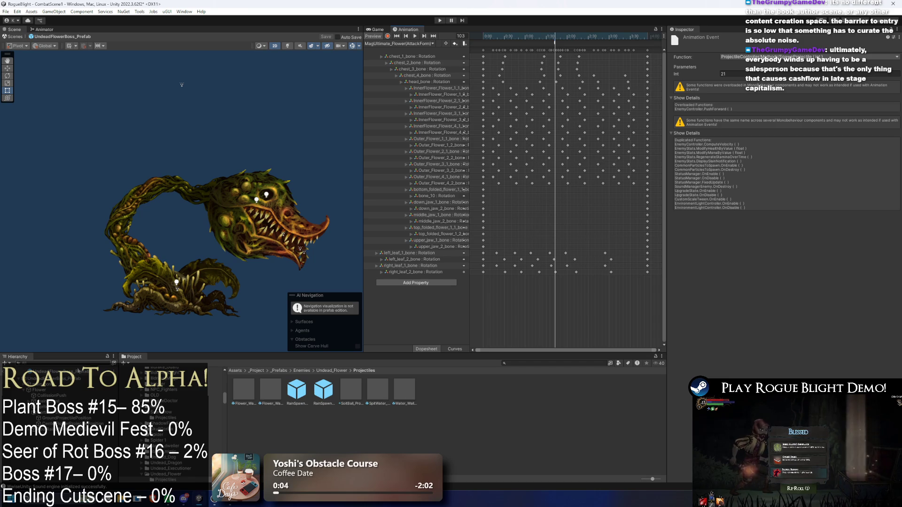
drag(520, 44, 558, 43)
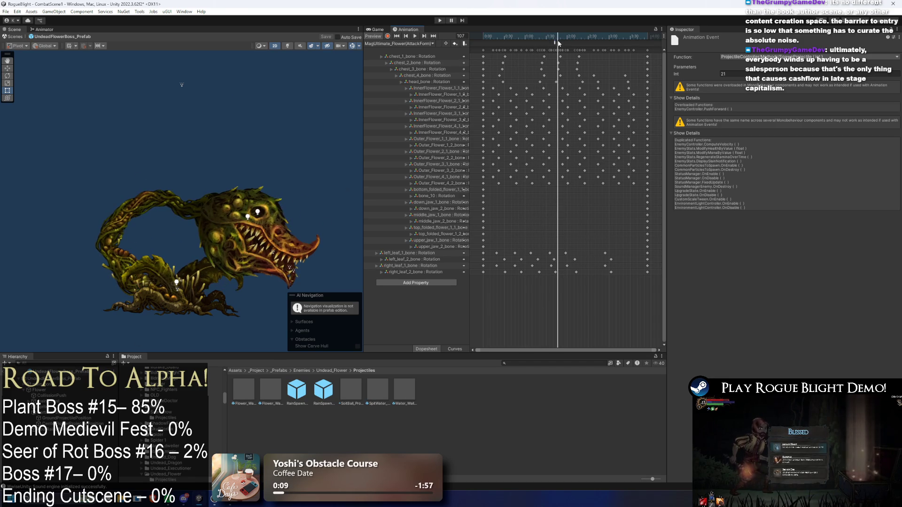
click(439, 301)
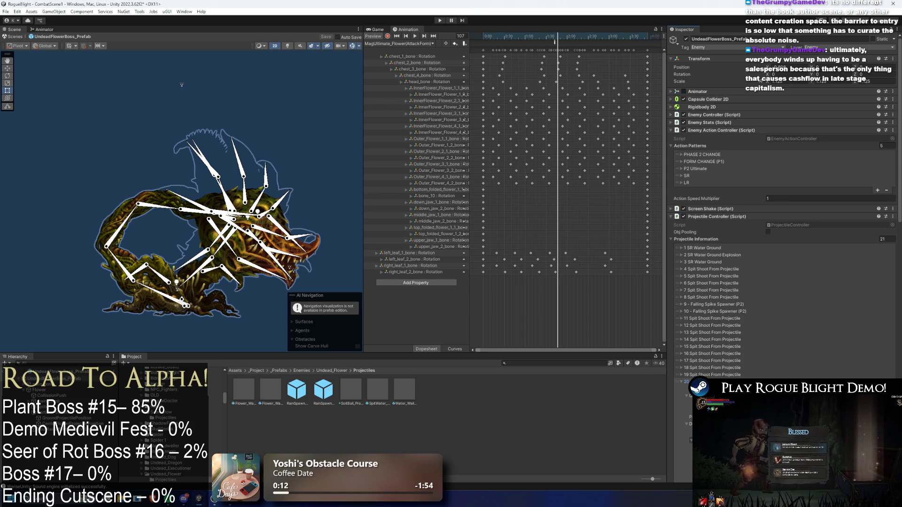
key(Return)
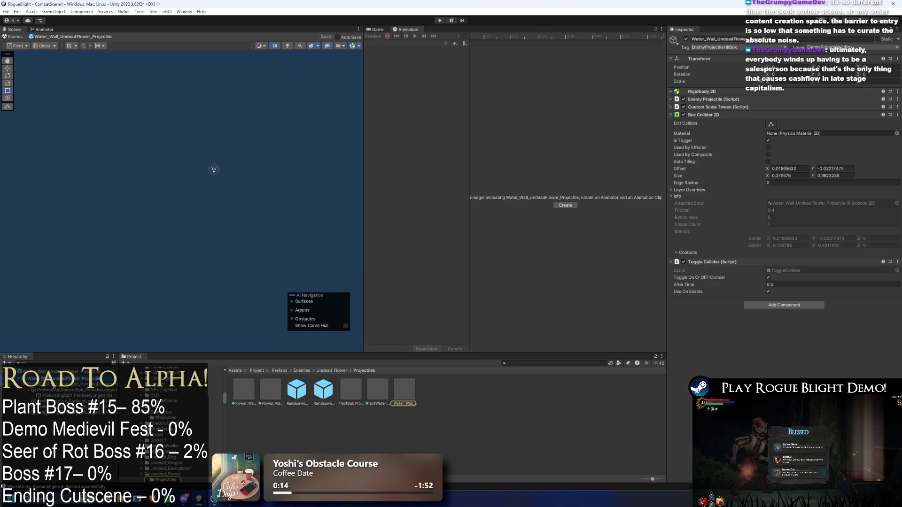
Shrink the PreExistingUltimateSpit_Particle emitter shape slightly from the top, undoing two trial squashes.
click(75, 384)
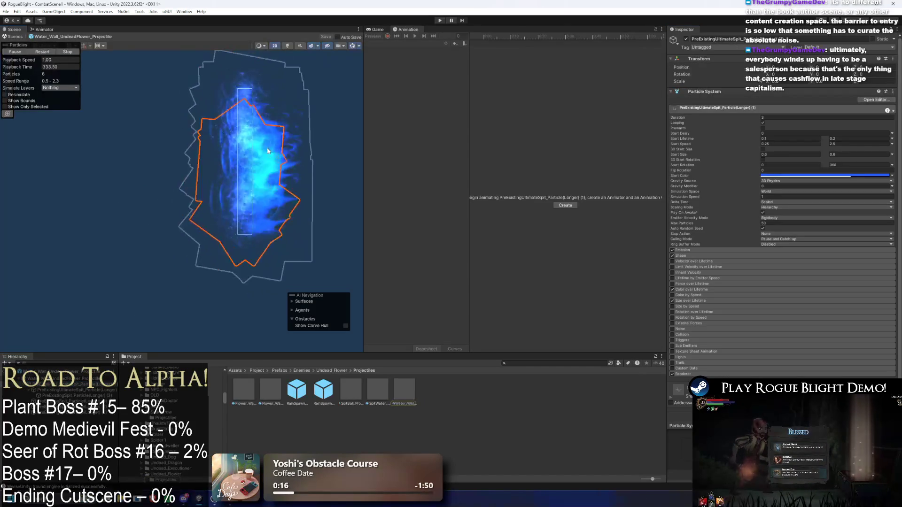
mouse_move(246, 146)
mouse_down()
mouse_move(249, 159)
mouse_move(244, 106)
mouse_move(247, 157)
mouse_up()
key(ctrl+z)
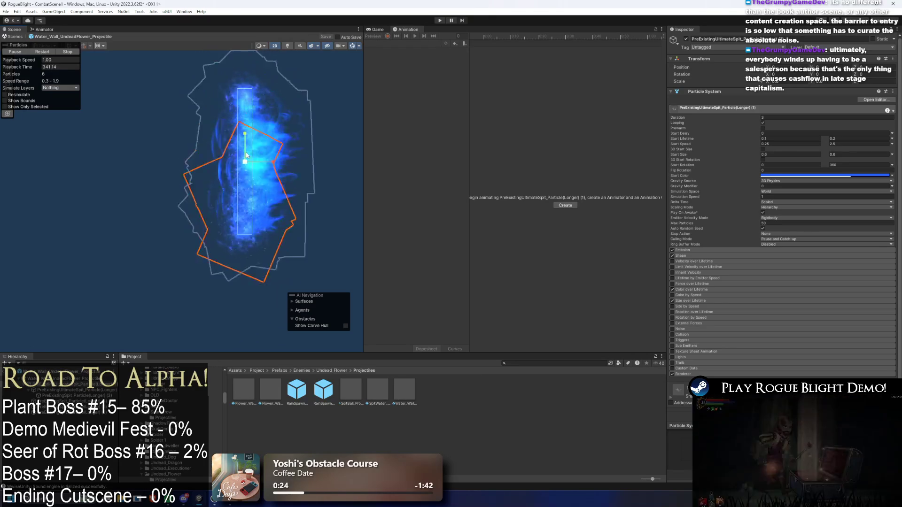
drag(245, 134, 247, 149)
key(ctrl+z)
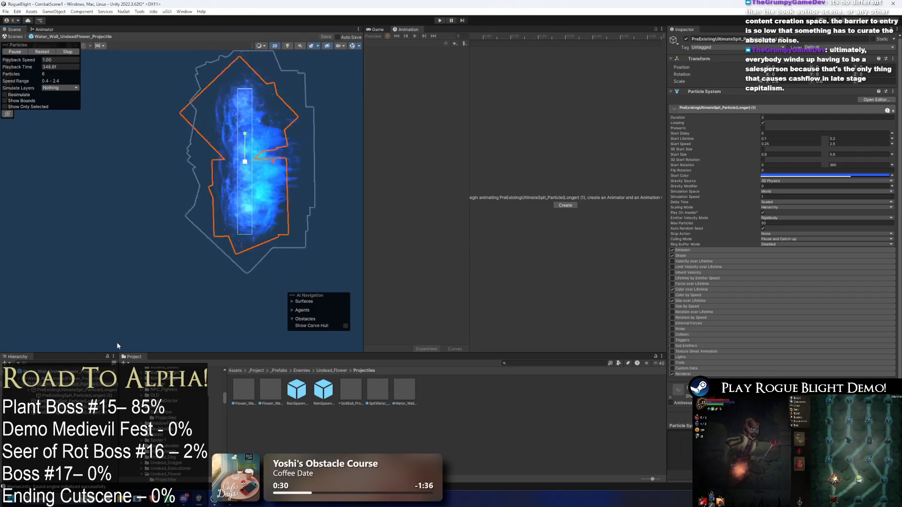
mouse_move(245, 134)
mouse_down()
mouse_move(246, 143)
mouse_move(245, 134)
mouse_up()
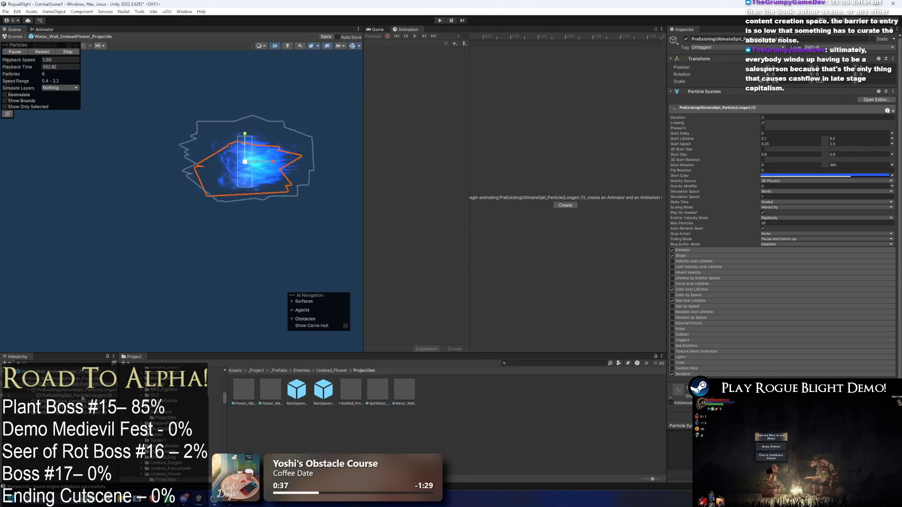
click(780, 207)
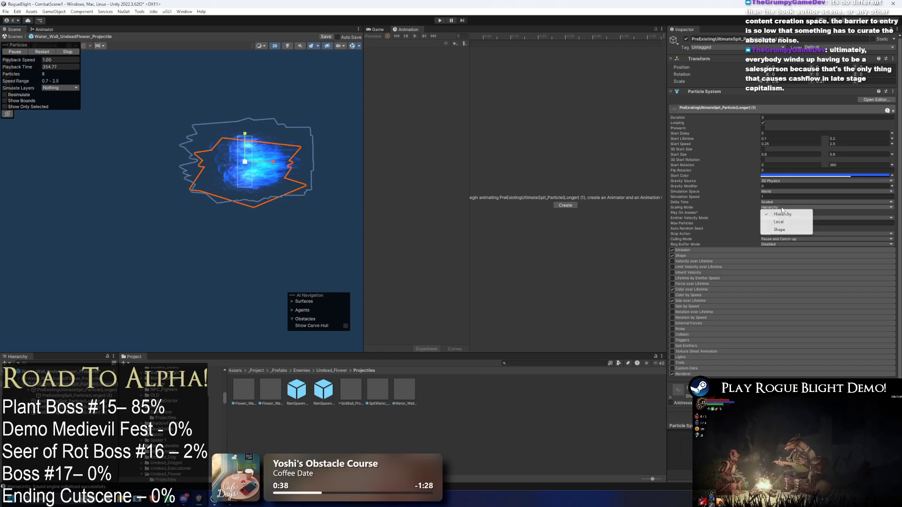
Set Local scaling on the spit particle system and try Local simulation space on all spit systems.
click(784, 221)
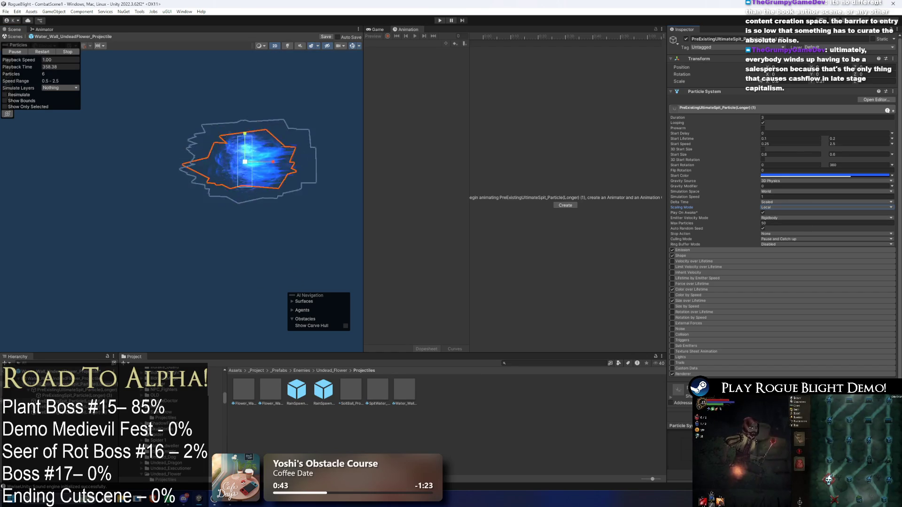
shift+click(82, 396)
click(777, 186)
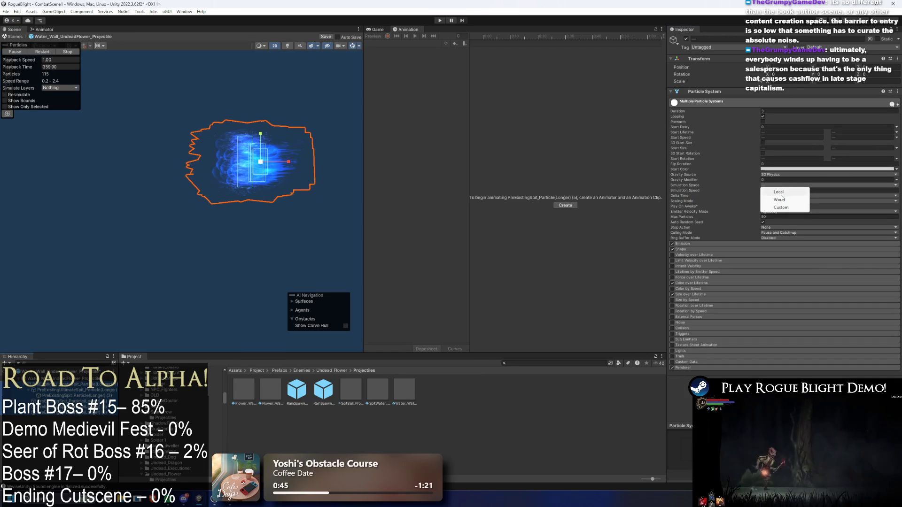
click(782, 191)
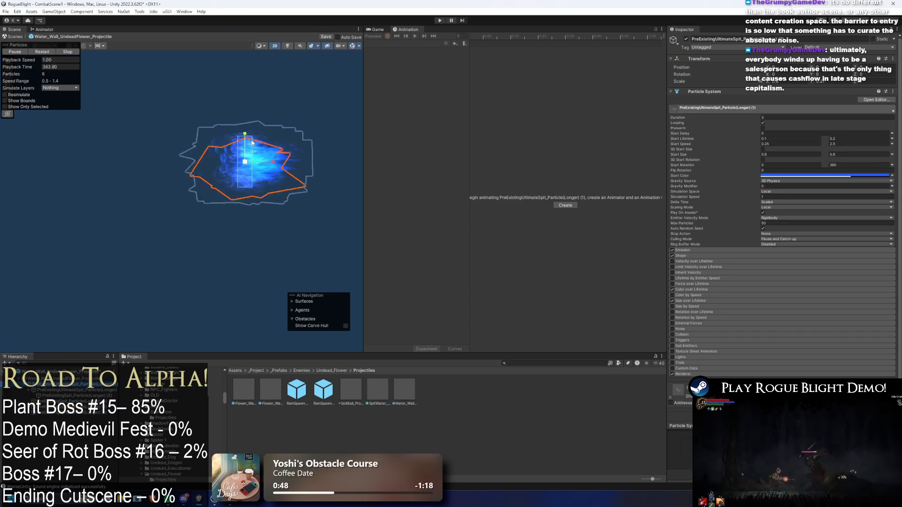
click(249, 124)
click(251, 134)
click(249, 127)
click(249, 127)
Revert simulation space to World, undo the emitter shrink, and set all systems to Local scaling.
drag(245, 87, 243, 136)
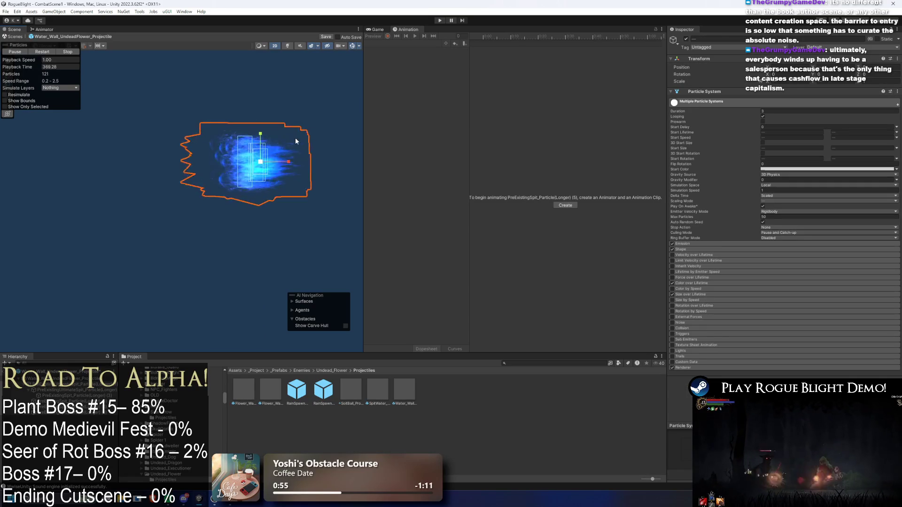
click(825, 191)
click(798, 205)
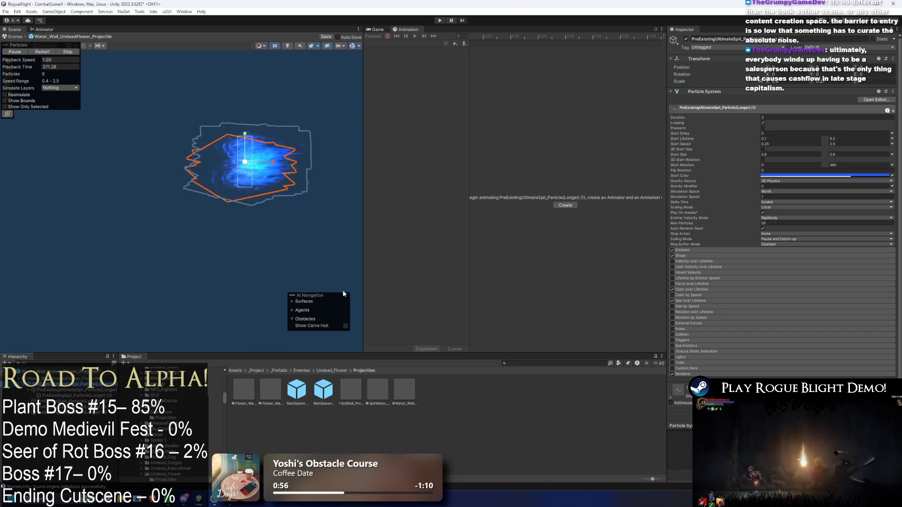
key(Return)
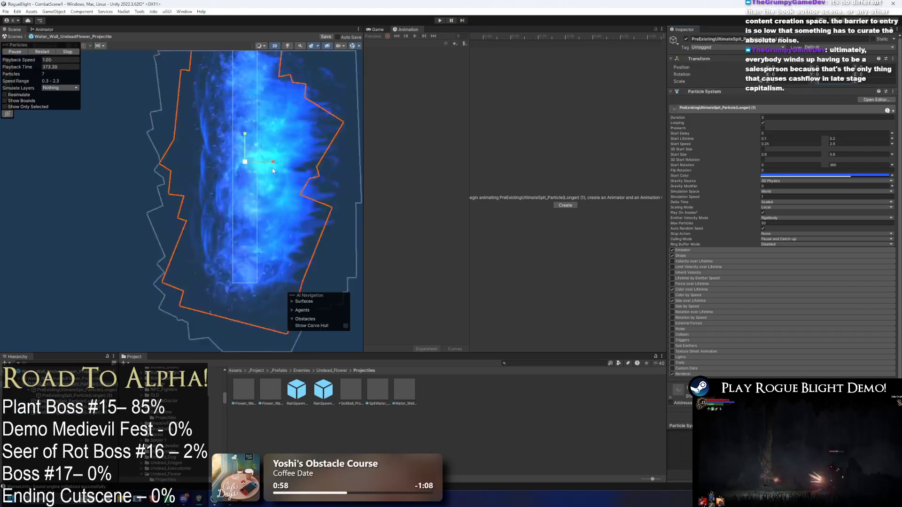
scroll(162, 239, down, 2)
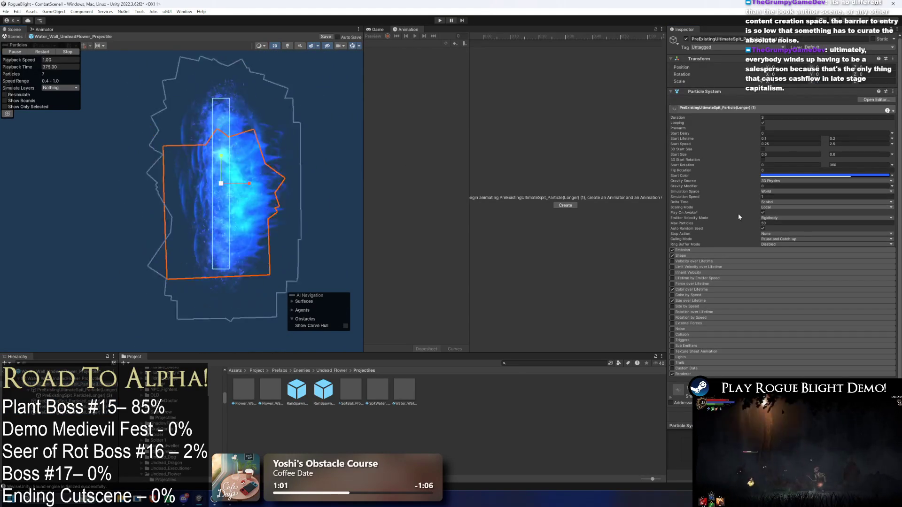
key(ctrl+z)
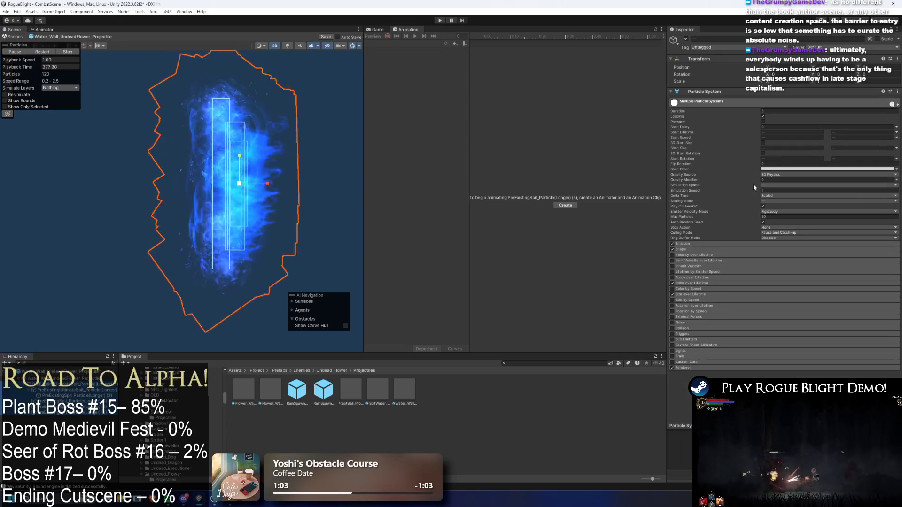
click(777, 201)
click(782, 219)
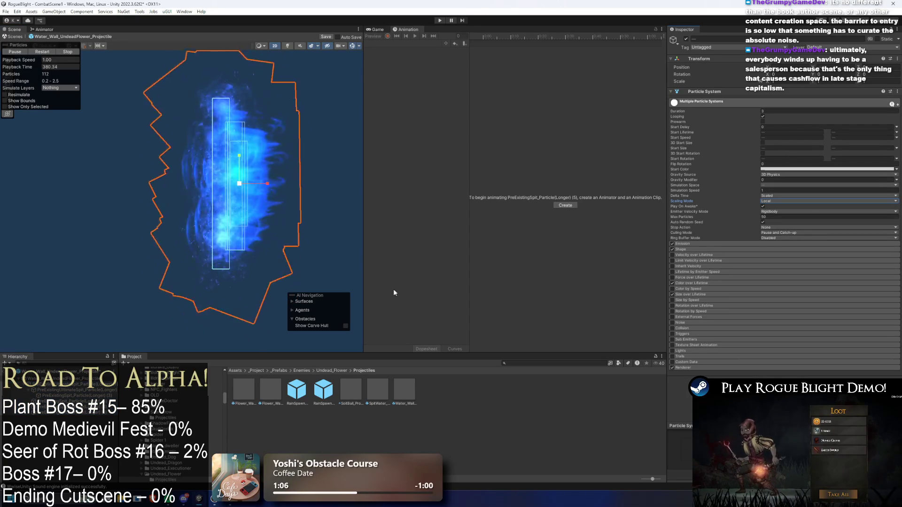
Check each longer spit particle system, then select all five and stop the preview.
click(235, 307)
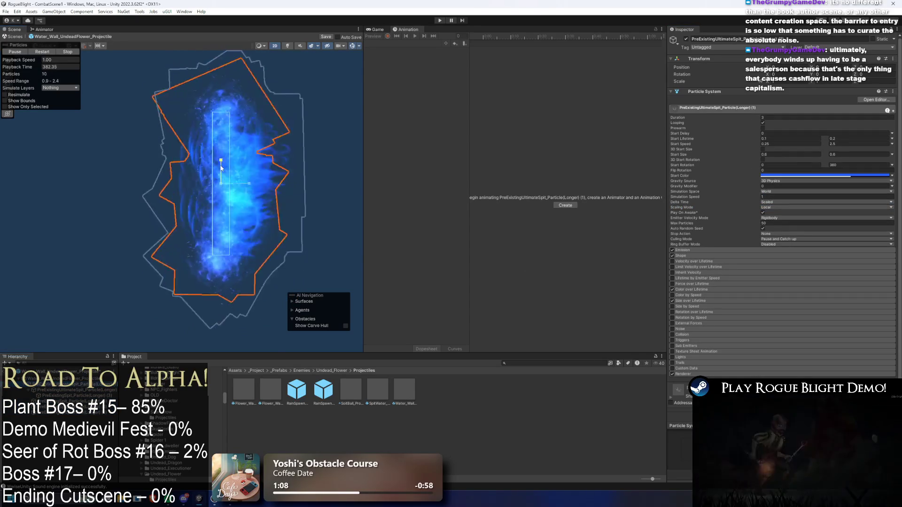
drag(221, 188, 262, 188)
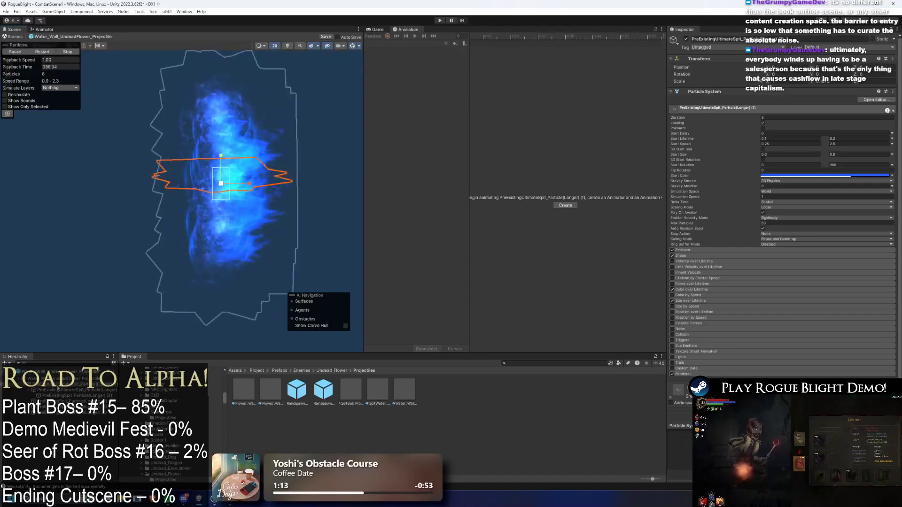
click(70, 398)
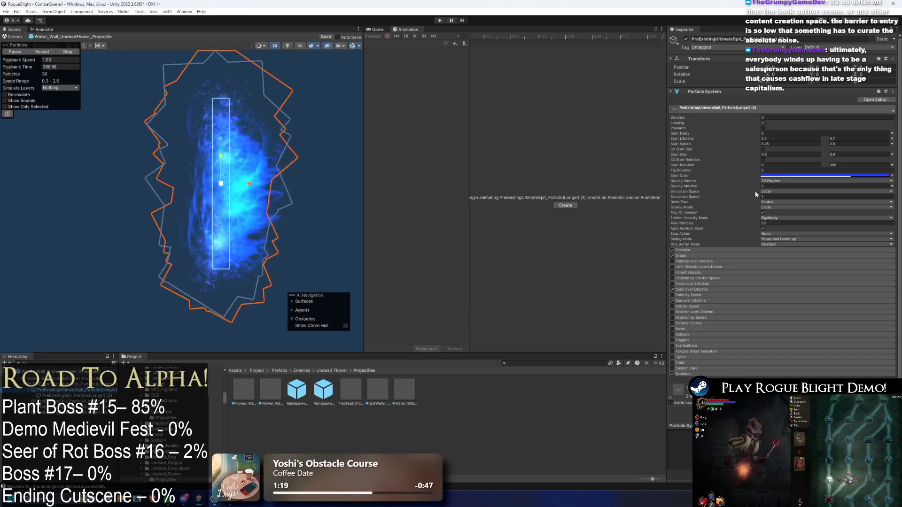
click(70, 396)
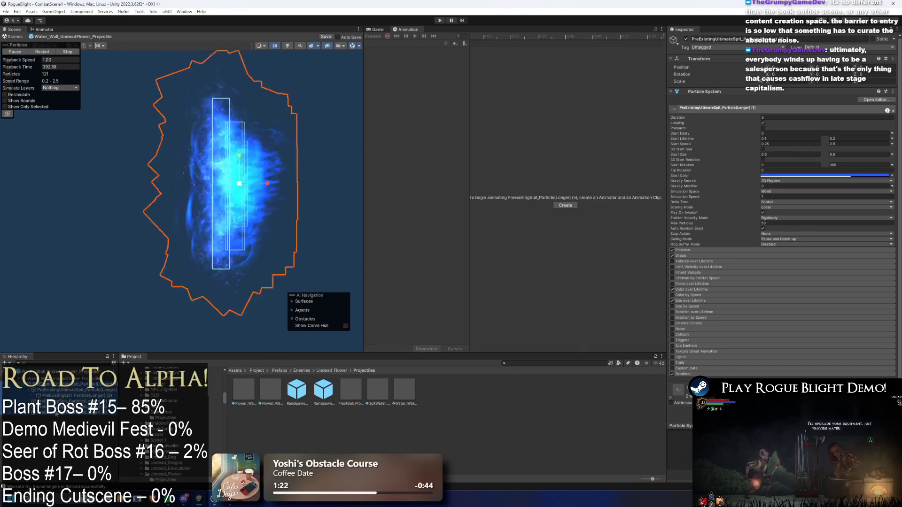
shift+click(69, 384)
key(period)
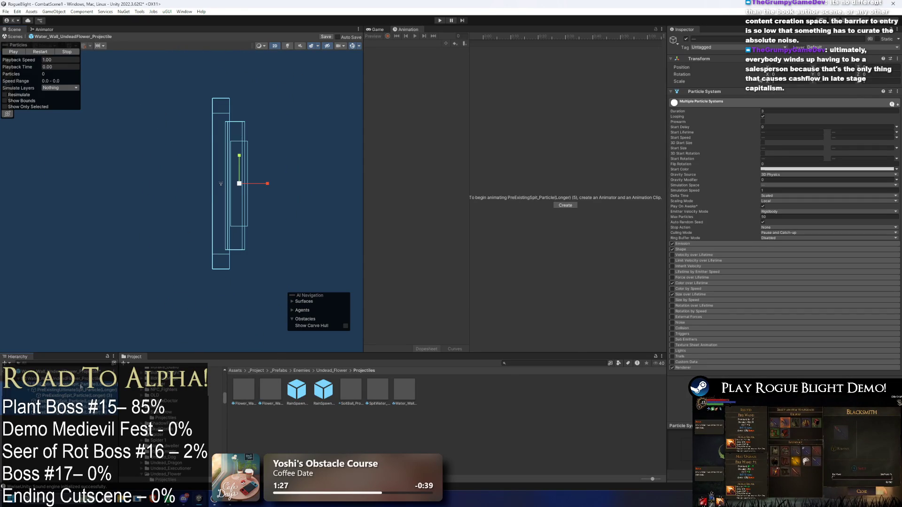
Restart the particle preview and shift the smaller inner emitters to the left.
key(comma)
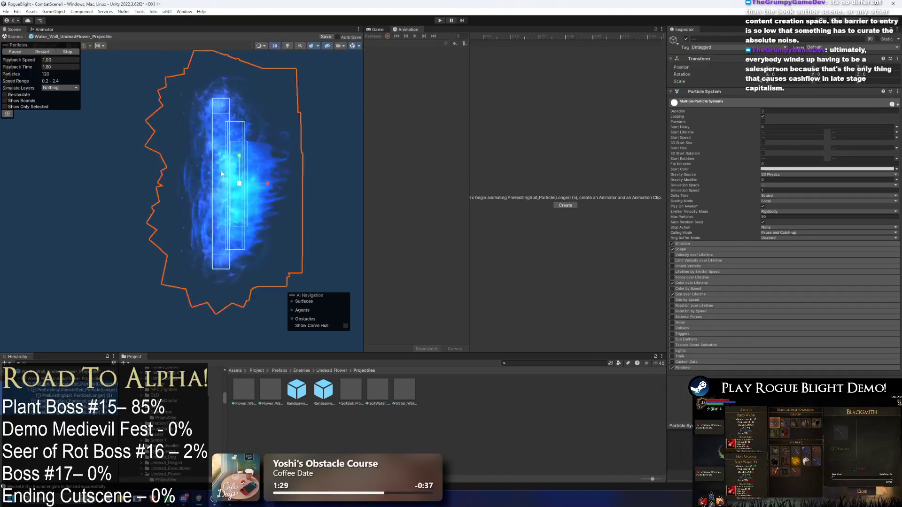
mouse_move(244, 175)
mouse_down()
mouse_move(260, 177)
mouse_move(198, 190)
mouse_move(109, 186)
mouse_move(138, 184)
mouse_up()
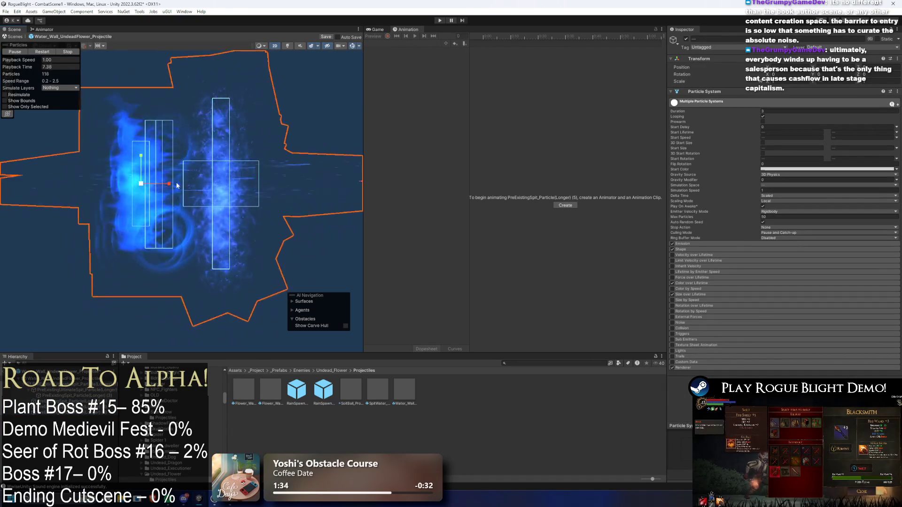
click(297, 189)
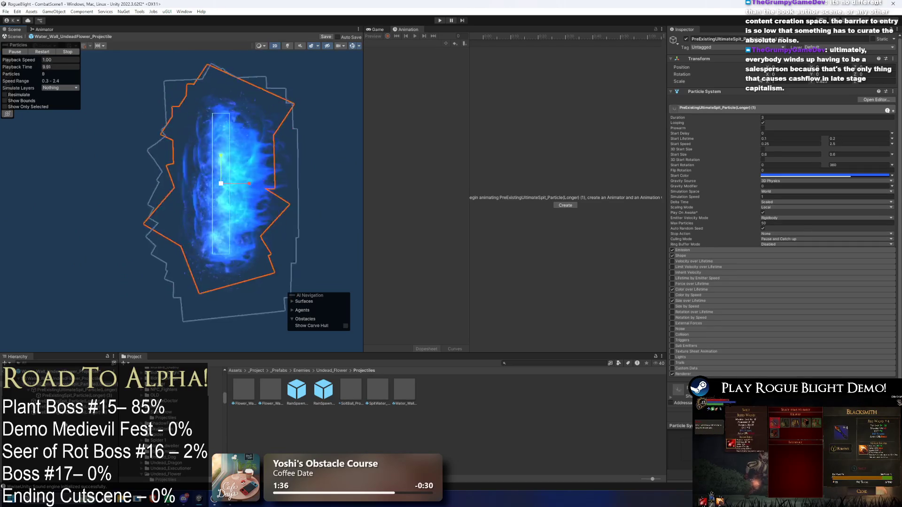
shift+click(85, 421)
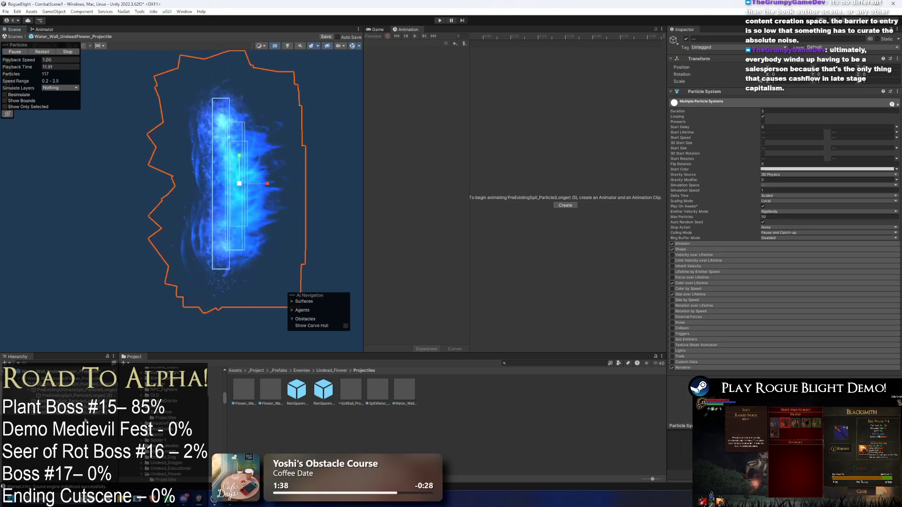
key(ctrl+z)
key(ctrl+z)
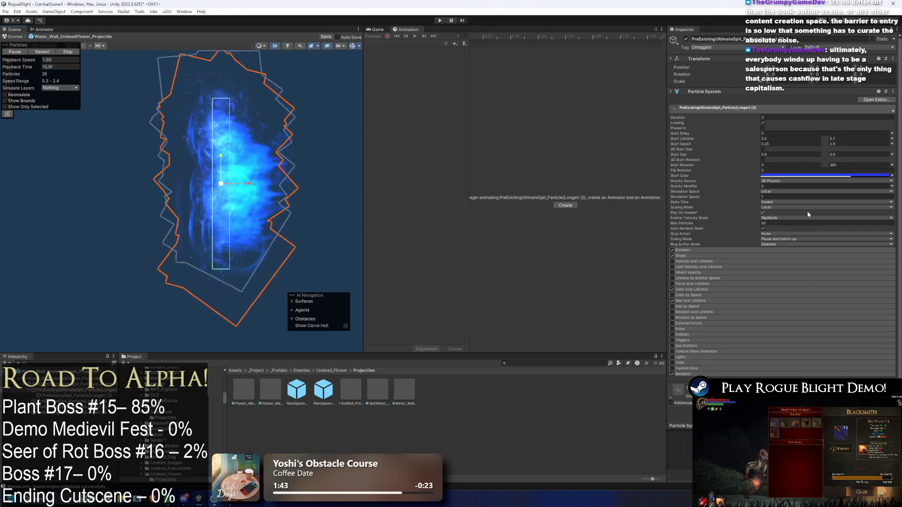
Cycle through emitter selections and position PreExistingSpit_Particle(Longer) (5) beside the wall's right side.
key(ctrl+y)
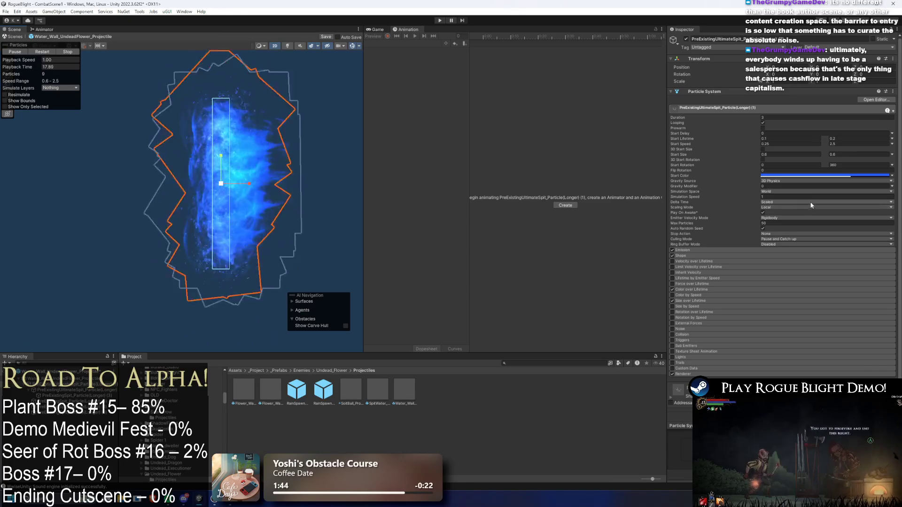
key(ctrl+y)
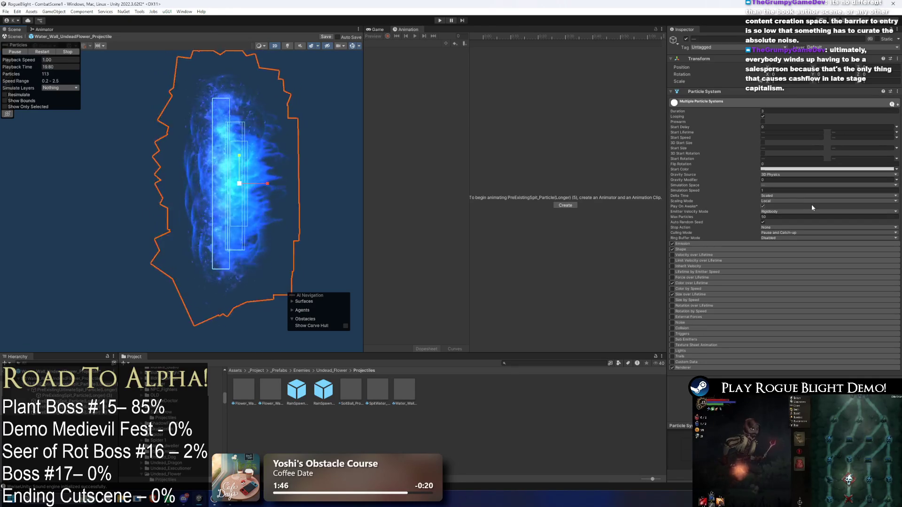
key(ctrl+y)
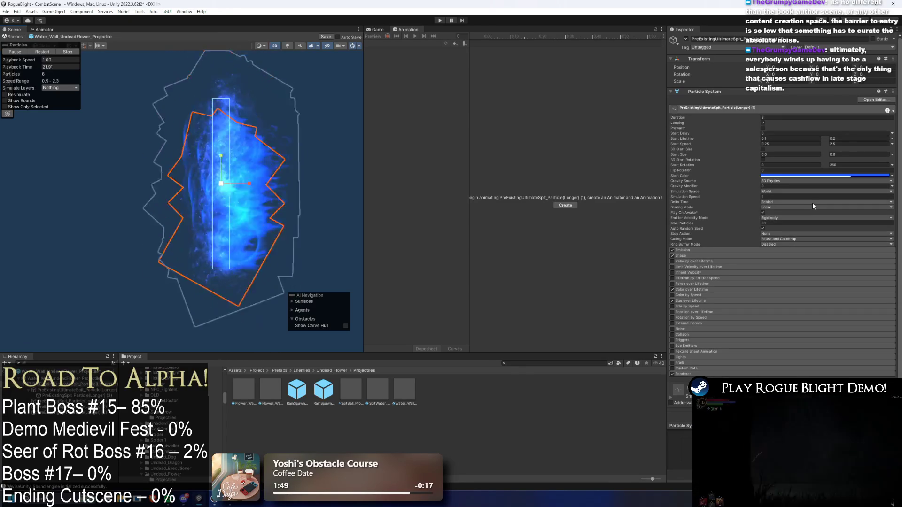
key(ctrl+y)
key(ctrl+y)
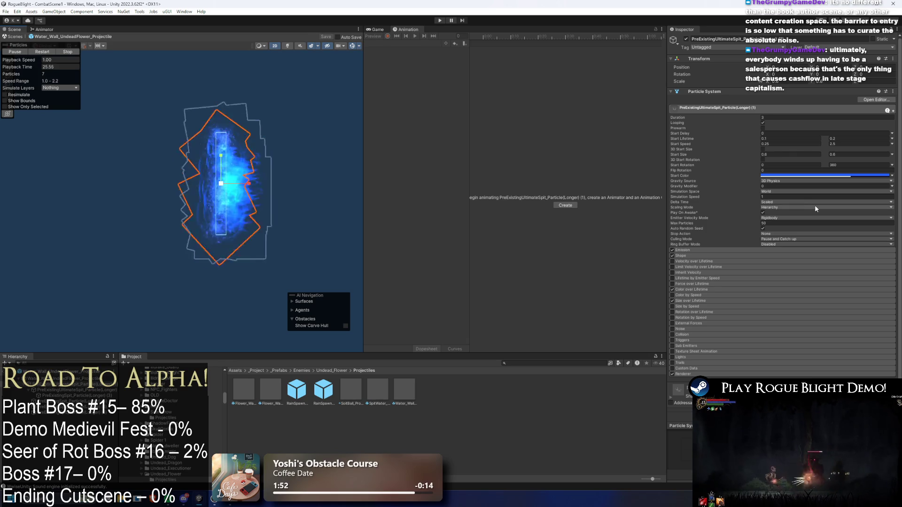
key(ctrl+z)
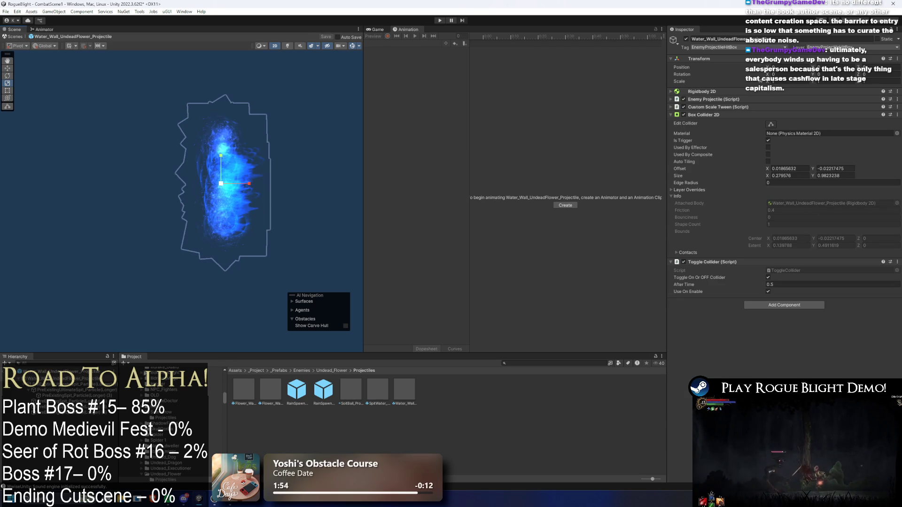
key(ctrl+y)
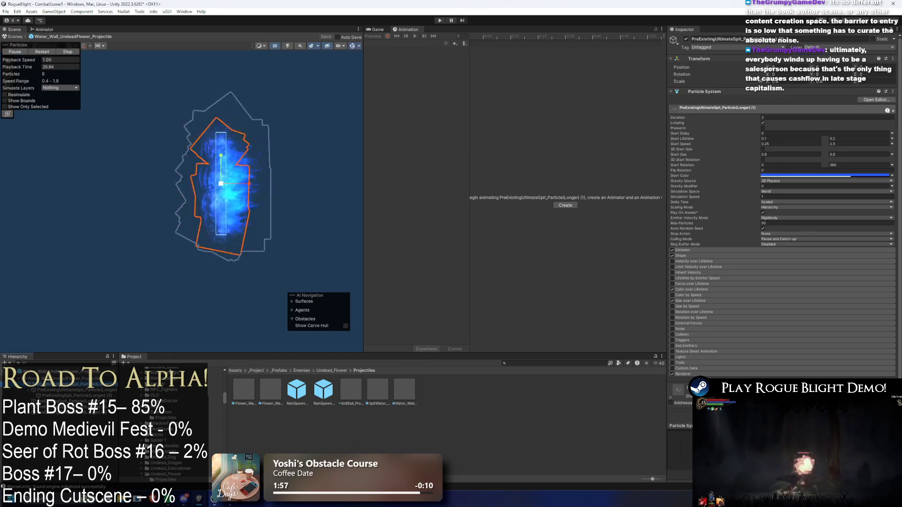
key(ctrl+y)
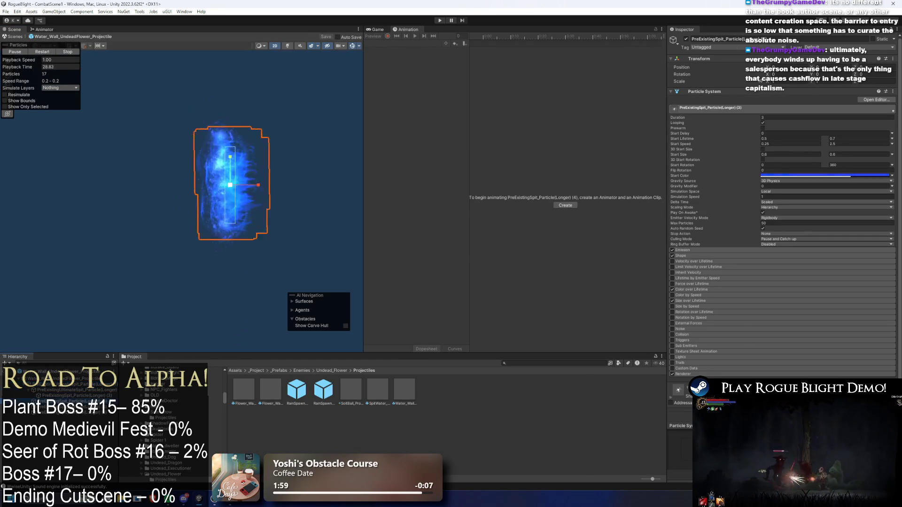
key(ctrl+y)
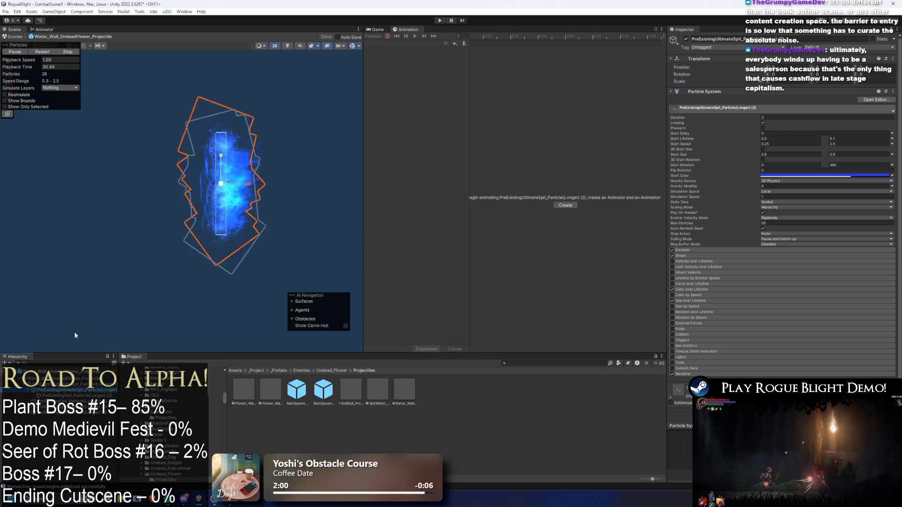
mouse_move(277, 183)
mouse_down()
mouse_move(328, 179)
mouse_move(302, 244)
mouse_move(267, 244)
mouse_up()
key(ctrl+z)
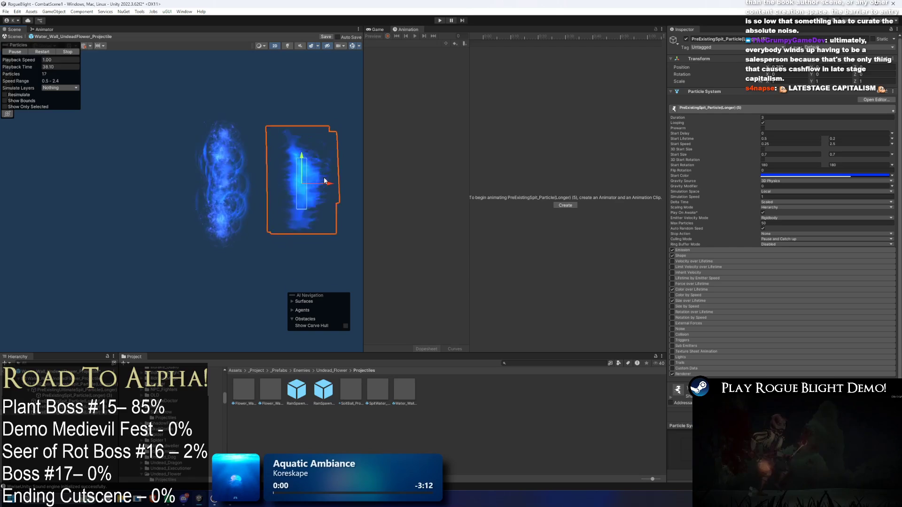
Set the spit particles' start colour to dark blue 021674 with alpha 1, then ping their FX Pack 2 material.
click(822, 176)
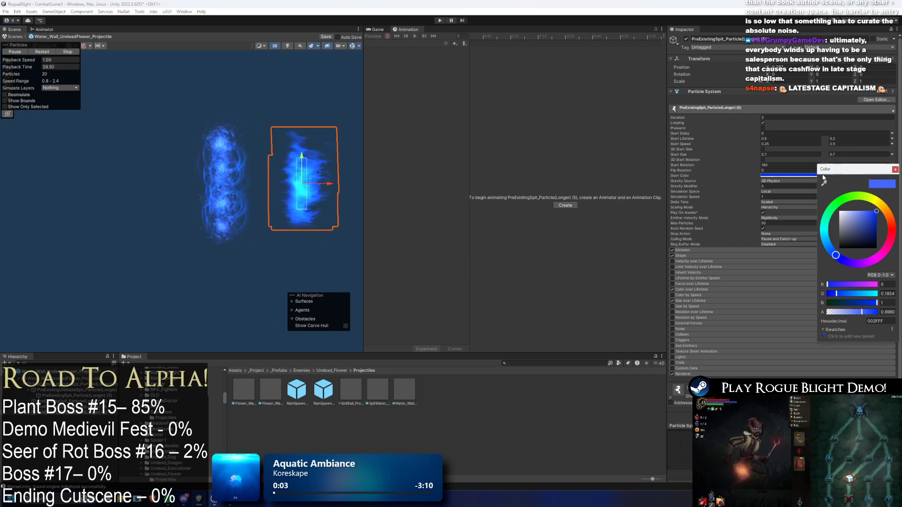
click(861, 206)
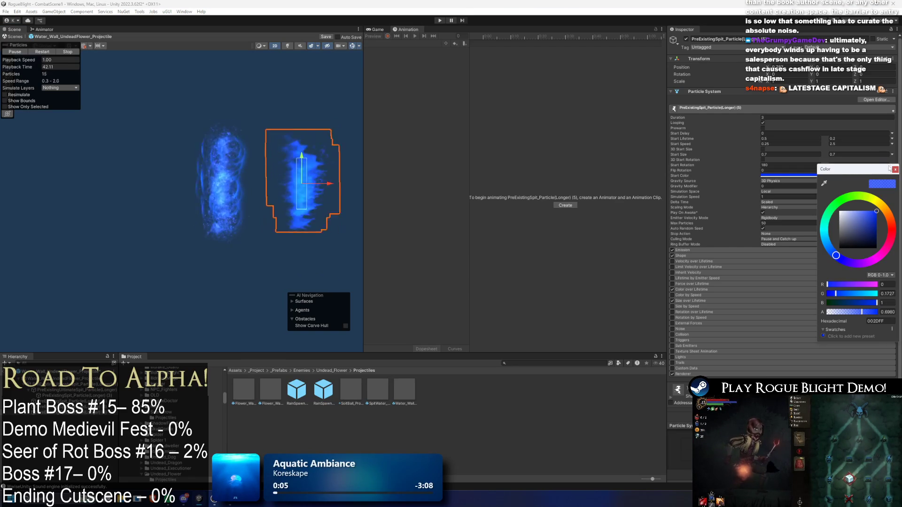
drag(875, 212, 877, 228)
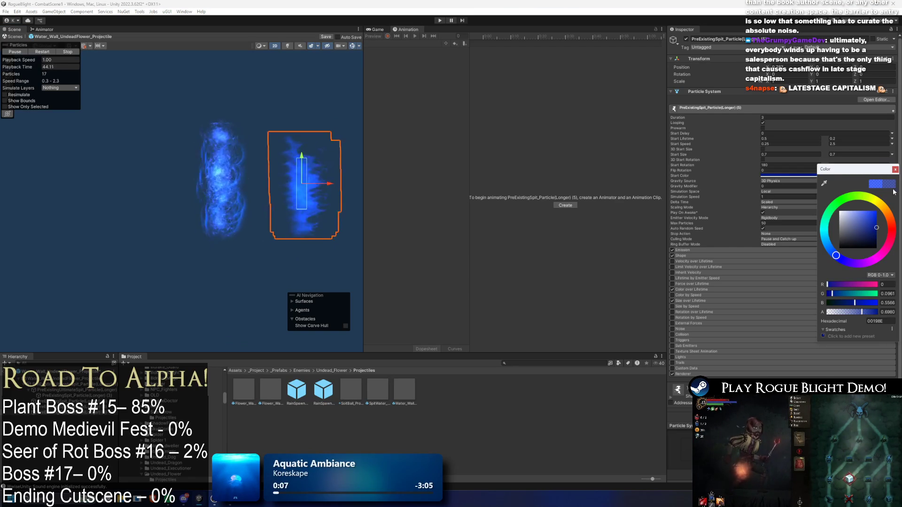
click(885, 312)
text(1)
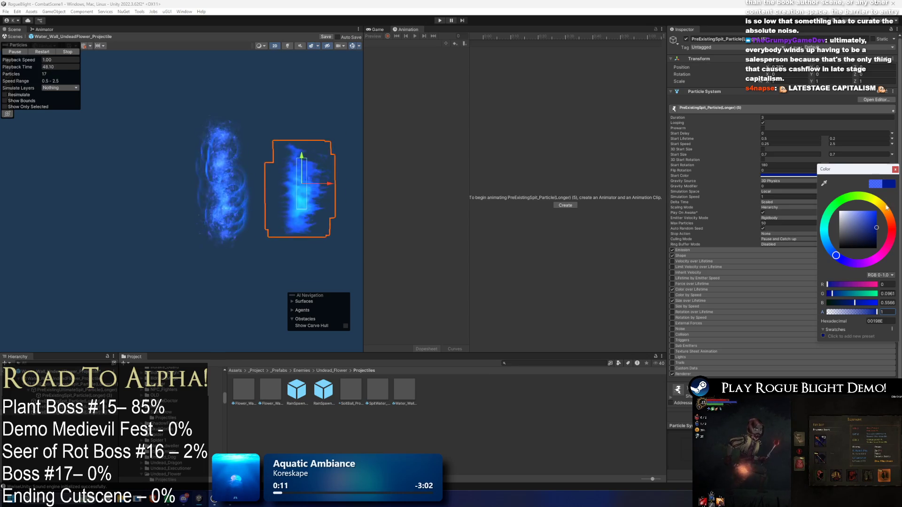
click(894, 169)
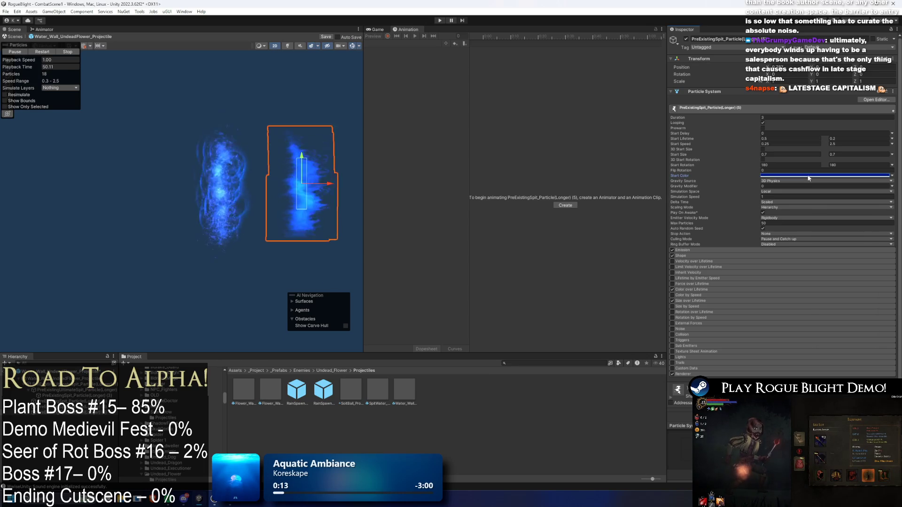
click(869, 175)
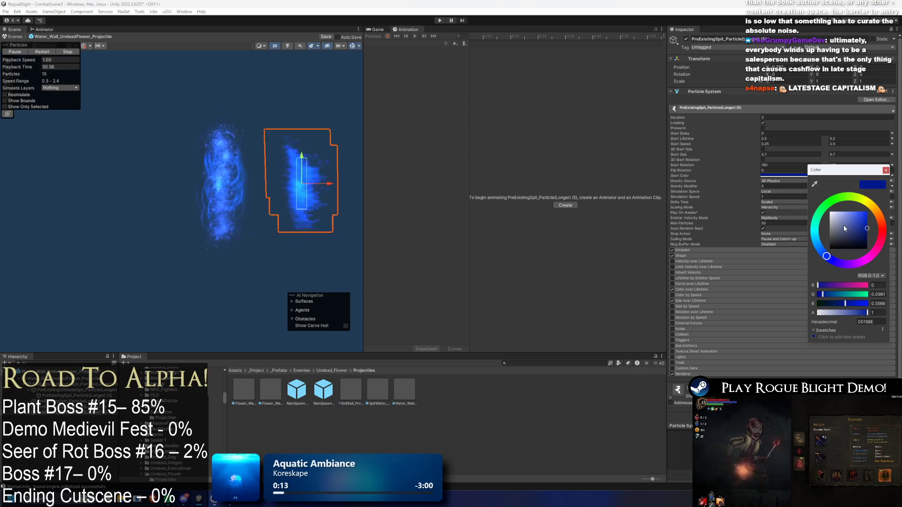
click(892, 170)
click(792, 176)
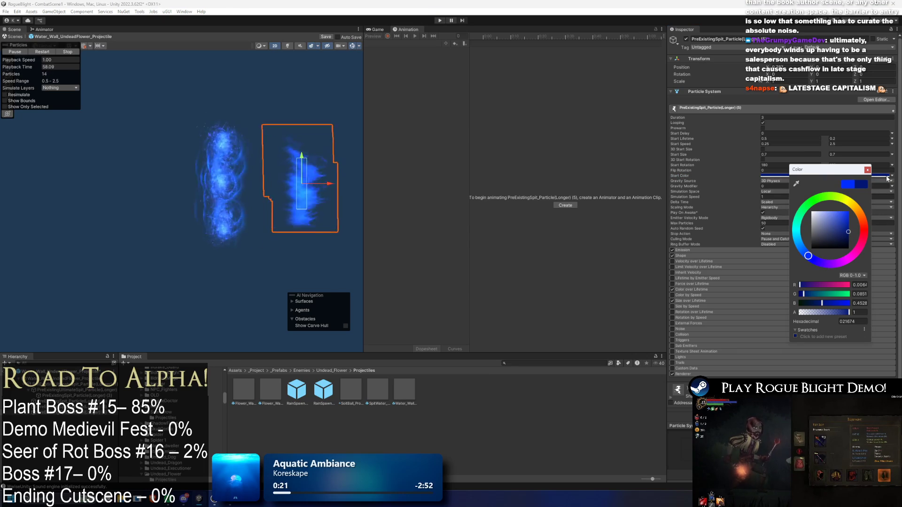
click(867, 170)
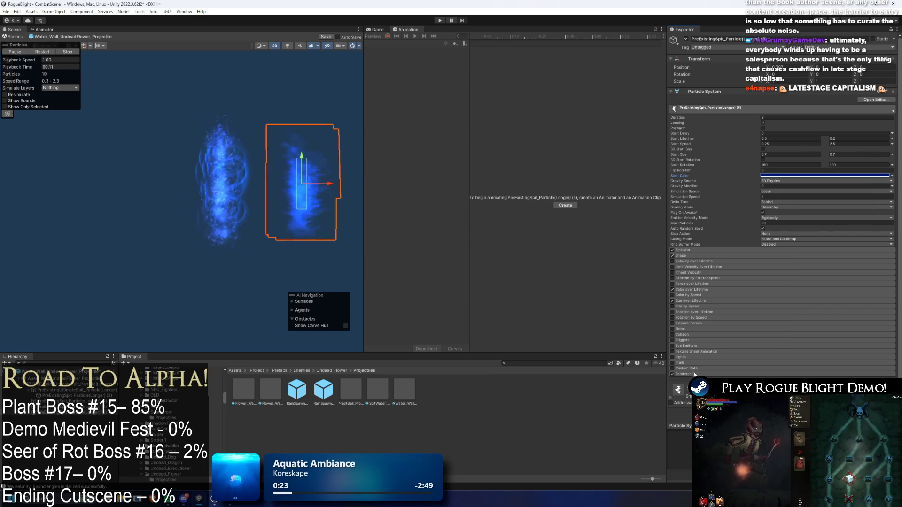
click(770, 391)
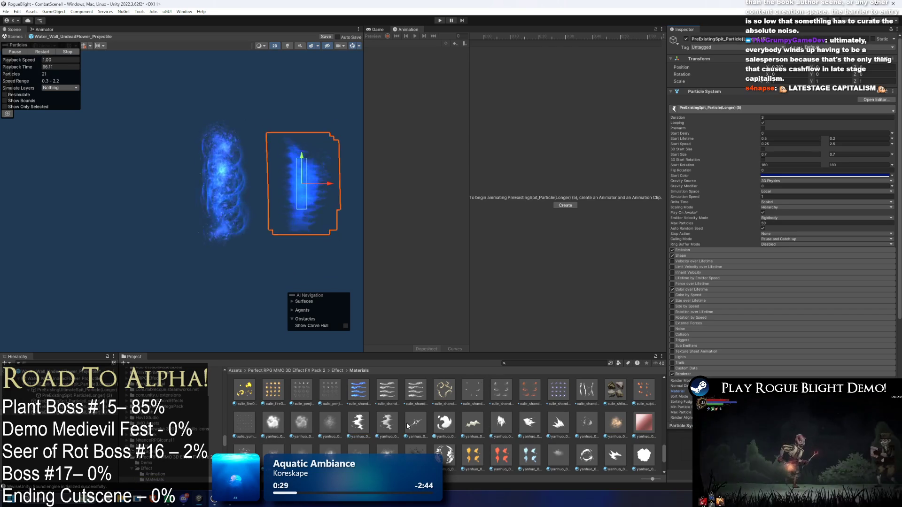
Assign the path_00316 material from the FX Pack 2 Materials folder to the spit particles' Renderer.
scroll(611, 430, down, 2)
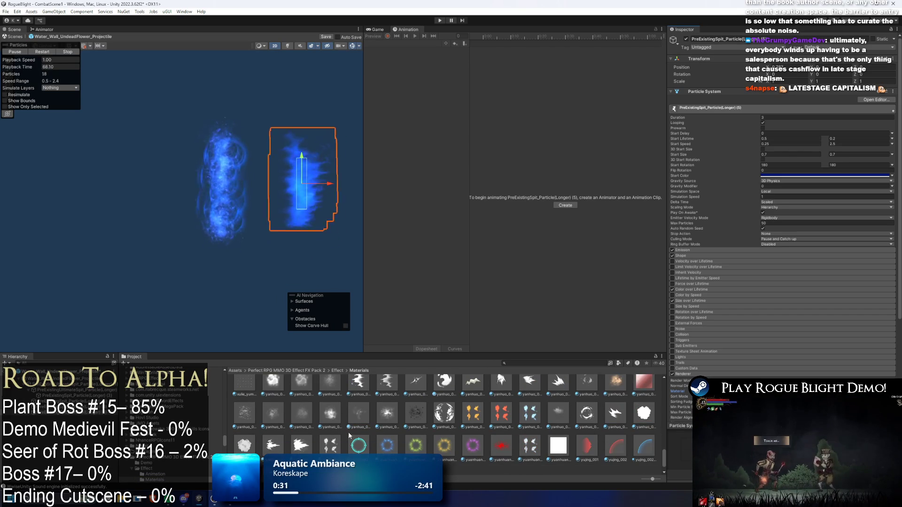
scroll(399, 437, up, 2)
click(656, 381)
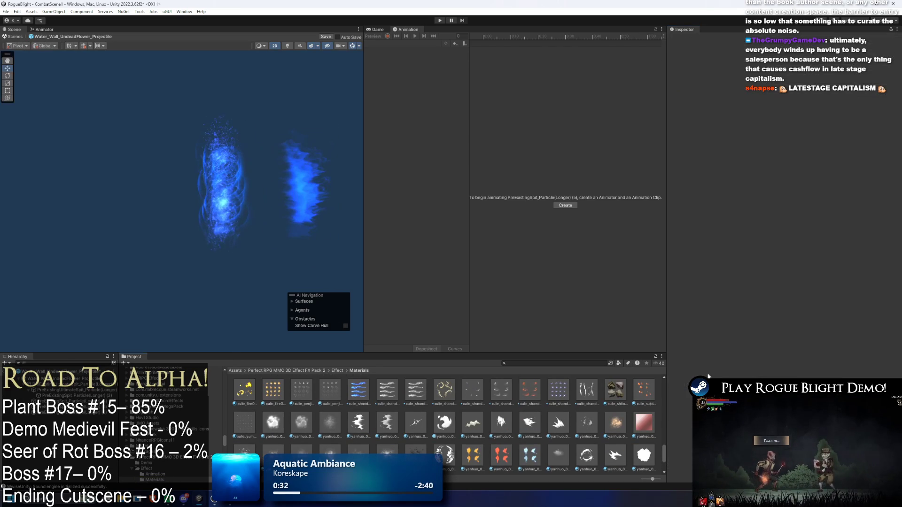
key(ctrl+z)
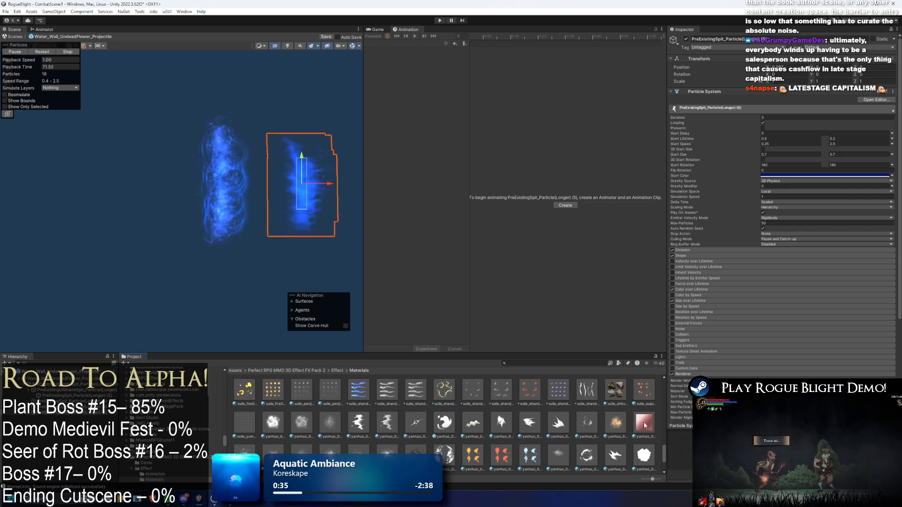
scroll(588, 415, up, 2)
scroll(592, 415, up, 5)
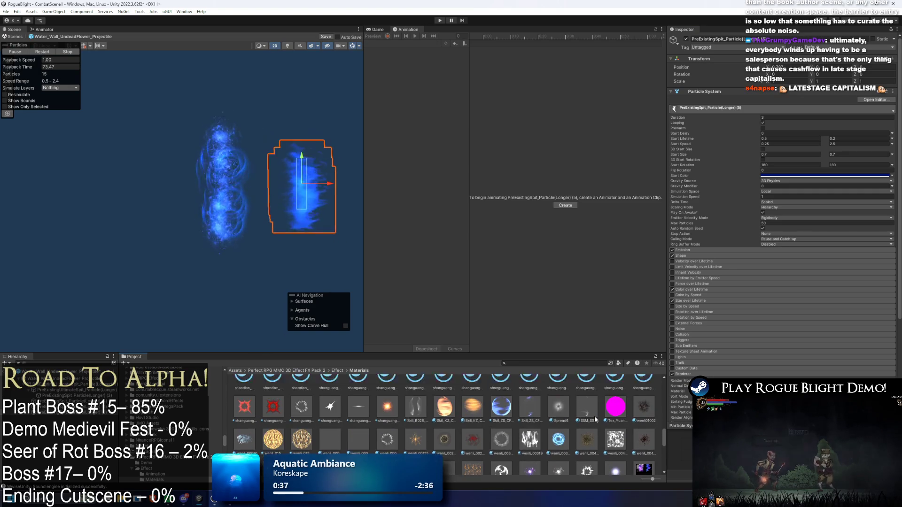
scroll(590, 420, up, 2)
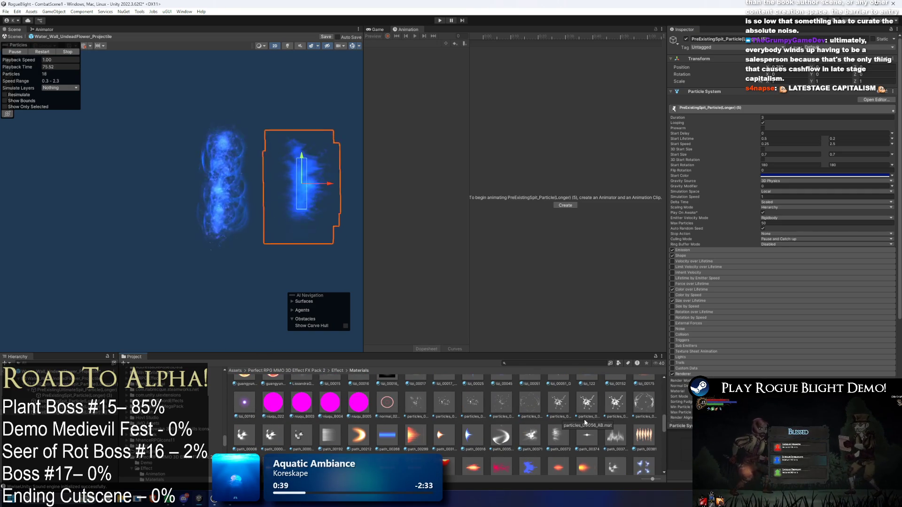
scroll(312, 432, down, 2)
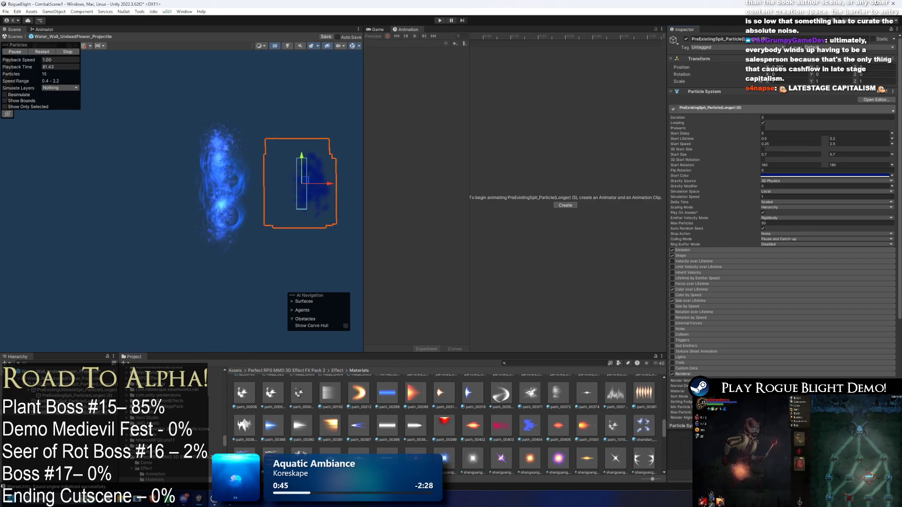
scroll(397, 438, up, 2)
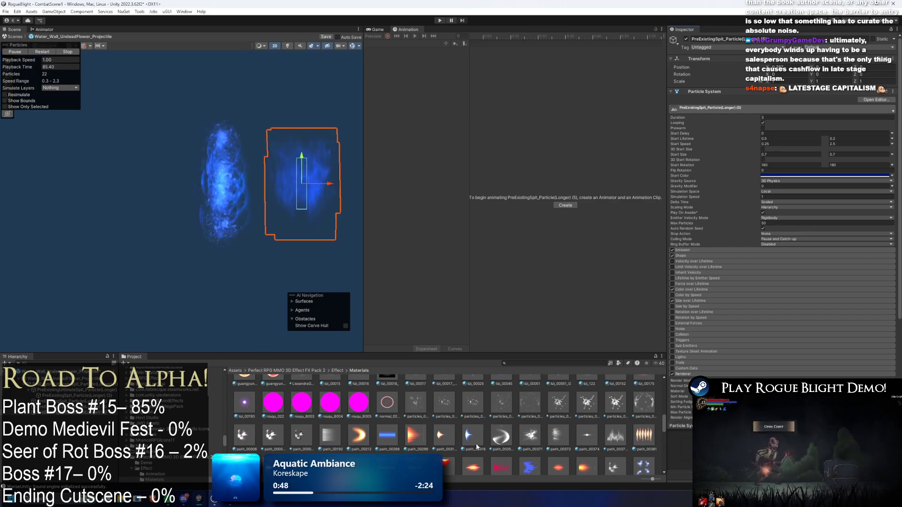
scroll(779, 282, down, 2)
drag(474, 435, 795, 349)
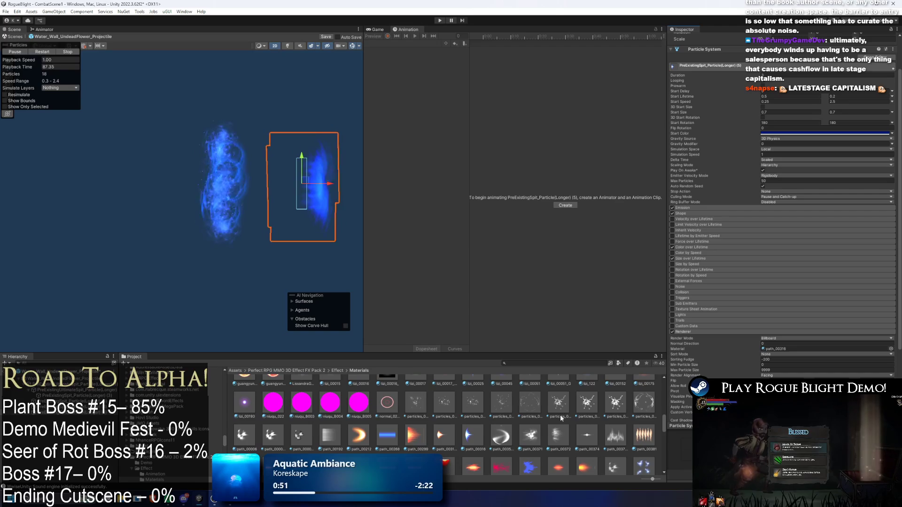
Move the spit particle left onto the other effect and set its Simulation Space to World.
scroll(560, 418, up, 3)
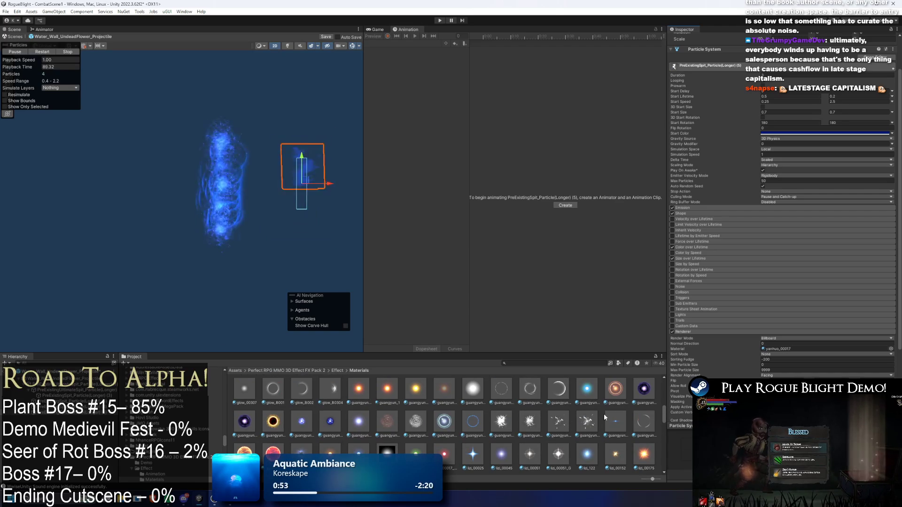
scroll(824, 99, up, 2)
drag(331, 184, 253, 183)
click(771, 191)
click(771, 206)
Shift PreExistingUltimateSpit_Particle(Longer) (1) to the right along the X axis.
click(66, 378)
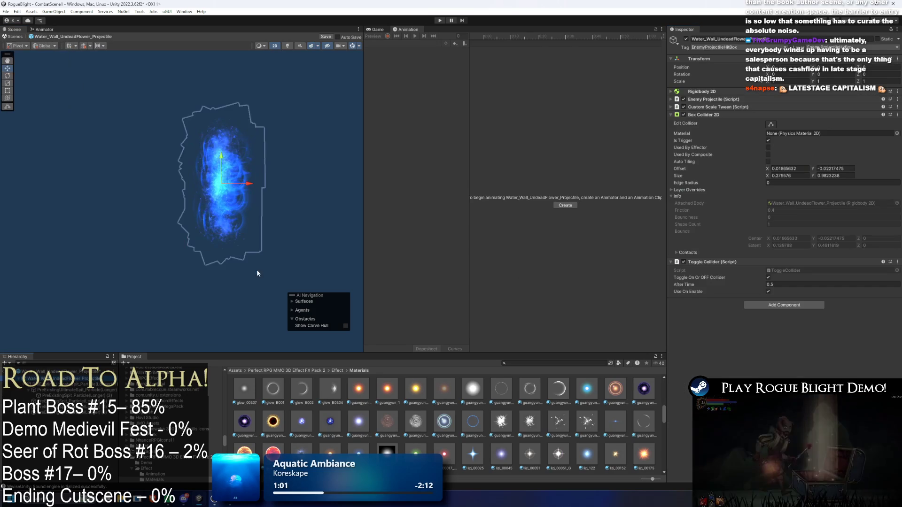
click(75, 384)
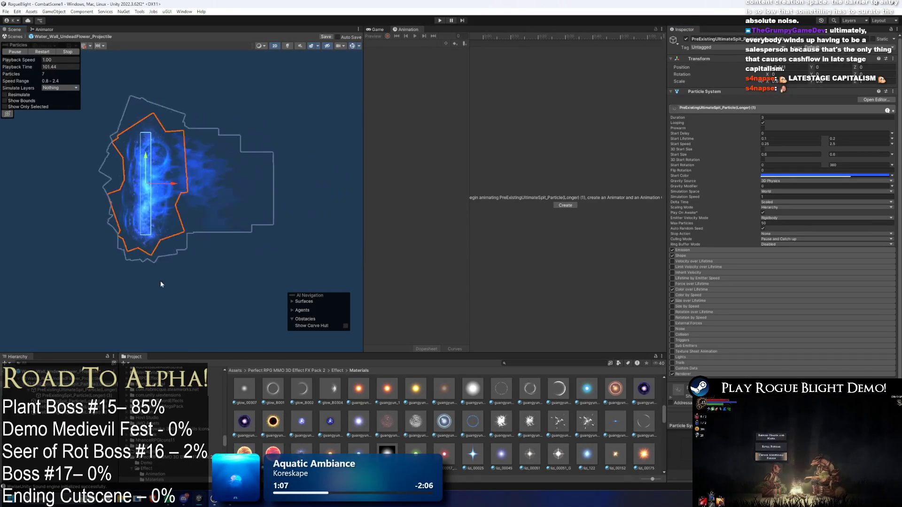
click(220, 193)
click(184, 340)
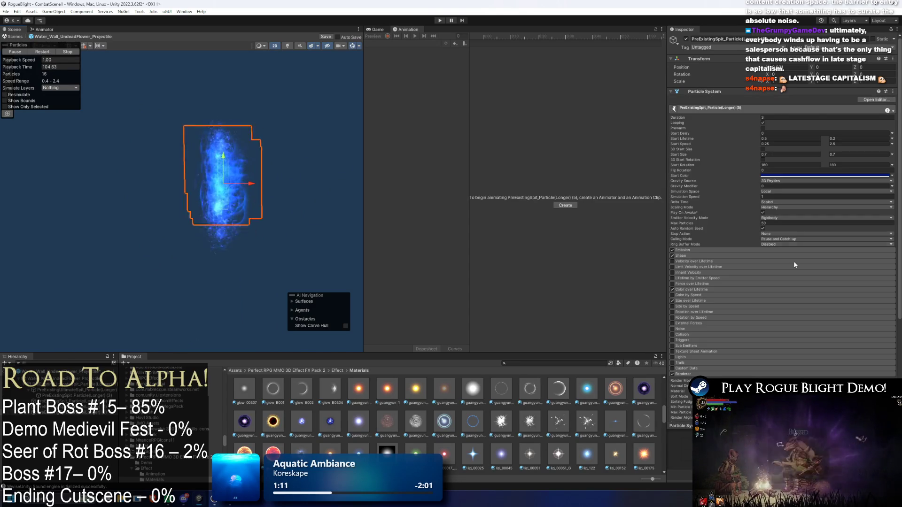
scroll(797, 249, down, 5)
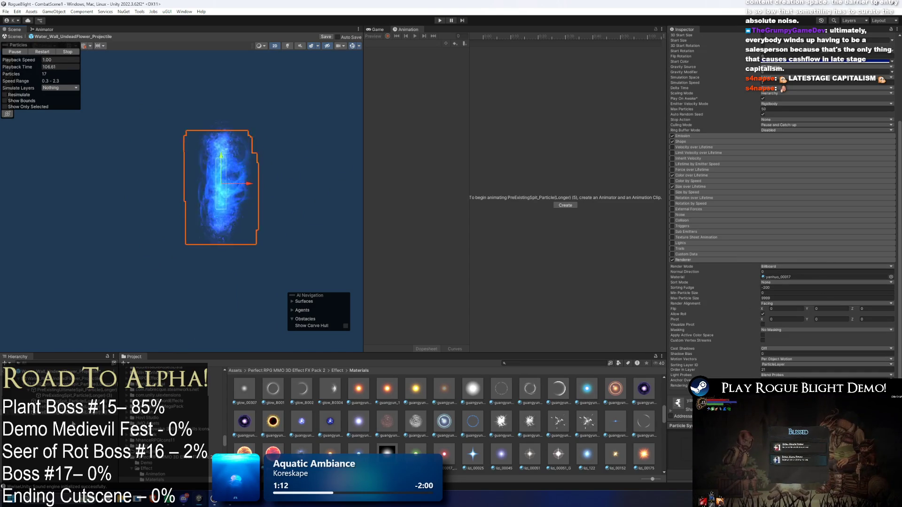
click(248, 185)
mouse_move(248, 185)
mouse_down()
mouse_move(363, 184)
mouse_move(261, 185)
mouse_move(270, 186)
mouse_up()
key(ctrl+z)
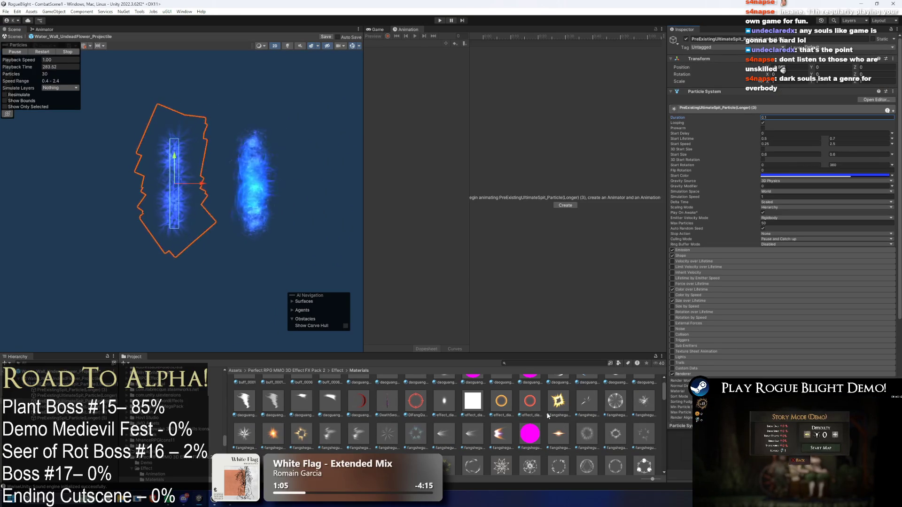
Browse the effect pack's Materials folder and ping the Ultimate Spit particle (3)'s current Renderer material.
scroll(580, 424, down, 6)
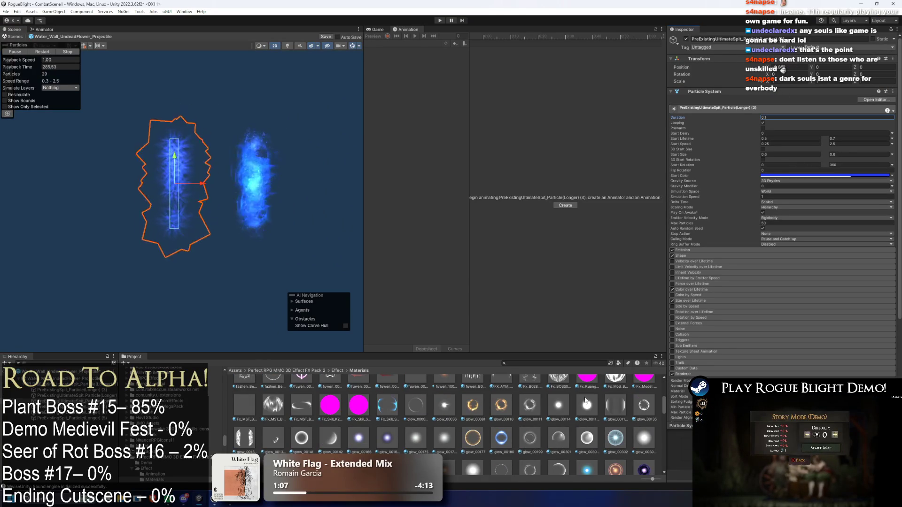
scroll(586, 403, down, 3)
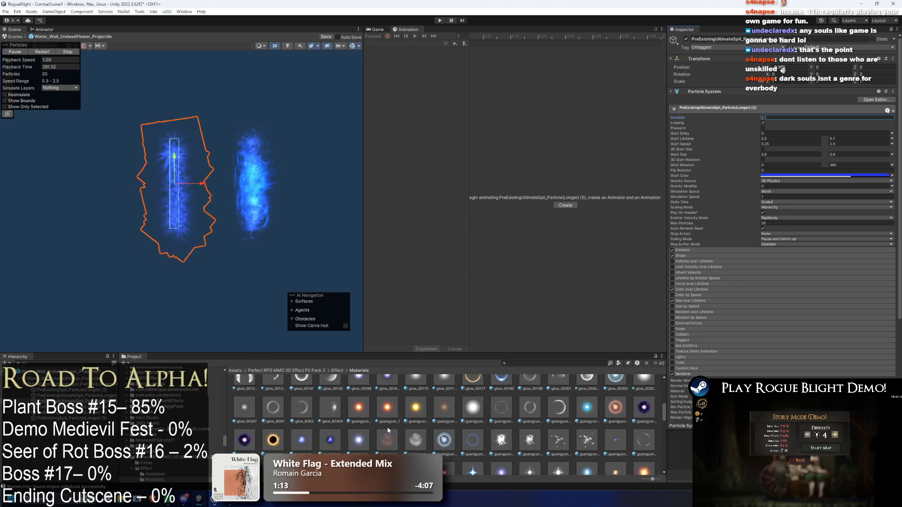
scroll(388, 431, down, 3)
scroll(501, 430, down, 3)
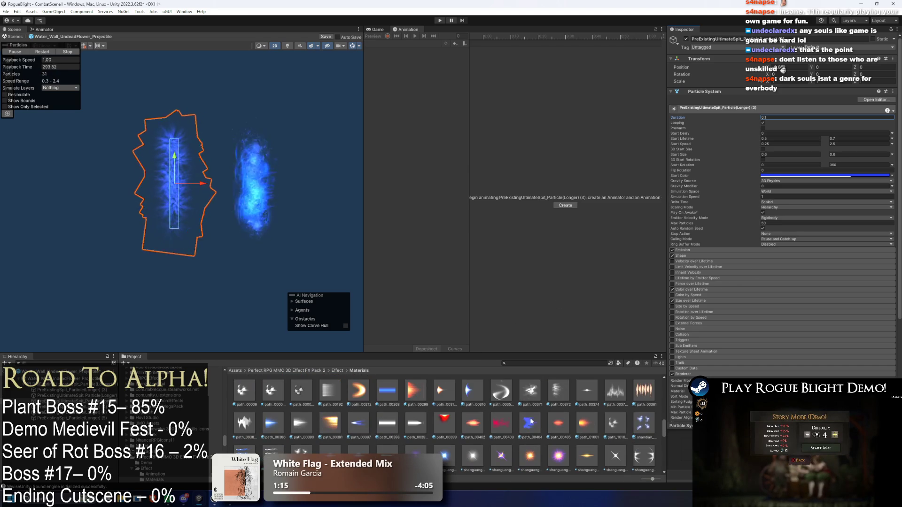
scroll(558, 418, down, 3)
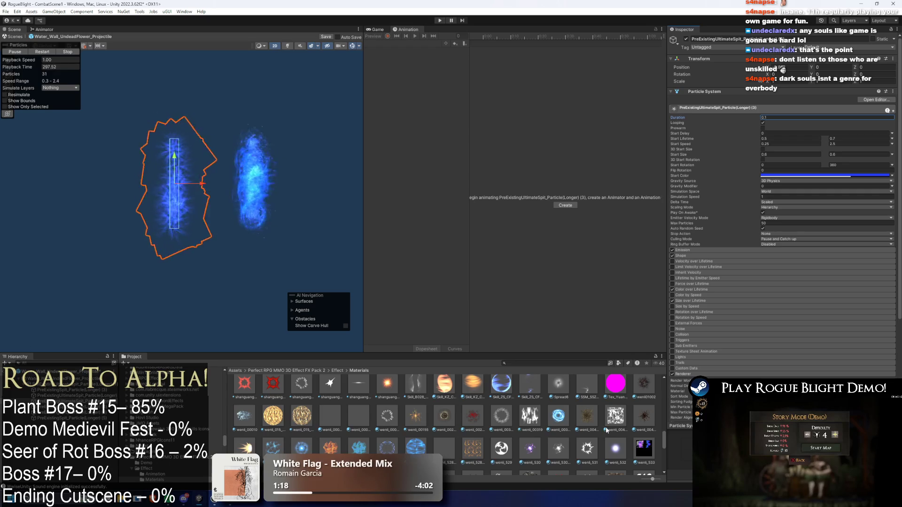
scroll(609, 424, down, 2)
scroll(617, 432, down, 8)
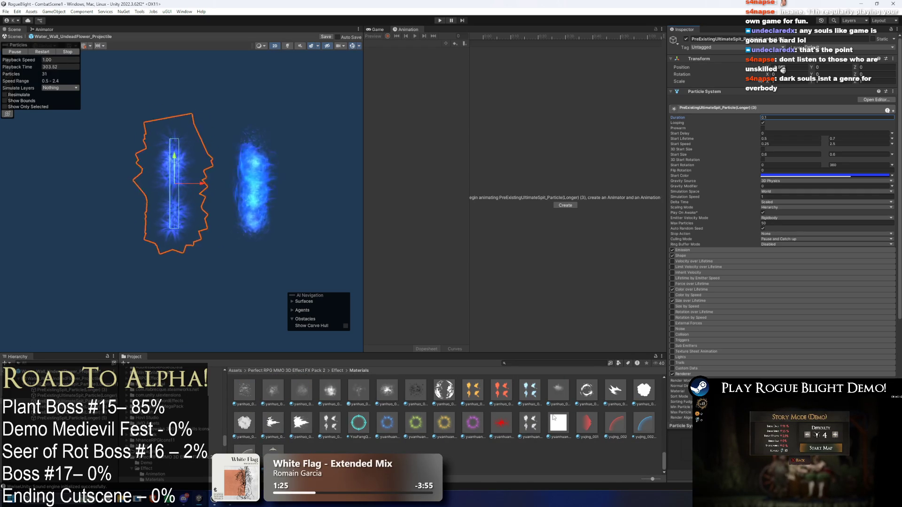
scroll(550, 418, up, 5)
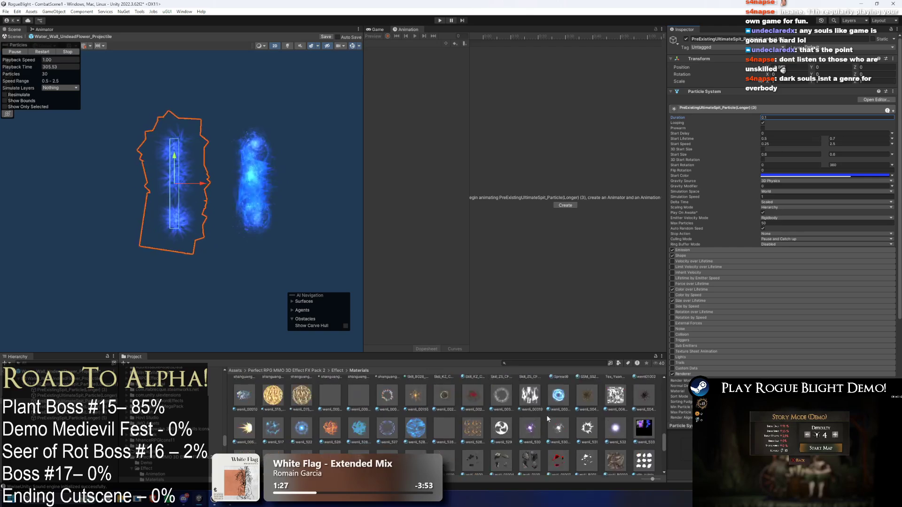
scroll(557, 398, up, 5)
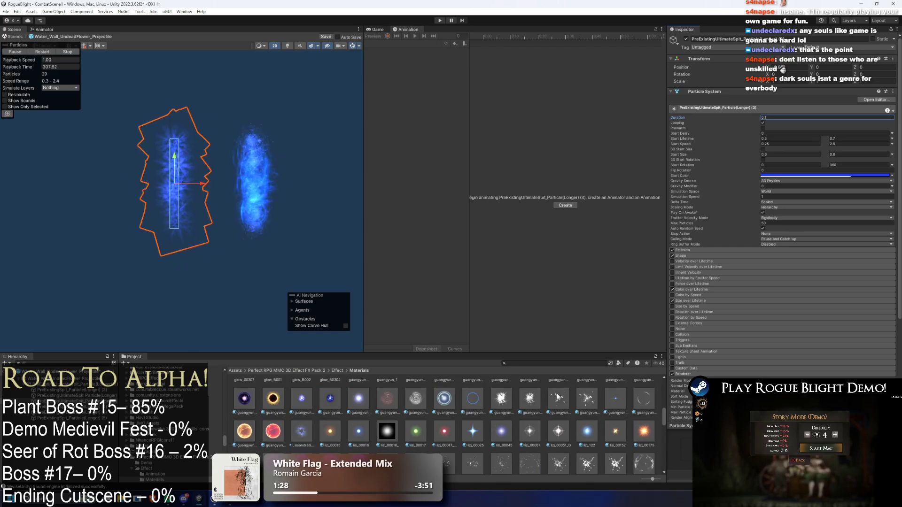
scroll(512, 393, up, 5)
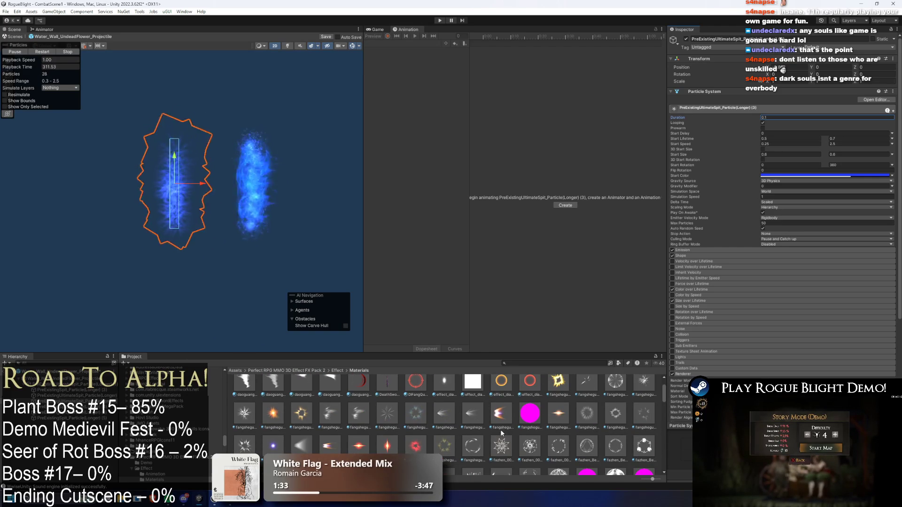
scroll(501, 432, up, 2)
scroll(507, 433, up, 2)
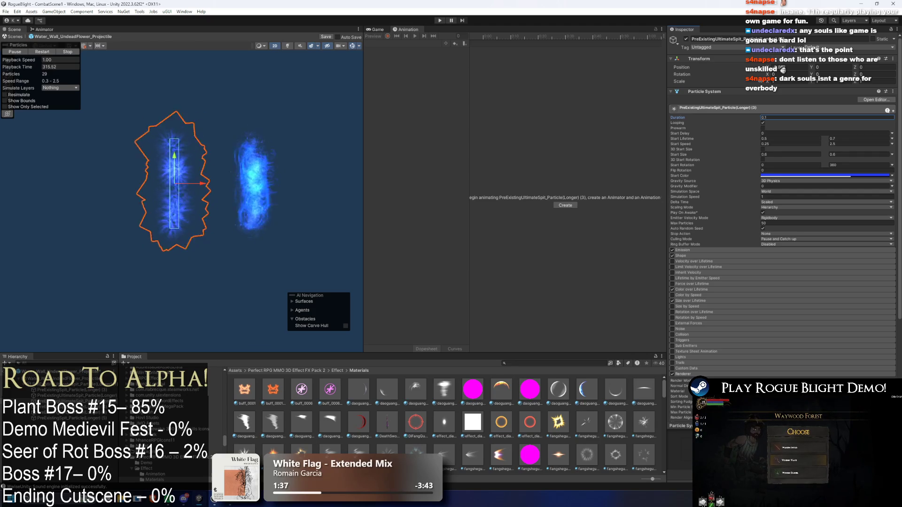
scroll(610, 425, down, 2)
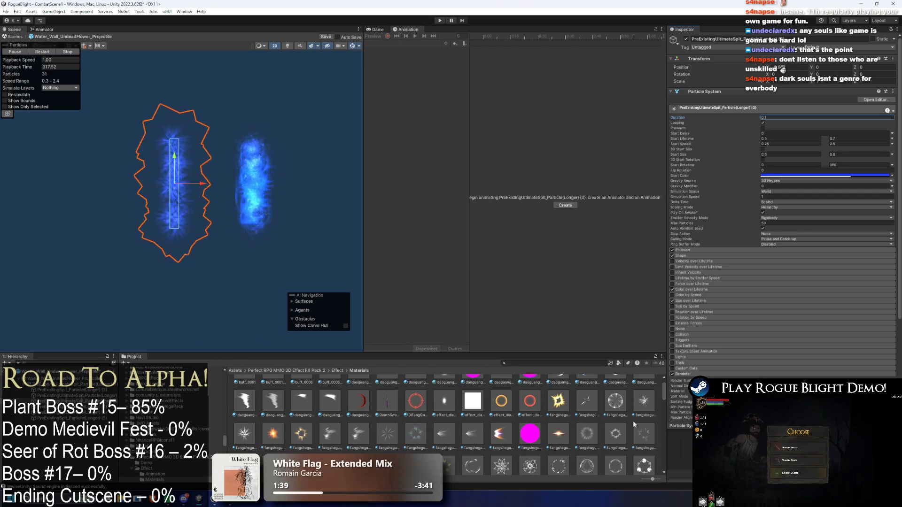
scroll(620, 424, down, 6)
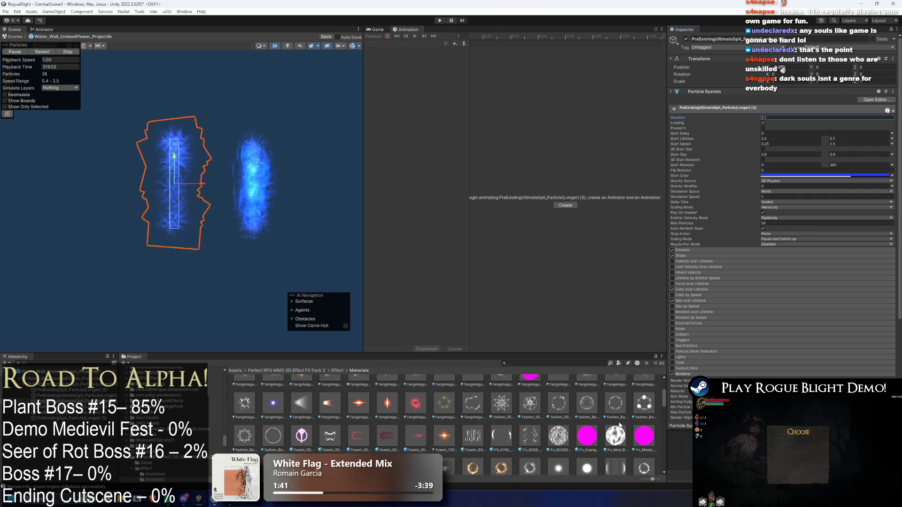
scroll(620, 418, down, 2)
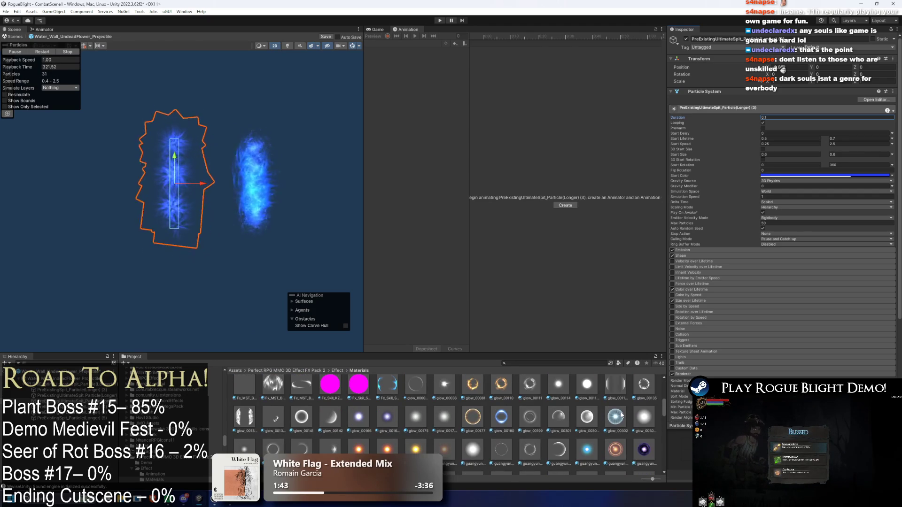
scroll(605, 419, down, 2)
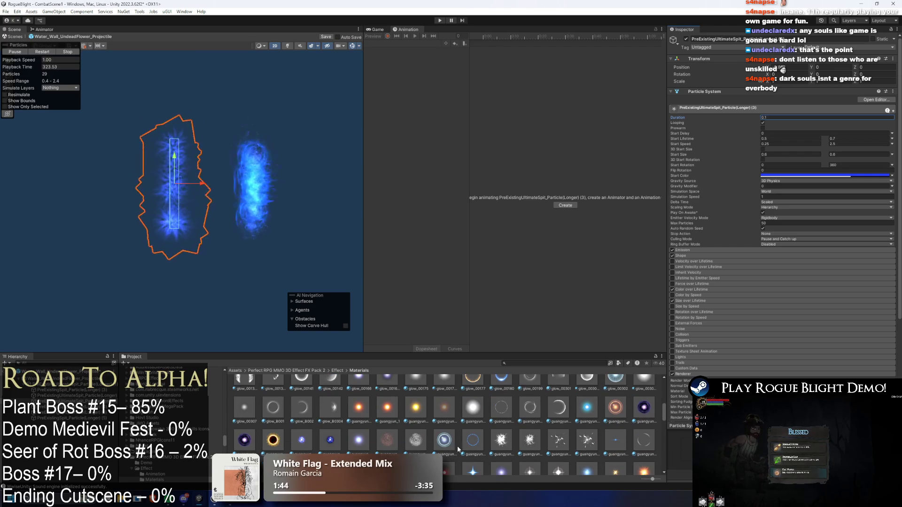
scroll(517, 448, down, 1)
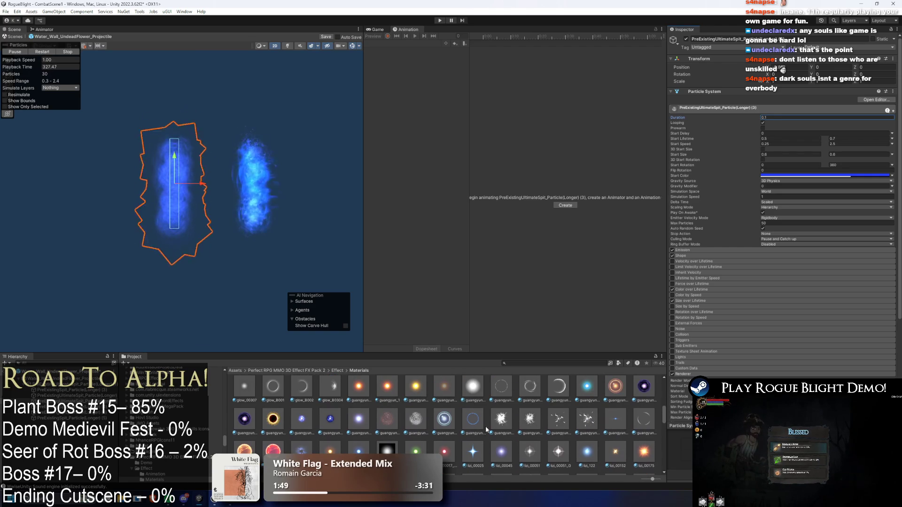
scroll(490, 429, down, 10)
scroll(510, 430, down, 3)
scroll(511, 431, down, 3)
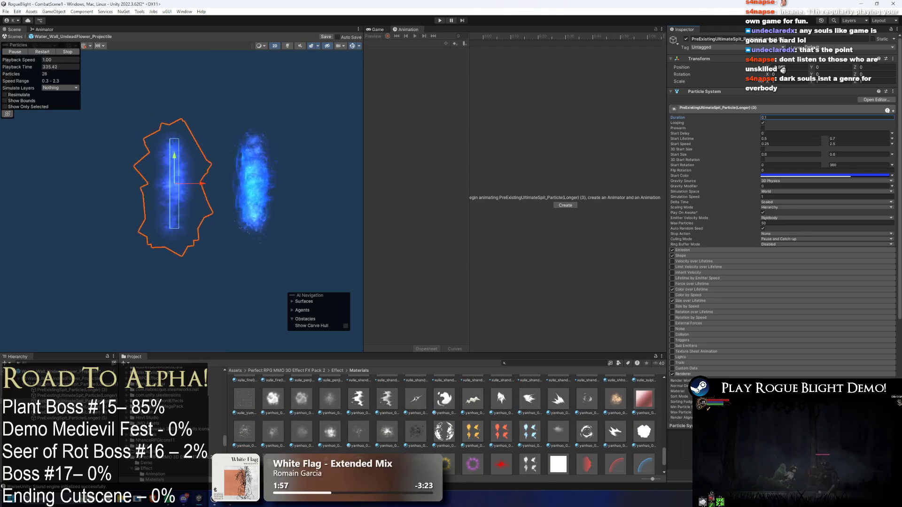
scroll(550, 429, down, 2)
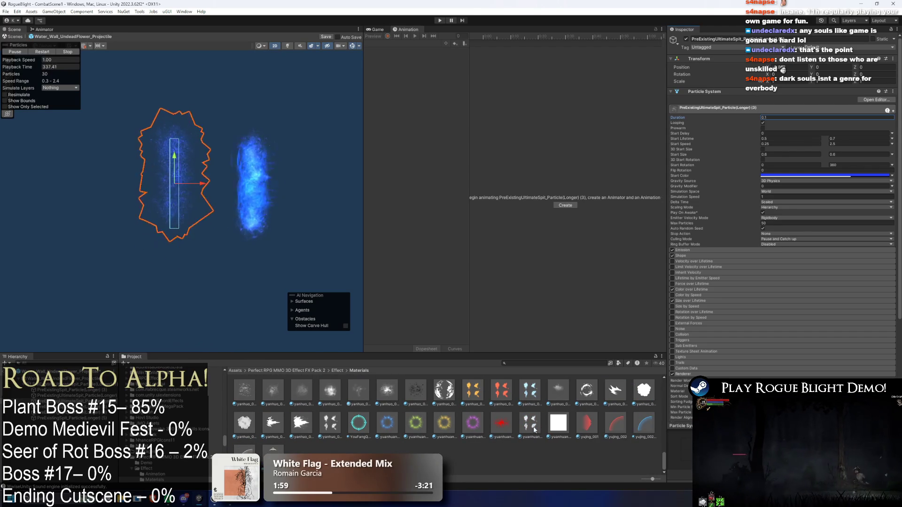
click(677, 391)
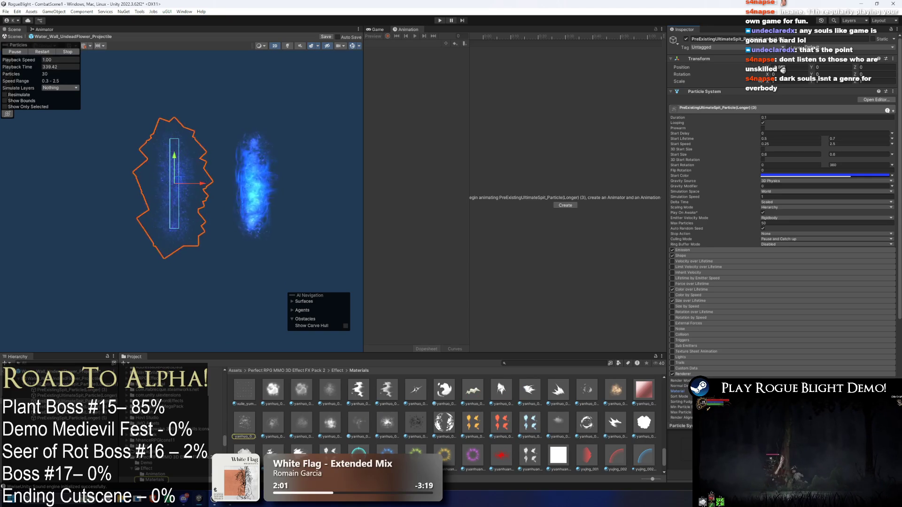
Try the rain_impact and then lizi_122 materials on the particles' Renderer.
click(893, 391)
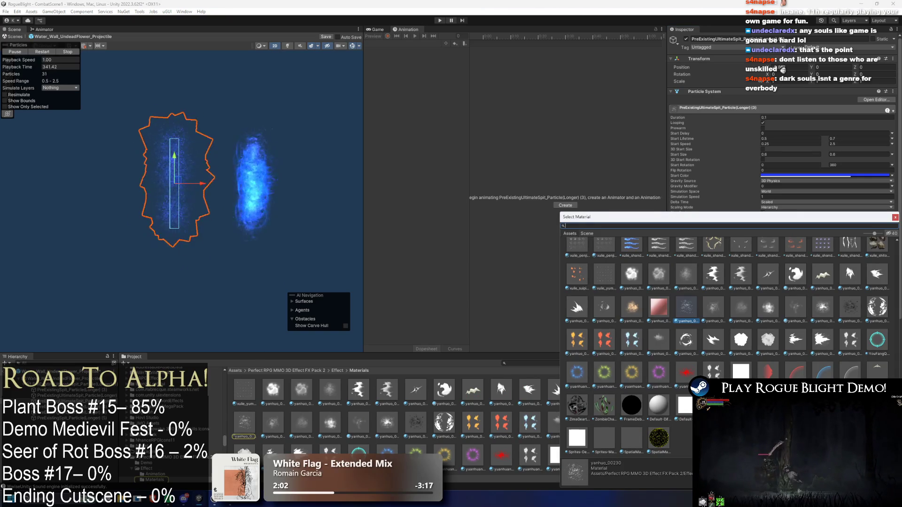
scroll(728, 329, up, 3)
scroll(728, 329, up, 5)
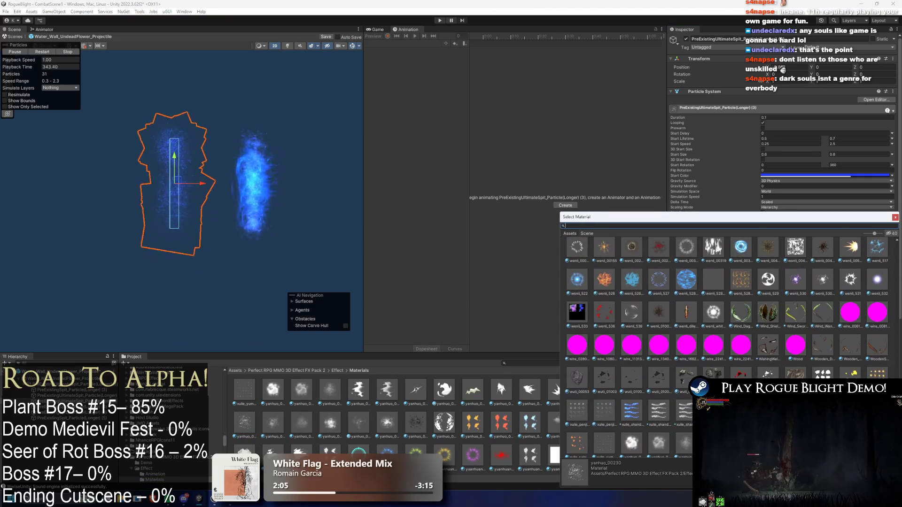
scroll(712, 368, up, 1)
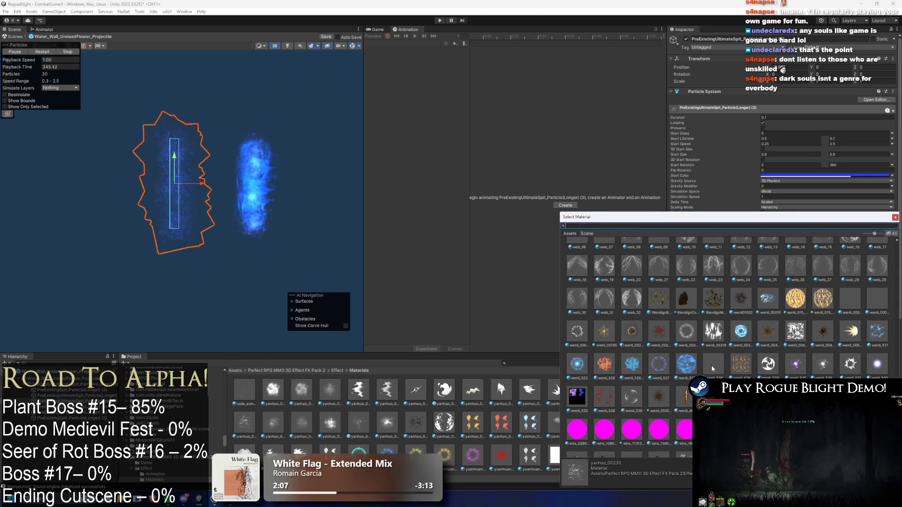
scroll(757, 362, up, 10)
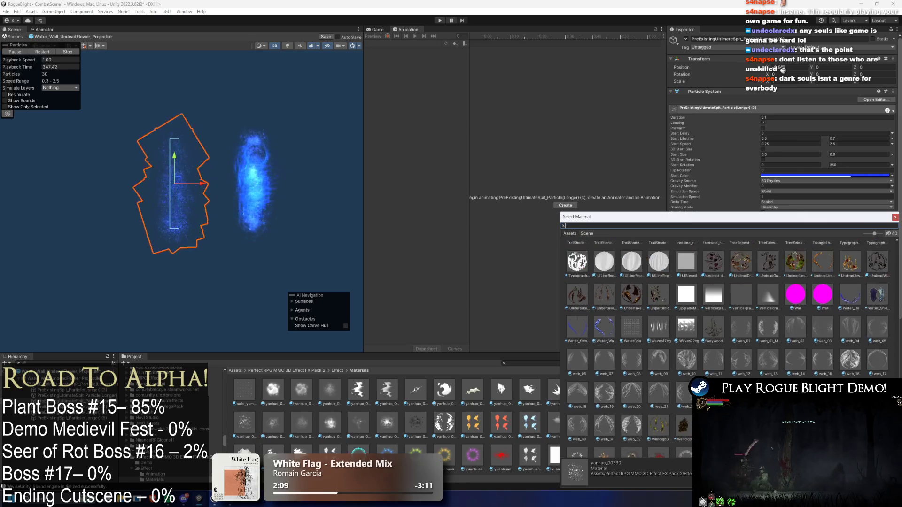
scroll(754, 376, up, 5)
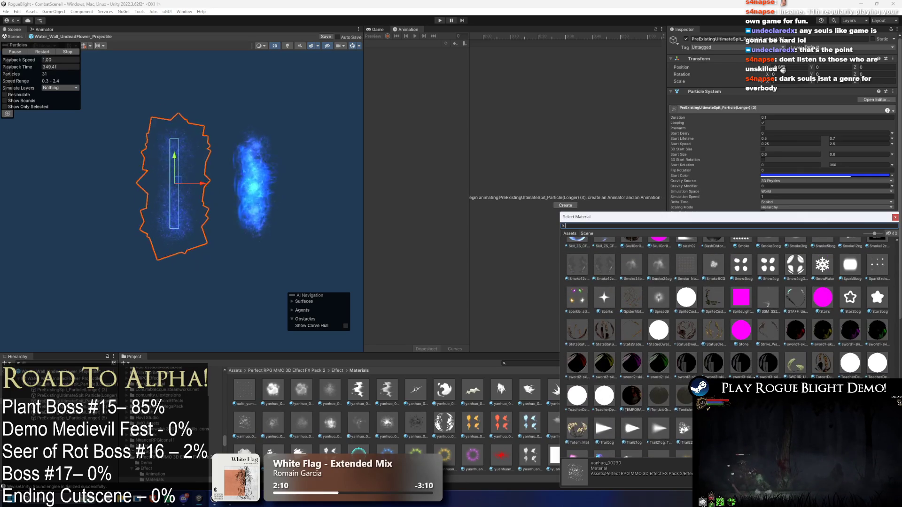
scroll(717, 374, up, 6)
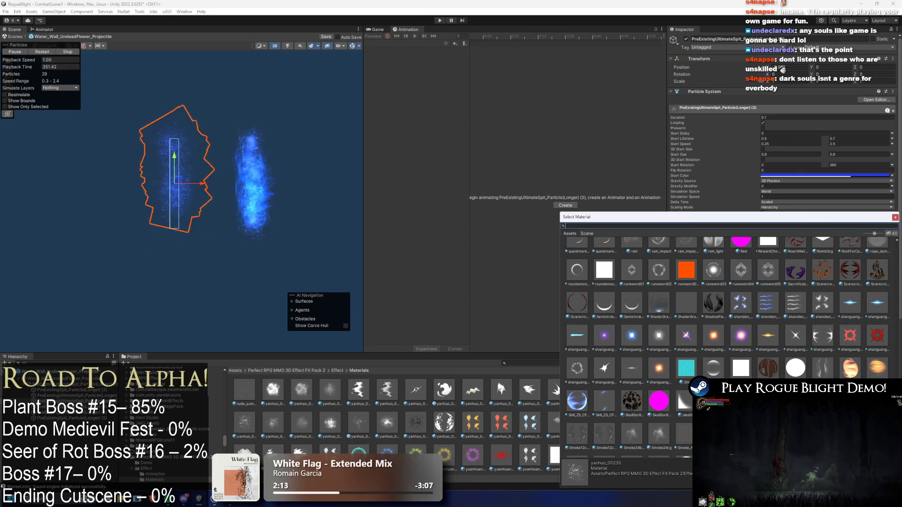
scroll(751, 377, up, 2)
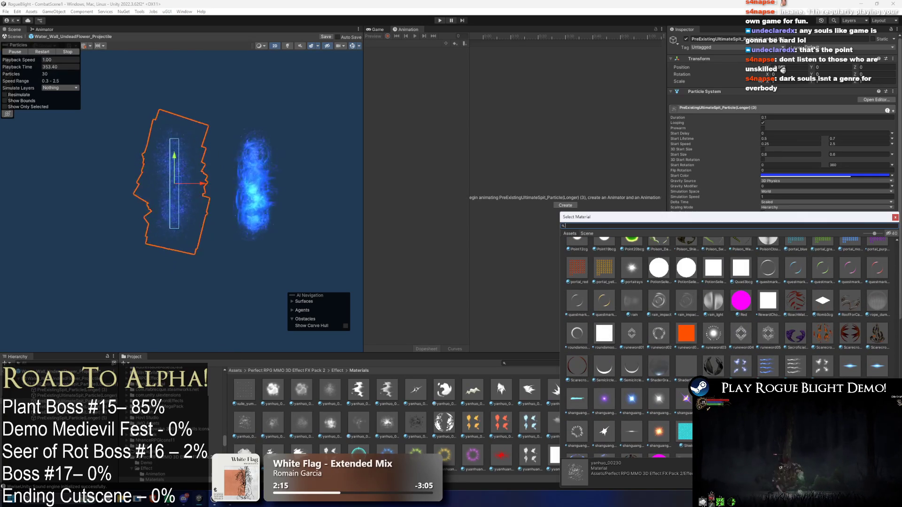
click(659, 301)
scroll(748, 370, up, 2)
scroll(747, 370, up, 4)
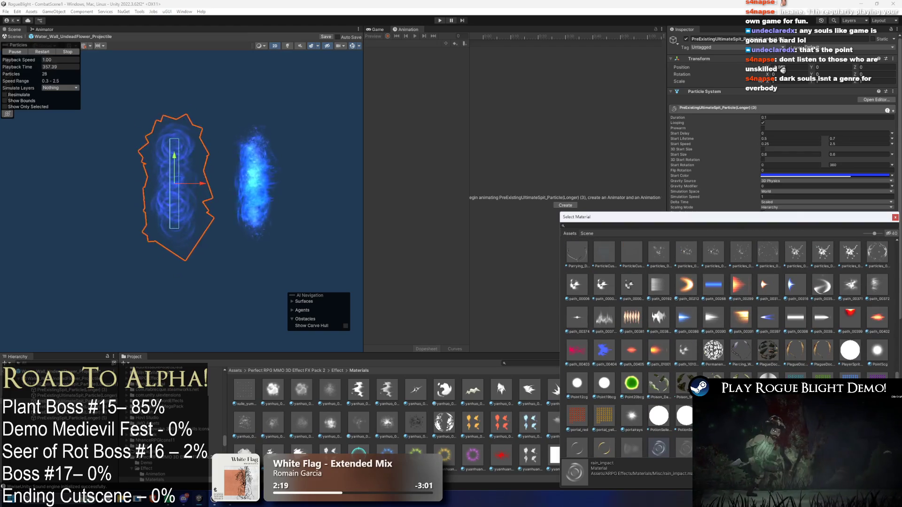
scroll(756, 366, up, 6)
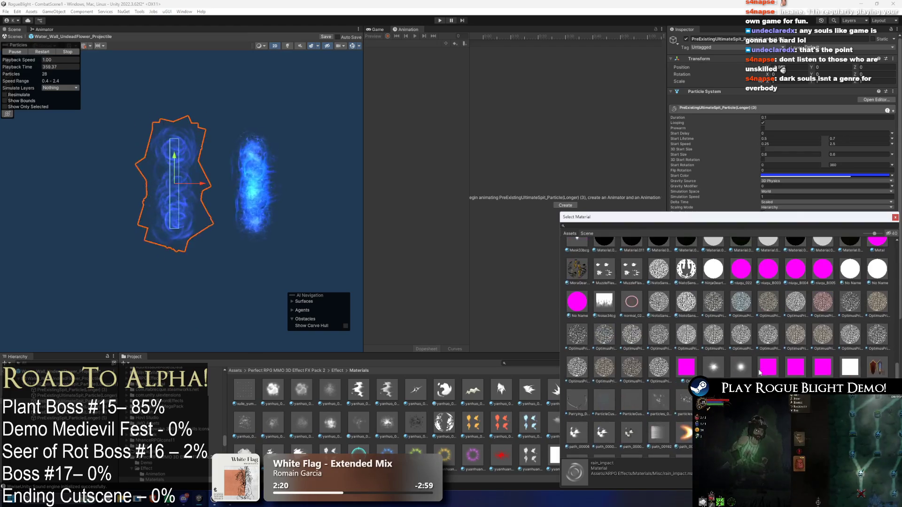
scroll(757, 367, up, 2)
click(672, 363)
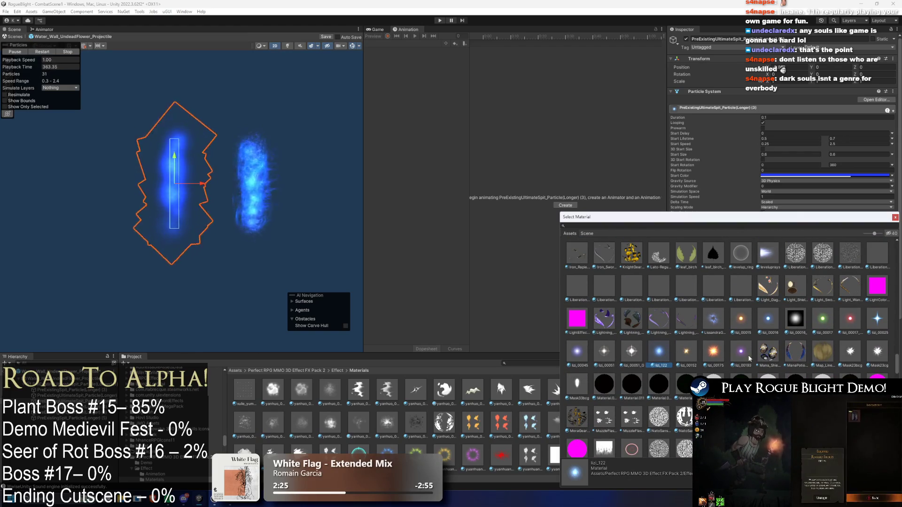
scroll(664, 359, up, 3)
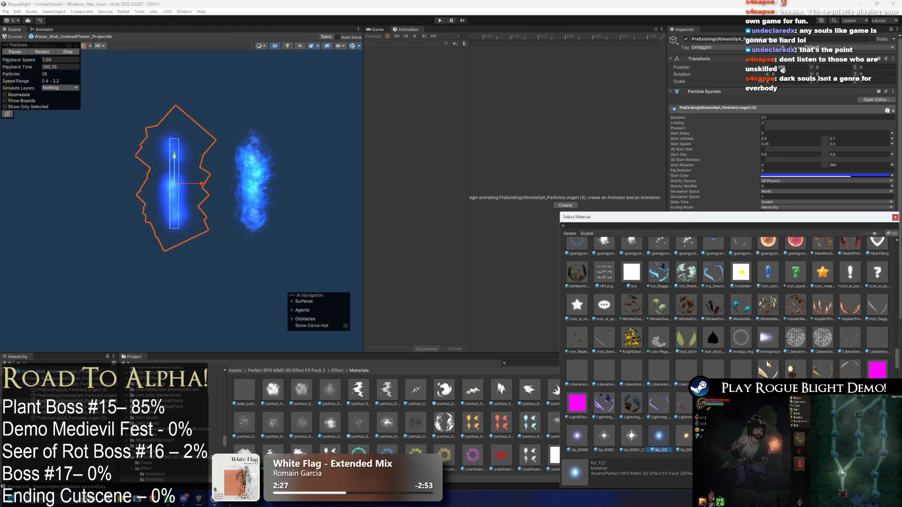
scroll(650, 332, up, 3)
Try guangyun_040_AB, guangyun_040 and several glow materials, ending on ring-shaped glow_00135.
click(635, 327)
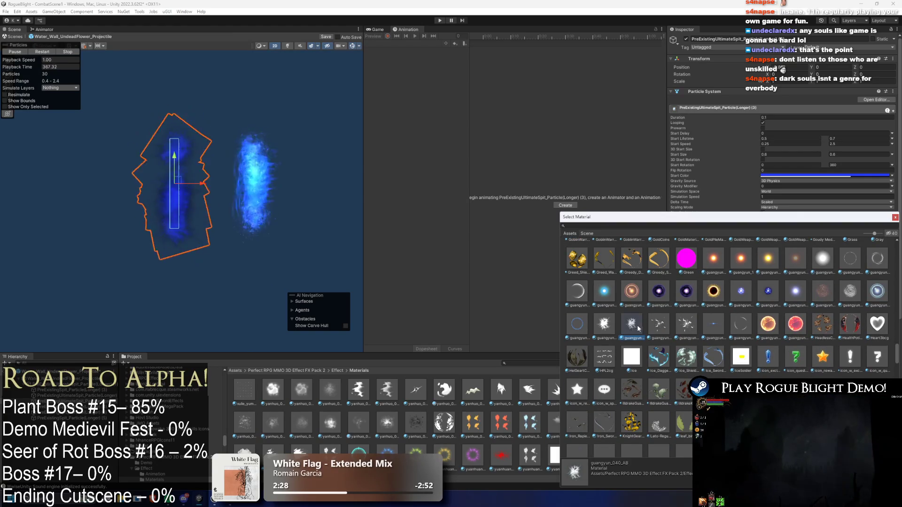
scroll(639, 329, up, 2)
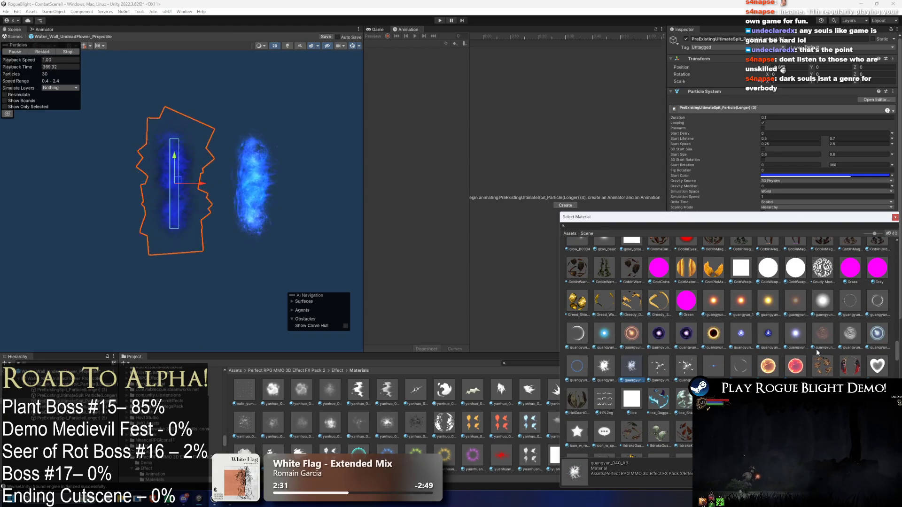
click(617, 368)
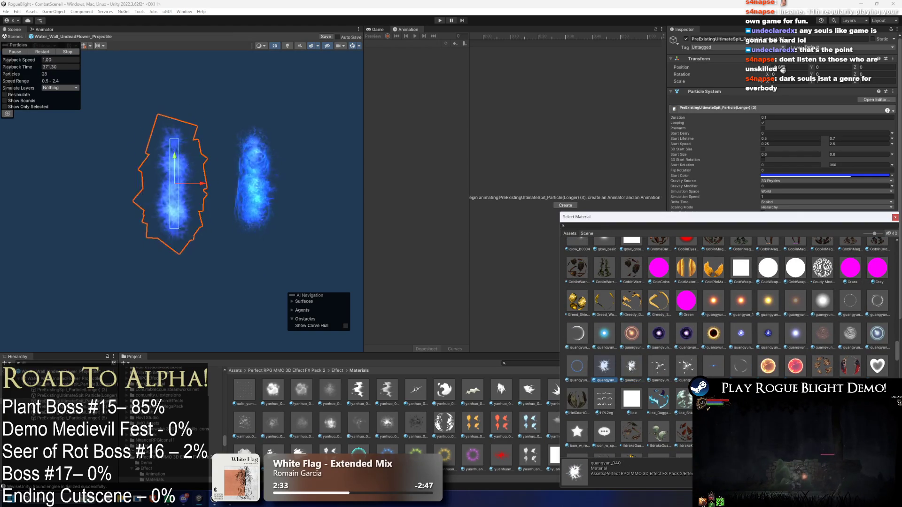
scroll(752, 371, up, 6)
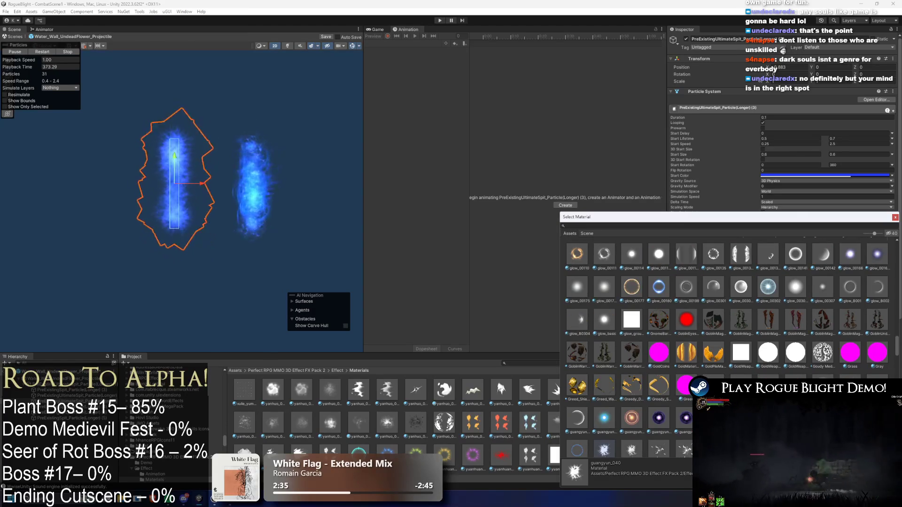
click(686, 371)
click(713, 370)
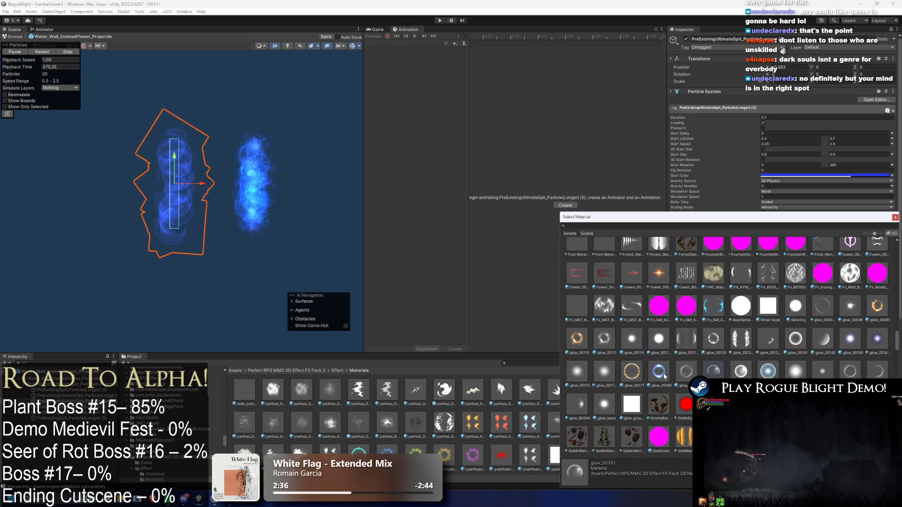
click(578, 405)
click(794, 371)
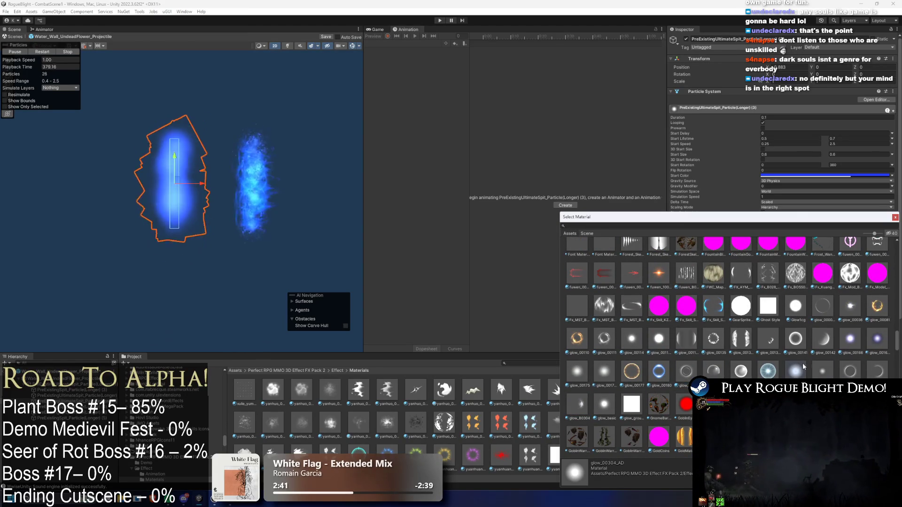
scroll(811, 369, up, 2)
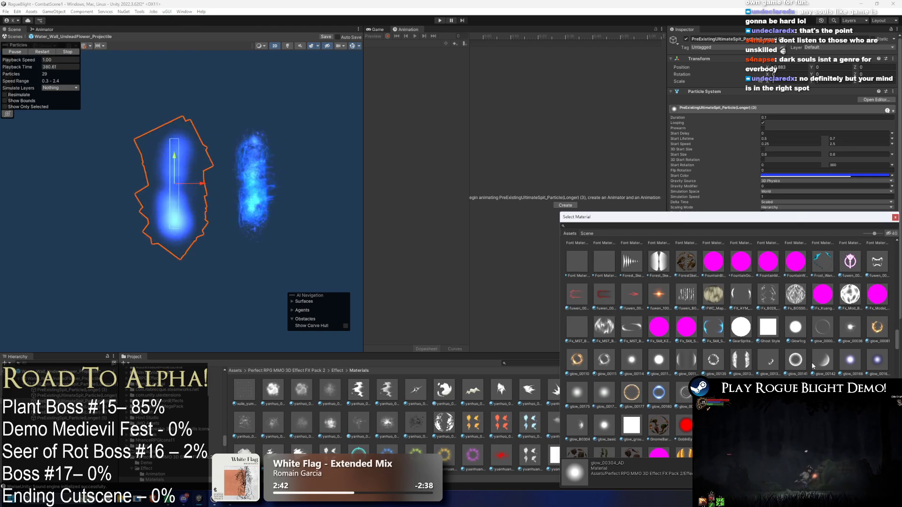
click(714, 361)
Try Flame - Smokey, Flash21bcg and fangsheguang materials, settling on fangsheguang_00095.
scroll(786, 363, up, 10)
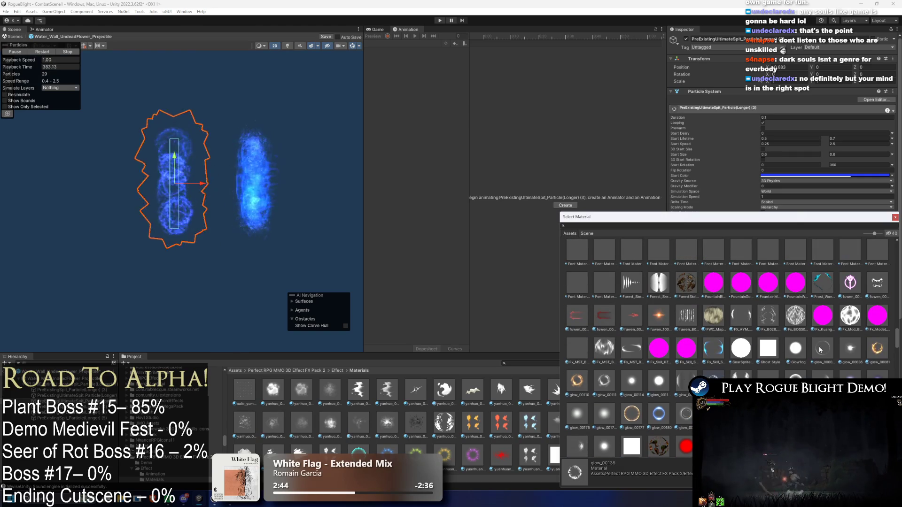
scroll(815, 358, up, 8)
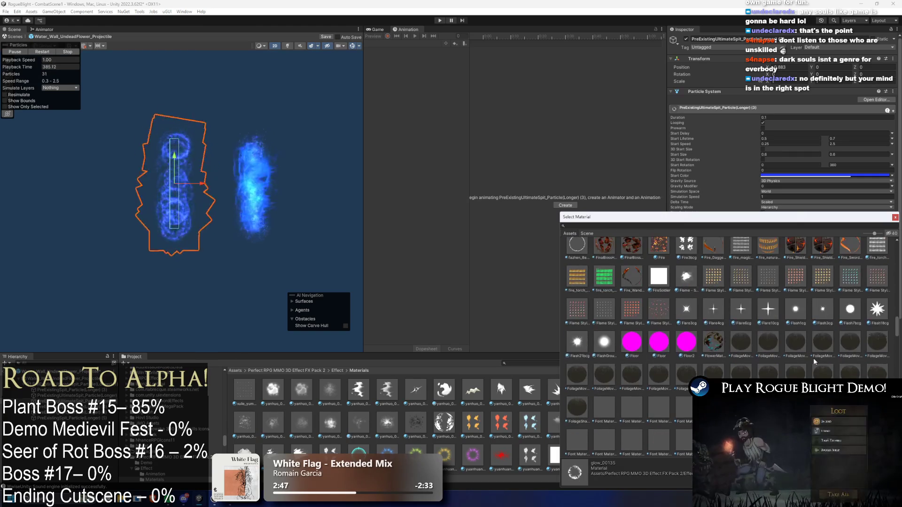
click(689, 299)
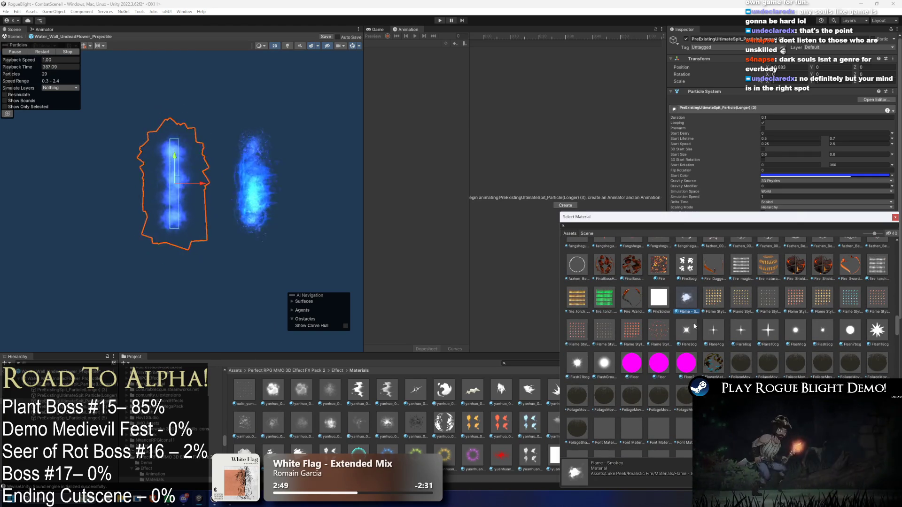
click(582, 361)
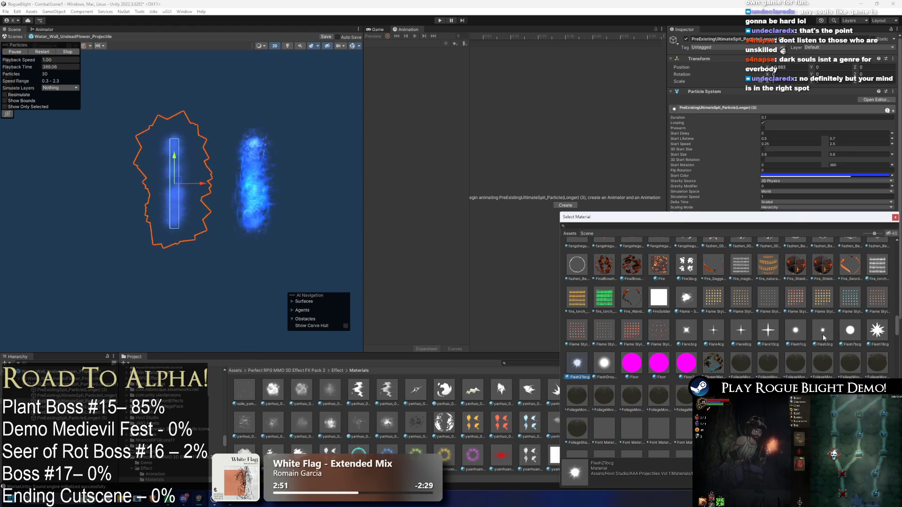
scroll(823, 337, up, 8)
click(707, 308)
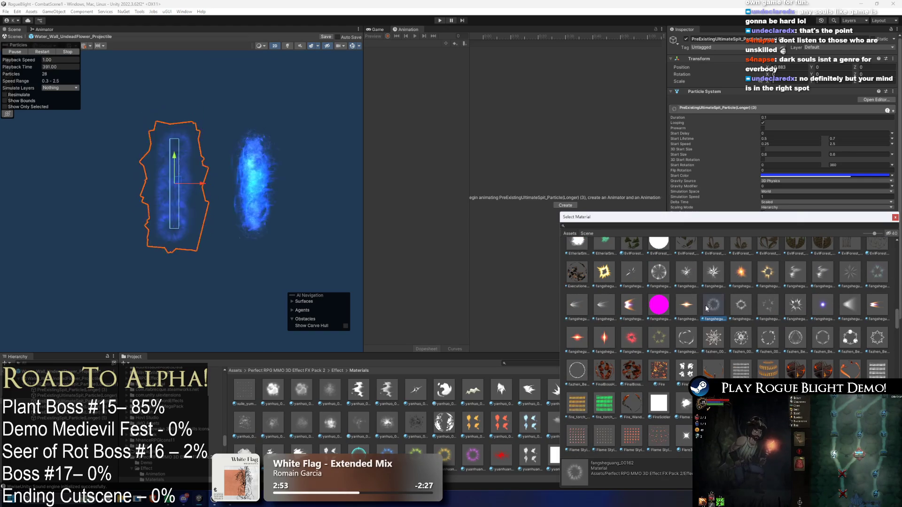
scroll(647, 314, up, 3)
click(713, 314)
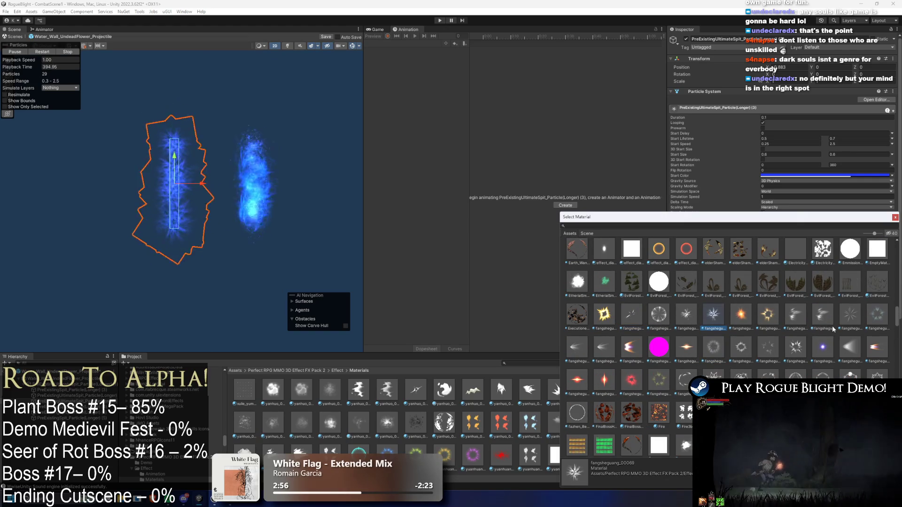
click(848, 317)
scroll(826, 329, up, 14)
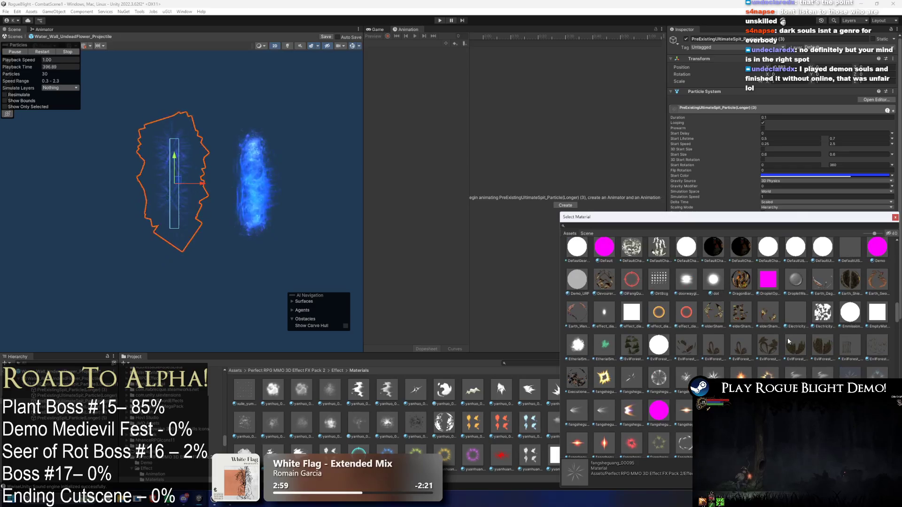
scroll(806, 338, up, 15)
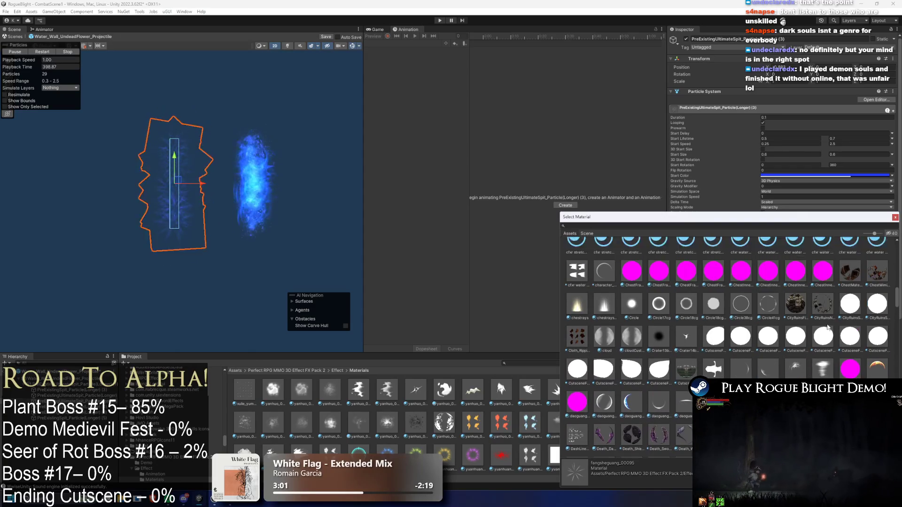
scroll(848, 350, up, 5)
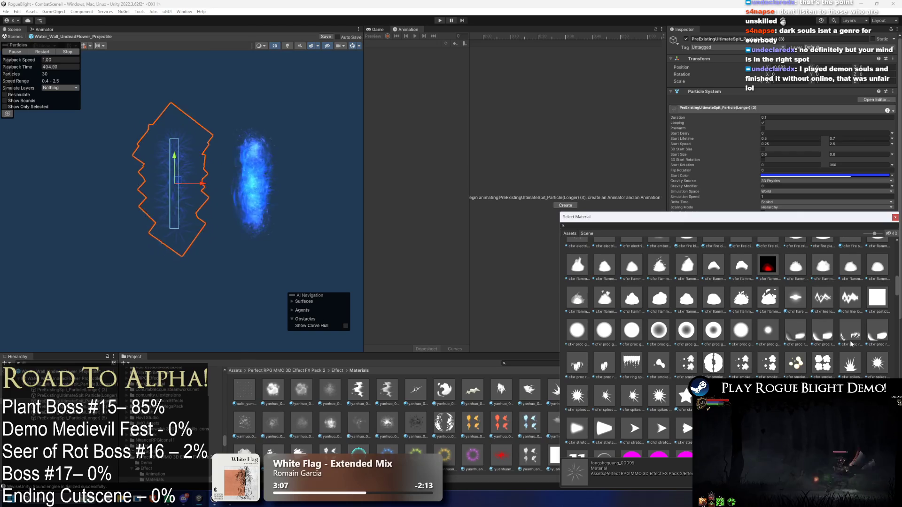
scroll(835, 349, up, 8)
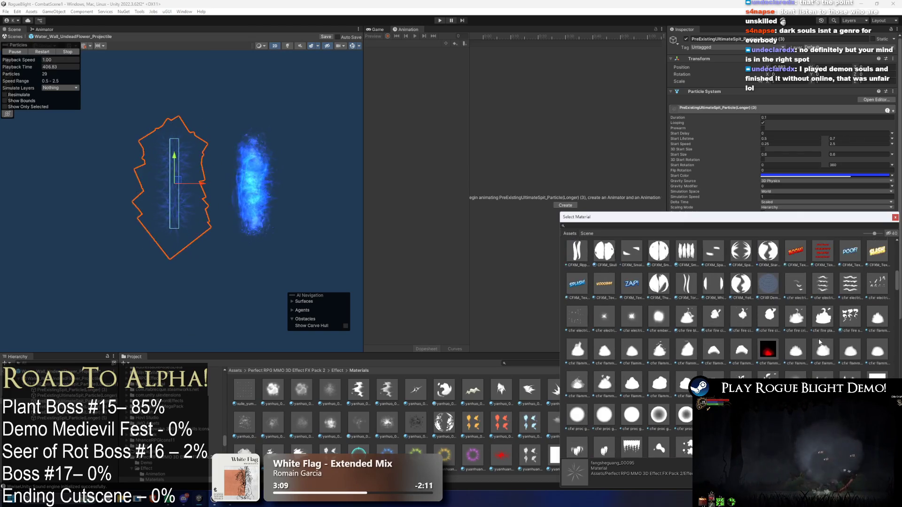
scroll(834, 348, up, 12)
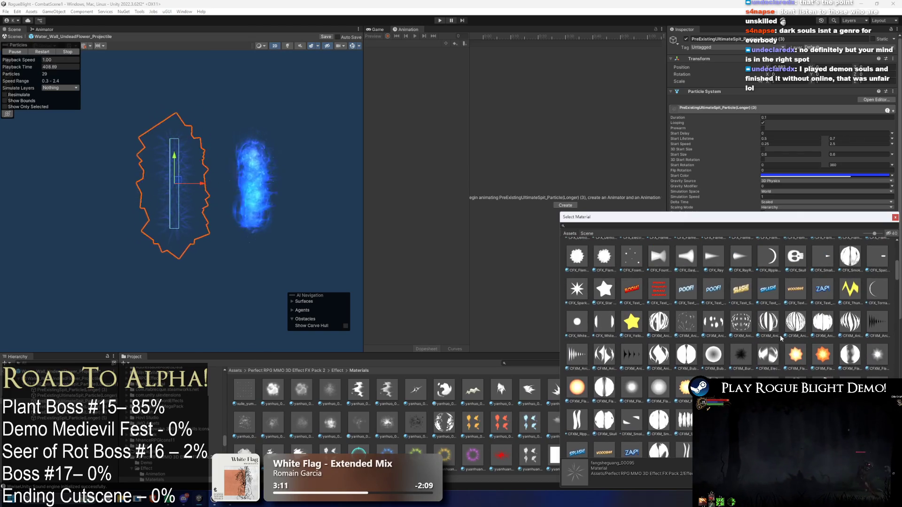
scroll(782, 333, up, 10)
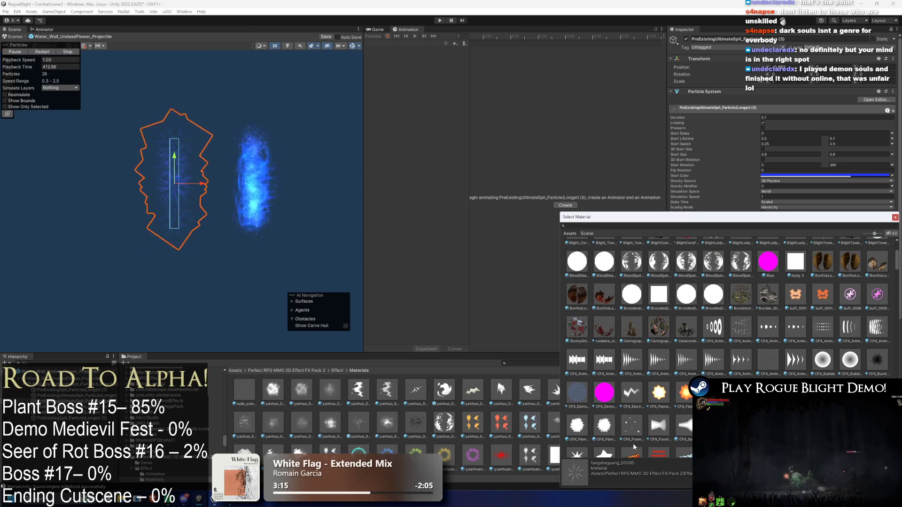
Try CFX_Flame2BW_Add, CFX_ElectricBolt_Add, 02 - Default and cfxr electric sparks hdr ab materials.
click(577, 425)
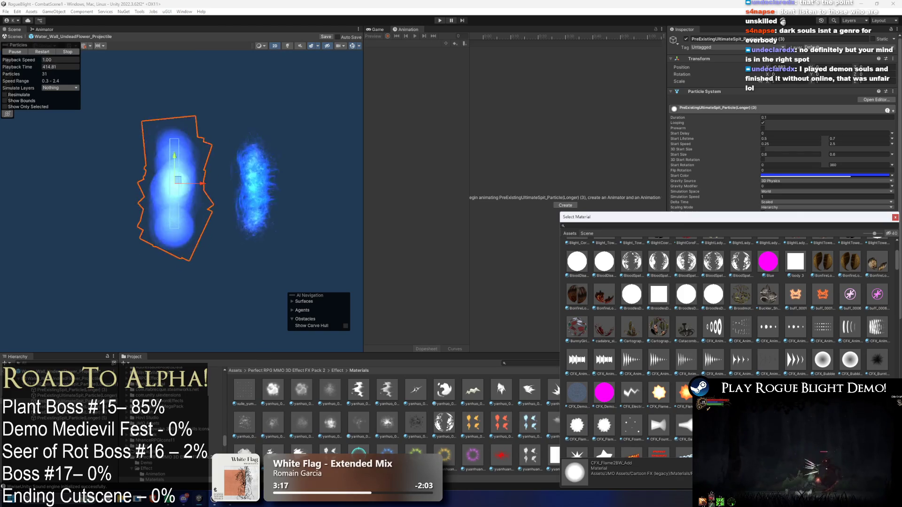
click(631, 391)
scroll(763, 374, up, 9)
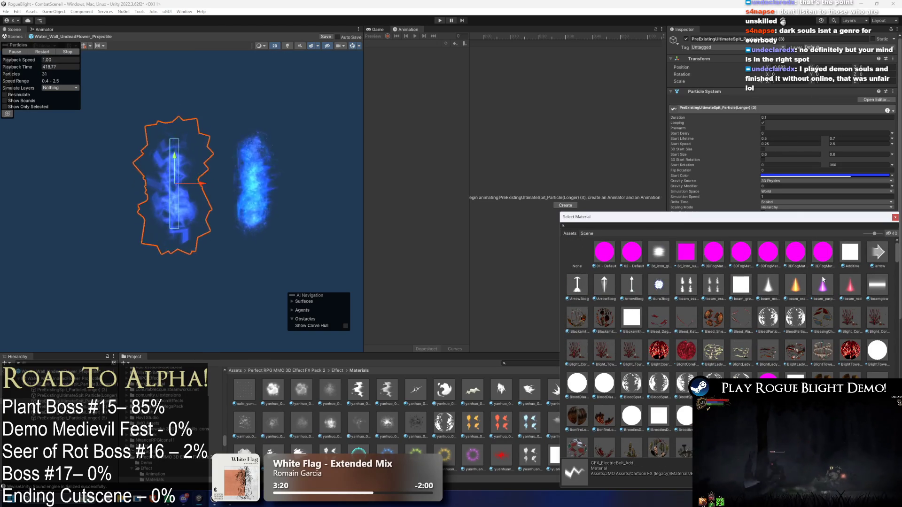
click(631, 256)
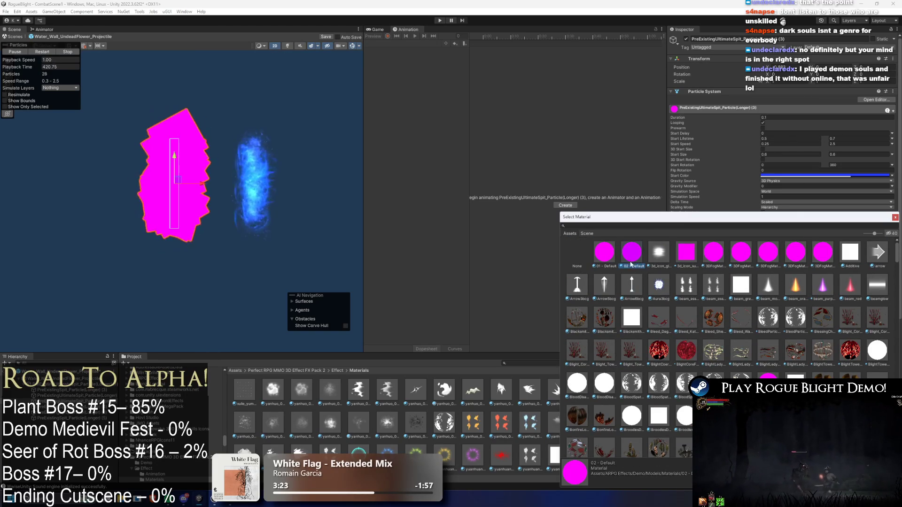
scroll(657, 341, down, 10)
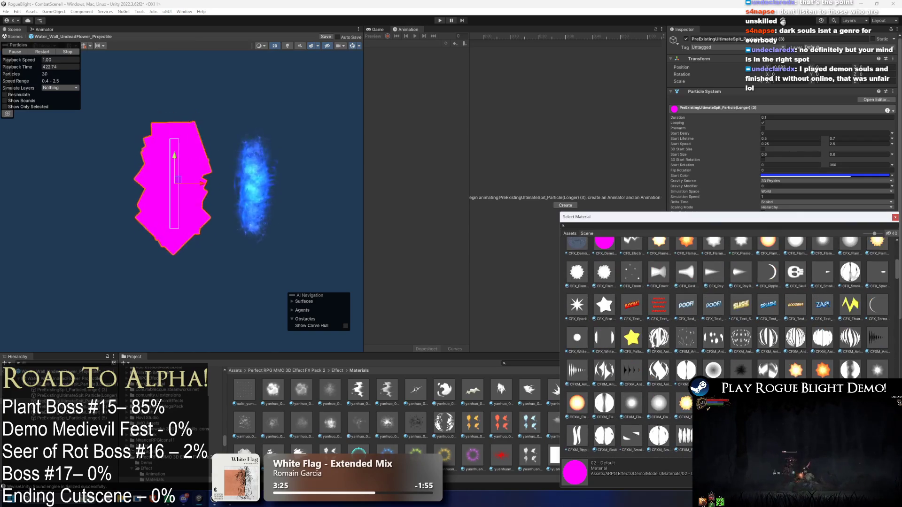
scroll(674, 365, down, 8)
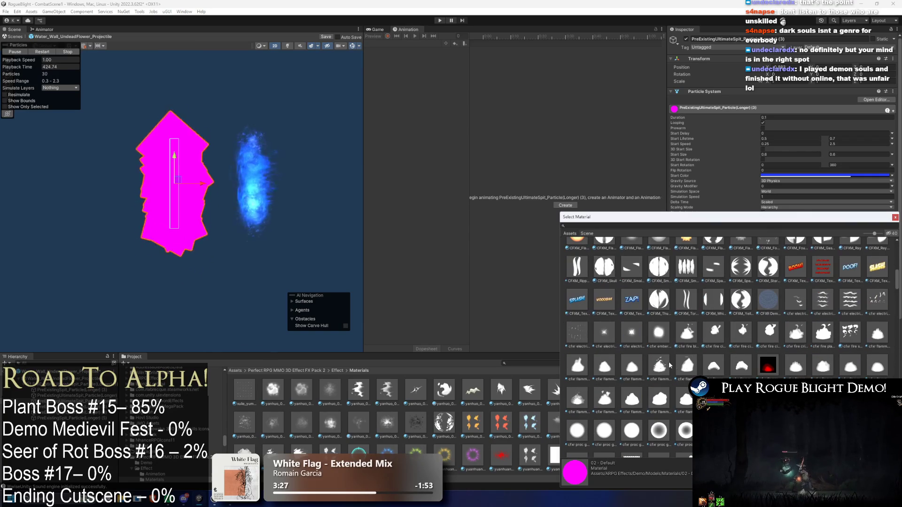
click(604, 334)
click(623, 335)
Try cfxr spikes impact, Circle and ring materials, then settle on EtherealSmoke12cg1 and close the picker.
scroll(726, 366, down, 8)
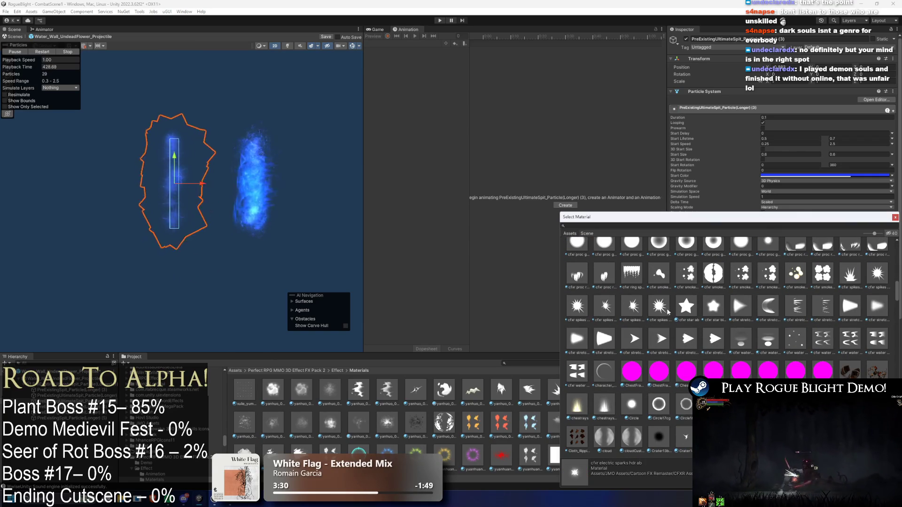
click(664, 309)
scroll(771, 338, down, 3)
click(640, 321)
scroll(732, 337, down, 2)
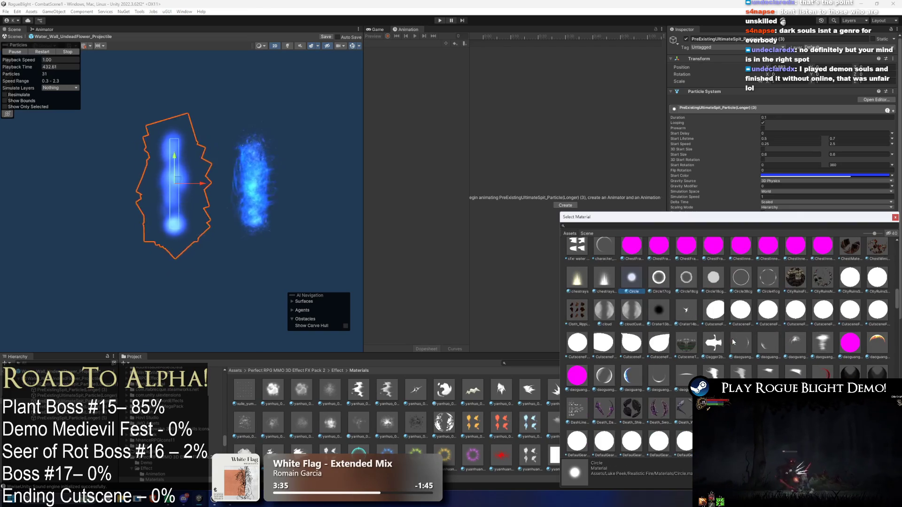
click(594, 373)
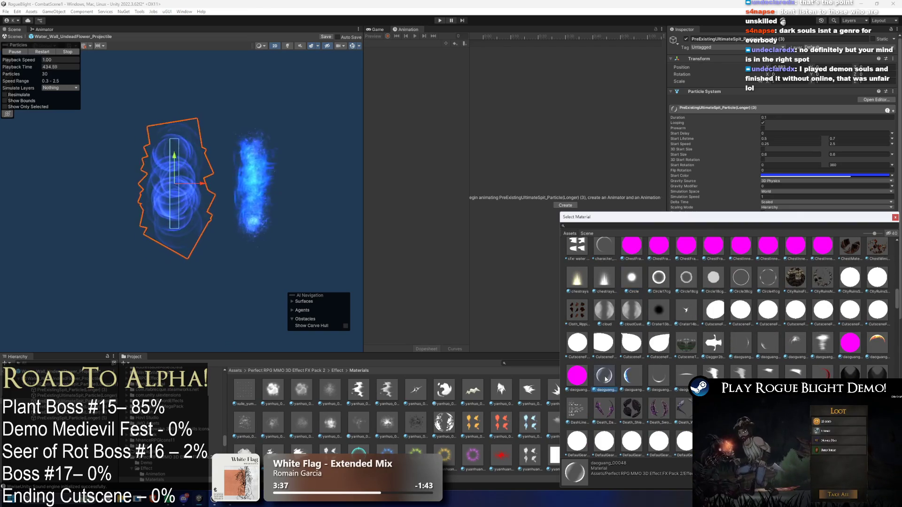
scroll(751, 352, down, 4)
scroll(754, 353, down, 3)
scroll(753, 352, down, 3)
click(578, 340)
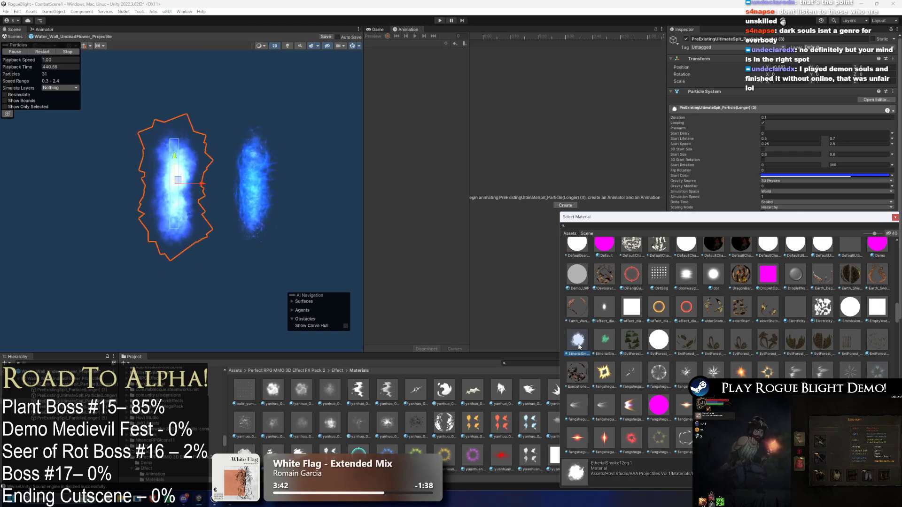
key(Escape)
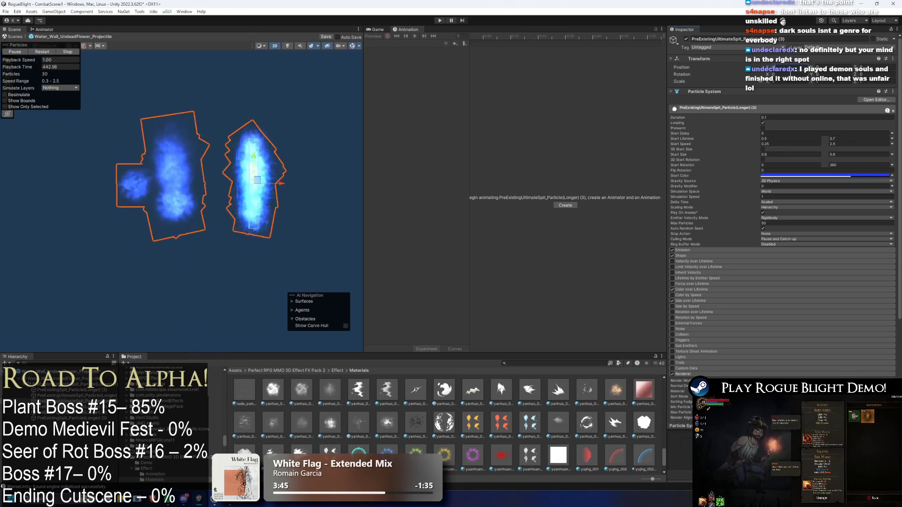
Darken this particle layer's Start Color to the deeper blue 0012AB.
click(803, 175)
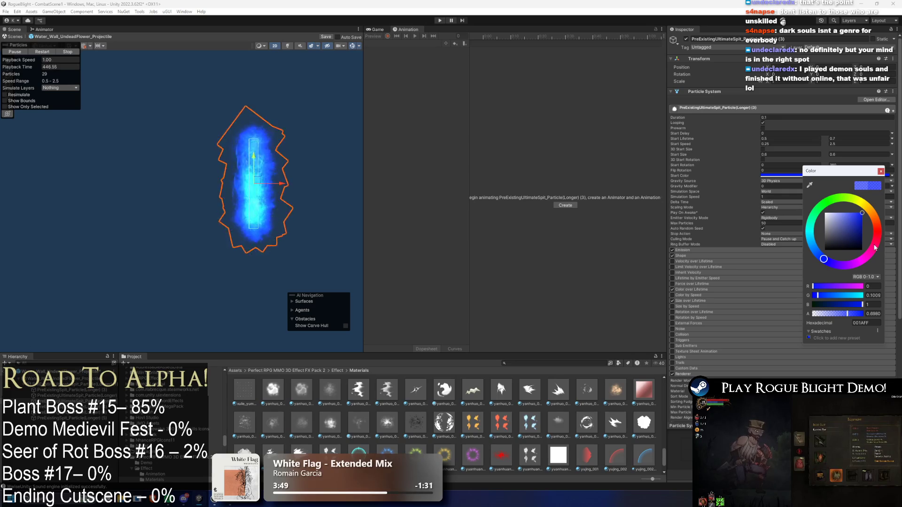
drag(863, 229, 868, 228)
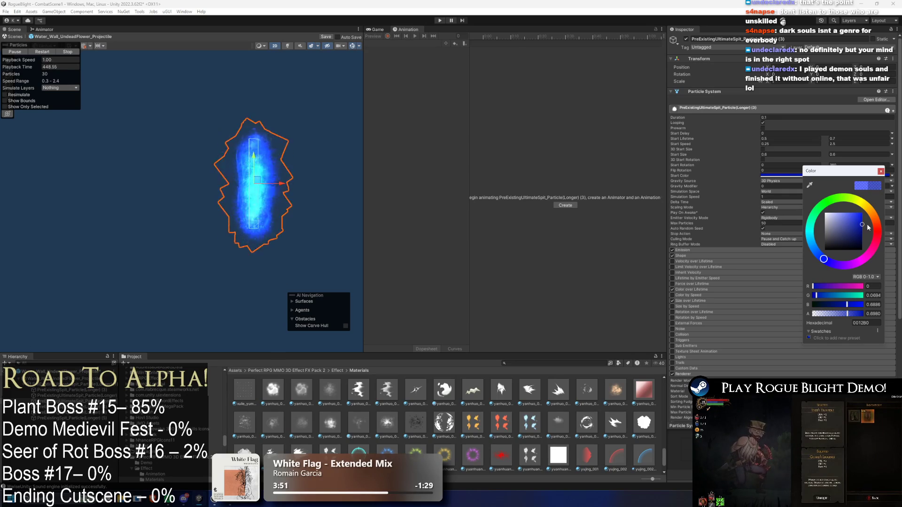
click(881, 171)
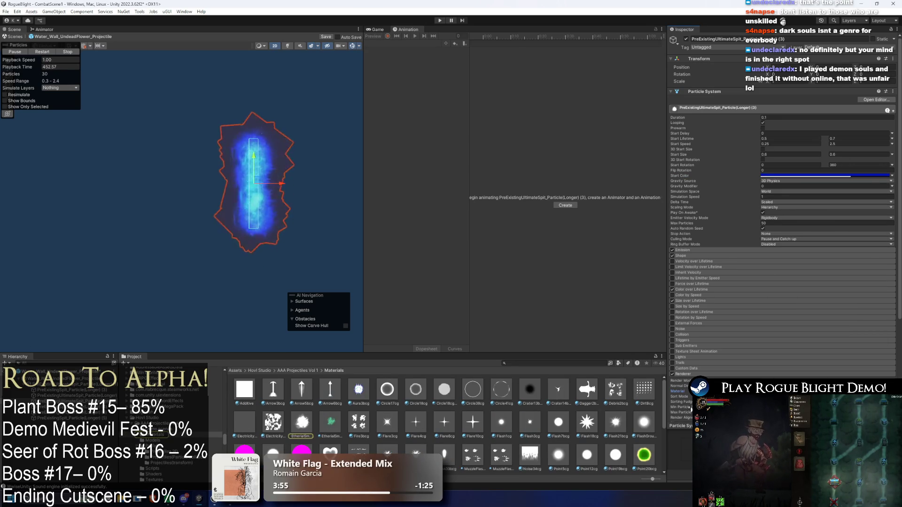
drag(284, 185, 167, 187)
key(ctrl+z)
Switch the layer's Simulation Space from World to Local and preview the trail.
click(826, 191)
click(780, 198)
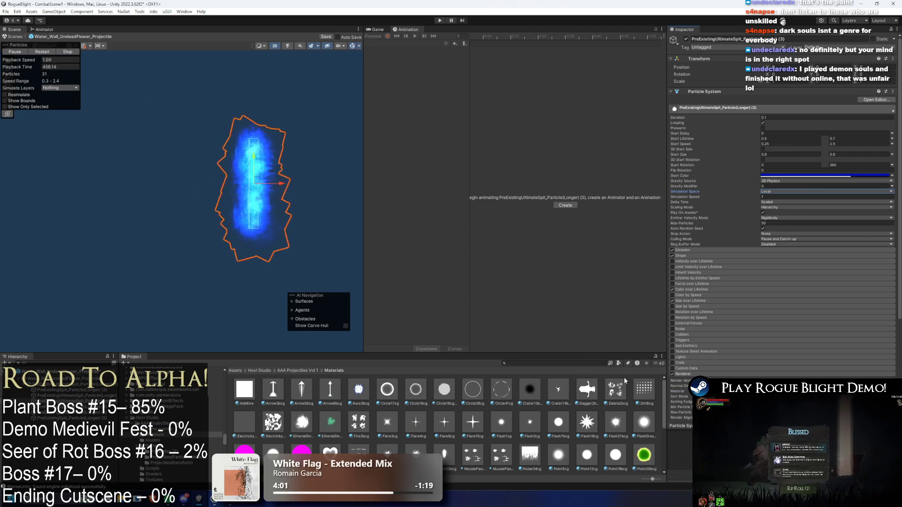
scroll(454, 414, down, 2)
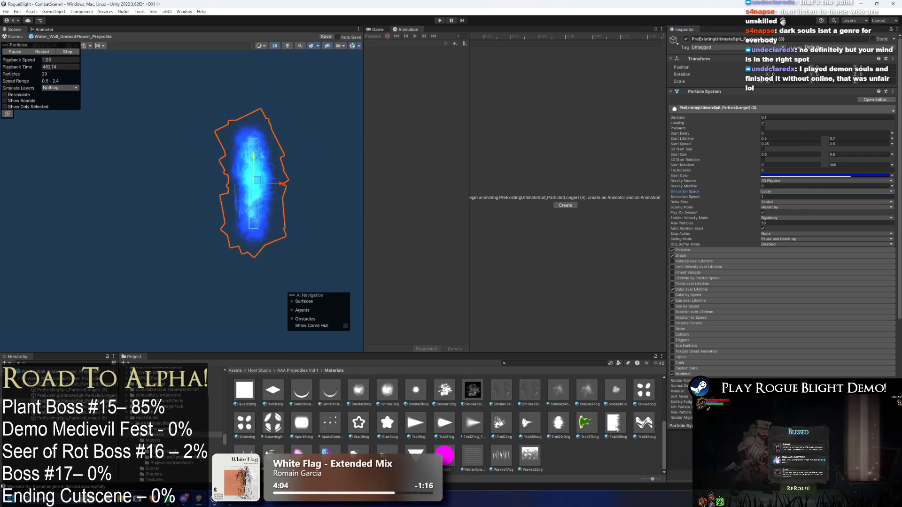
scroll(601, 426, down, 1)
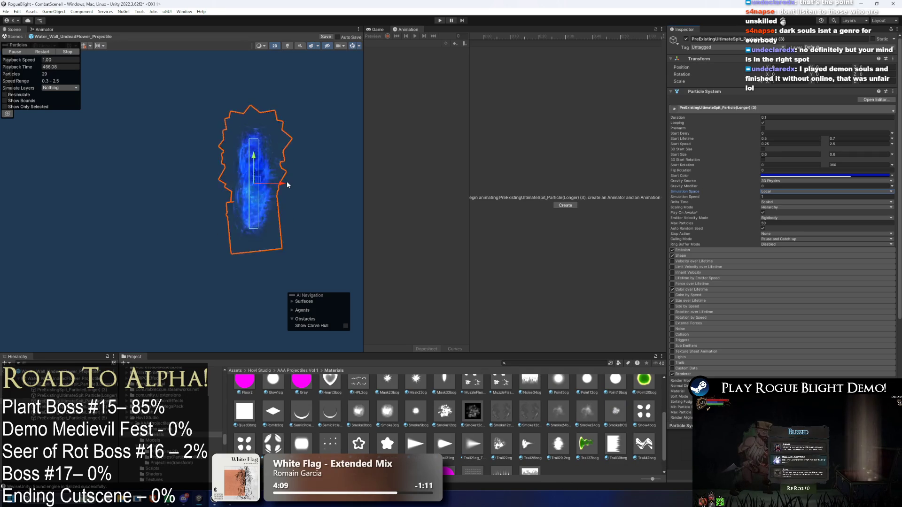
mouse_move(281, 183)
mouse_down()
mouse_move(202, 185)
mouse_move(282, 190)
mouse_up()
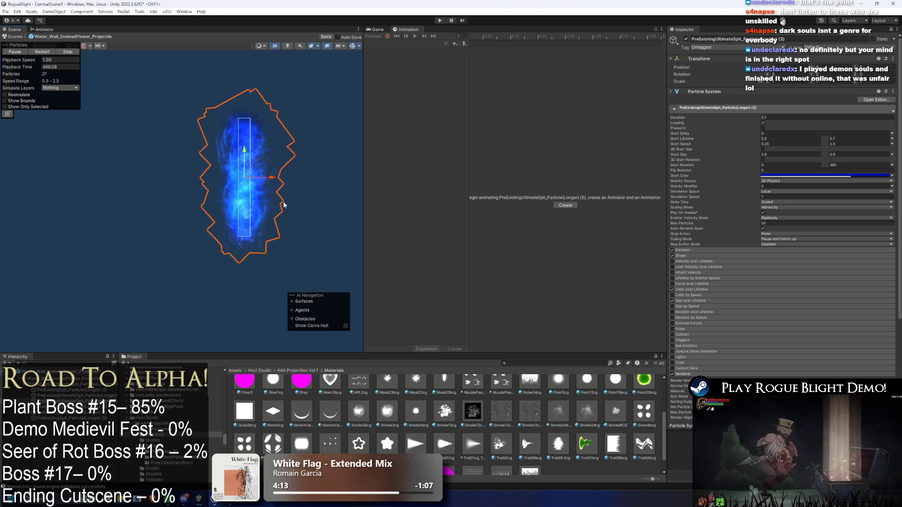
scroll(283, 203, up, 2)
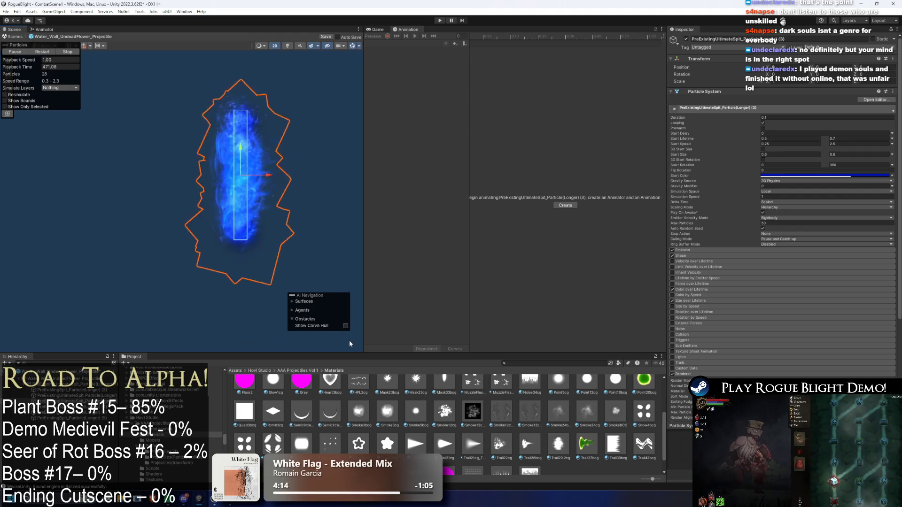
scroll(345, 421, down, 1)
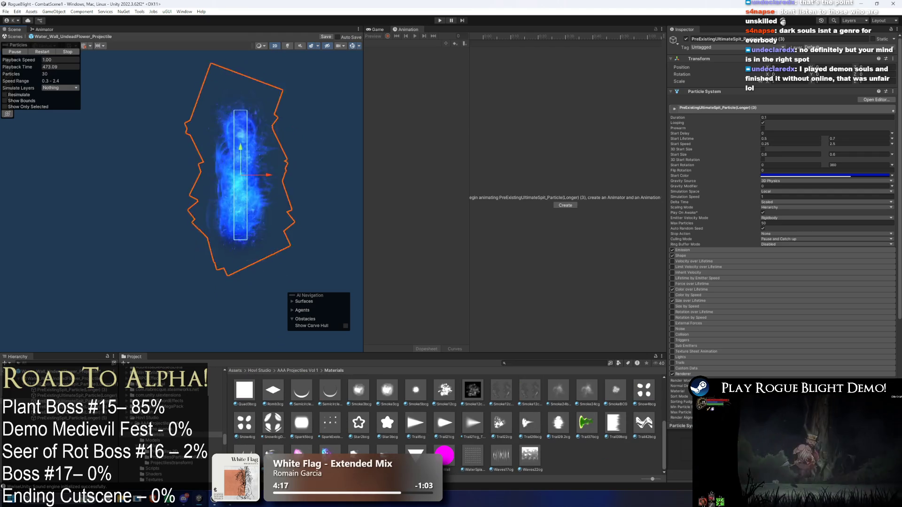
key(ctrl+z)
key(ctrl+z)
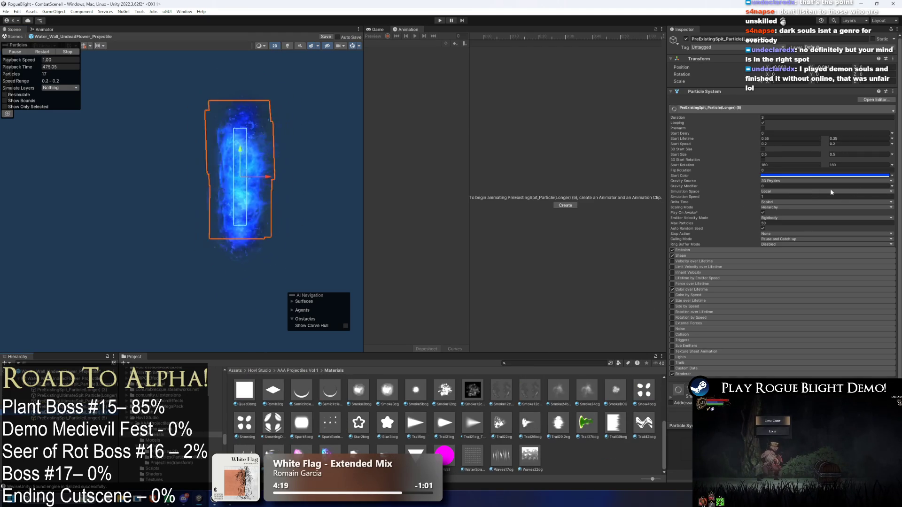
Check the next spit layers' start colours and deepen one to a darker blue.
click(805, 179)
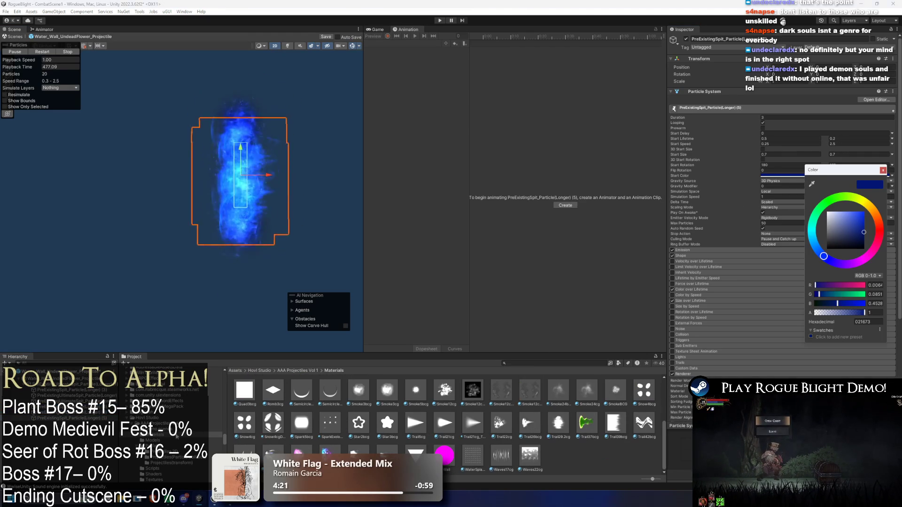
key(ctrl+z)
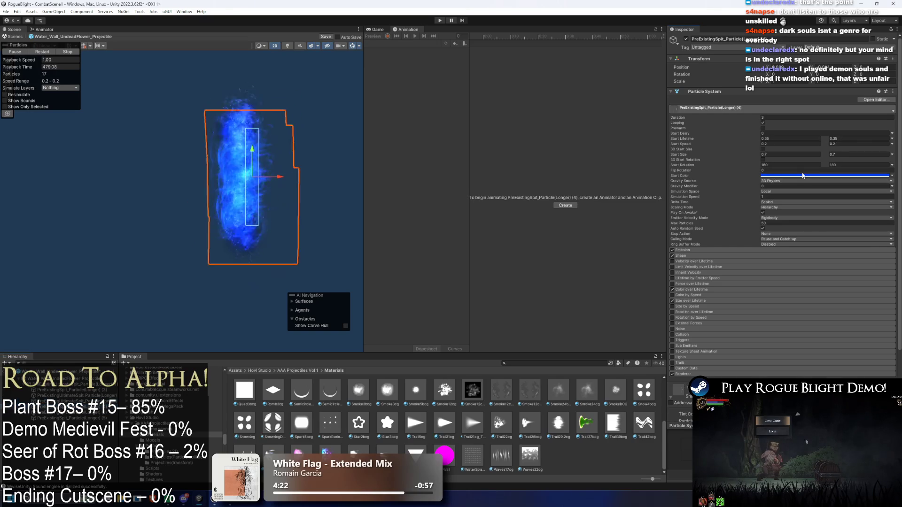
click(827, 175)
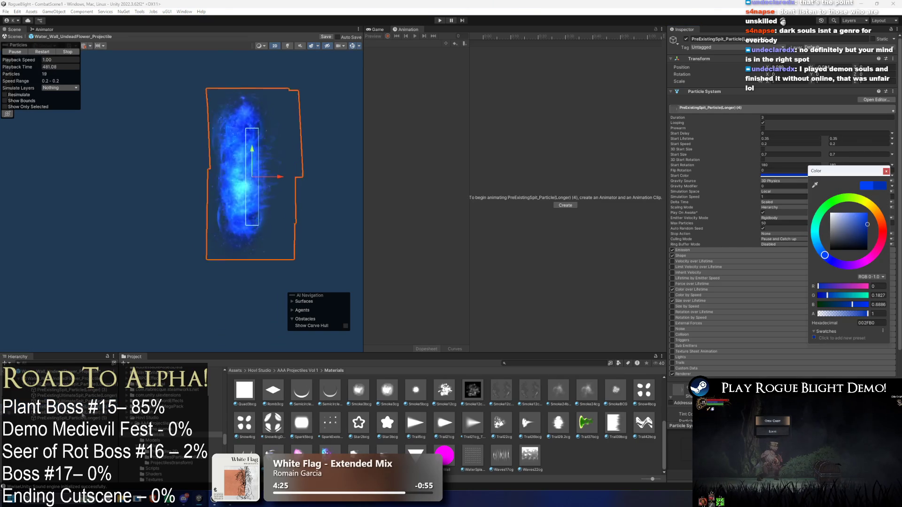
key(ctrl+z)
click(839, 176)
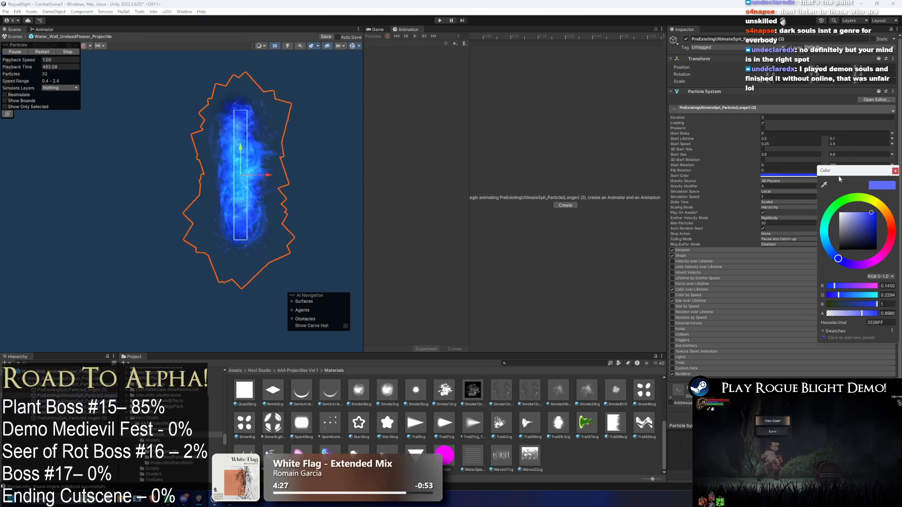
click(877, 220)
Darken the start colours of PreExistingSpit_Particle(Longer) (3) and PreExistingUltimateSpit_Particle(Longer) (1).
click(64, 392)
click(789, 176)
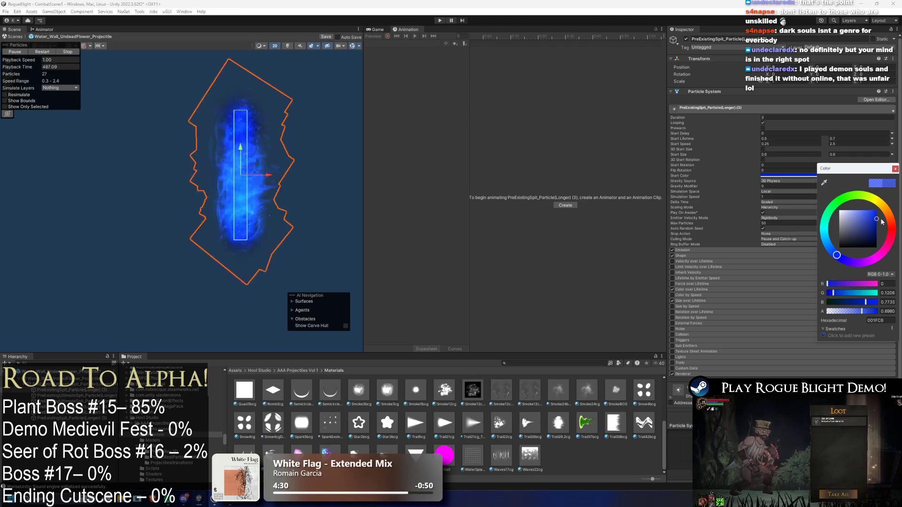
click(69, 396)
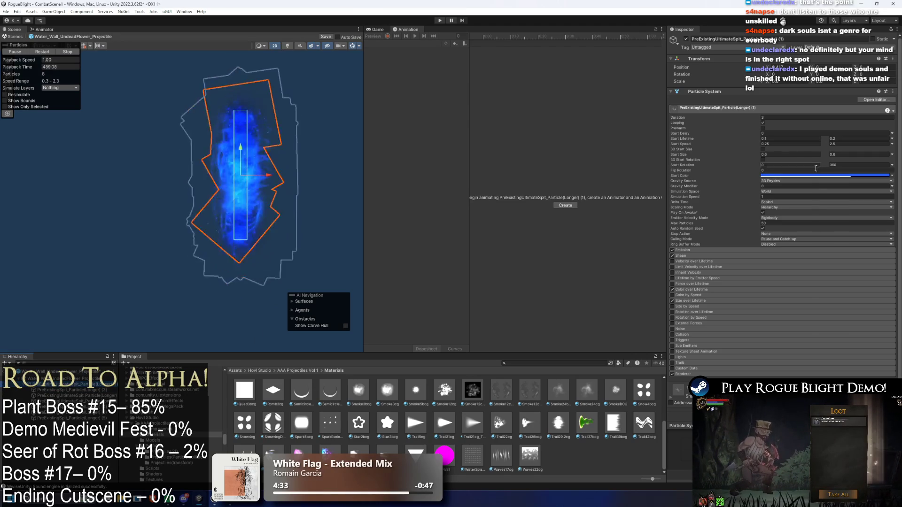
click(789, 175)
click(875, 224)
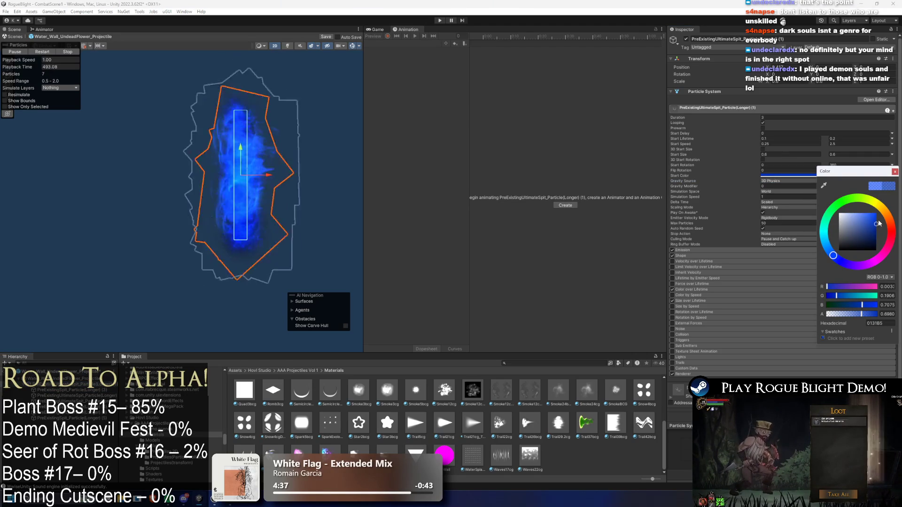
key(Return)
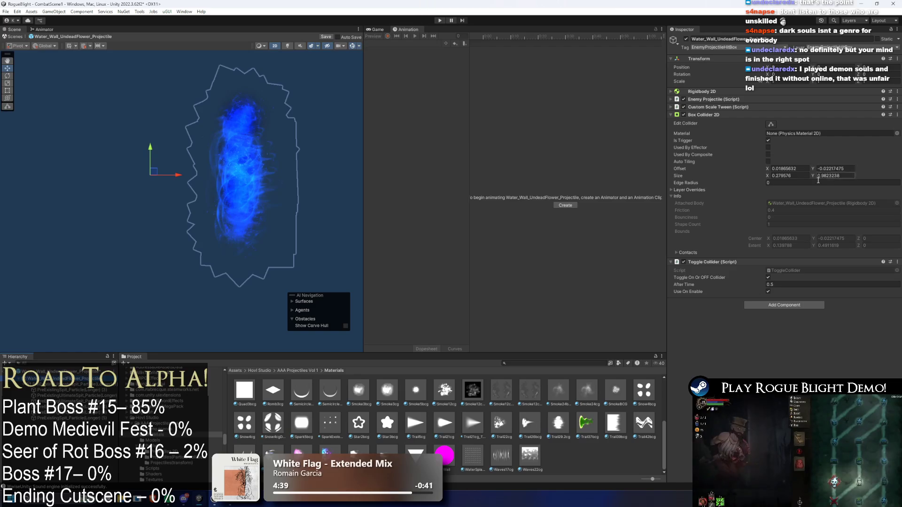
Reselect the Water_Wall particle object and slide it sideways to preview its trail.
click(206, 182)
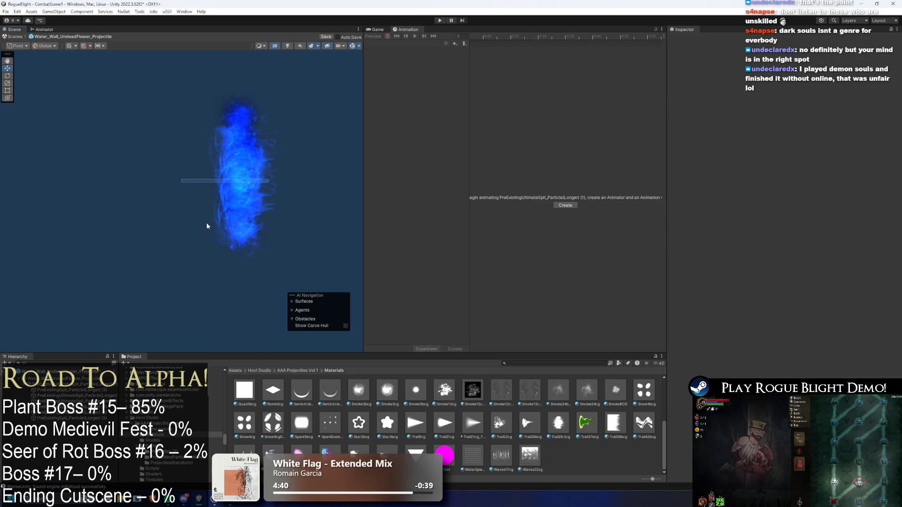
click(240, 174)
mouse_move(275, 184)
mouse_down()
mouse_move(169, 175)
mouse_move(324, 175)
mouse_move(161, 171)
mouse_move(266, 174)
mouse_move(174, 175)
mouse_up()
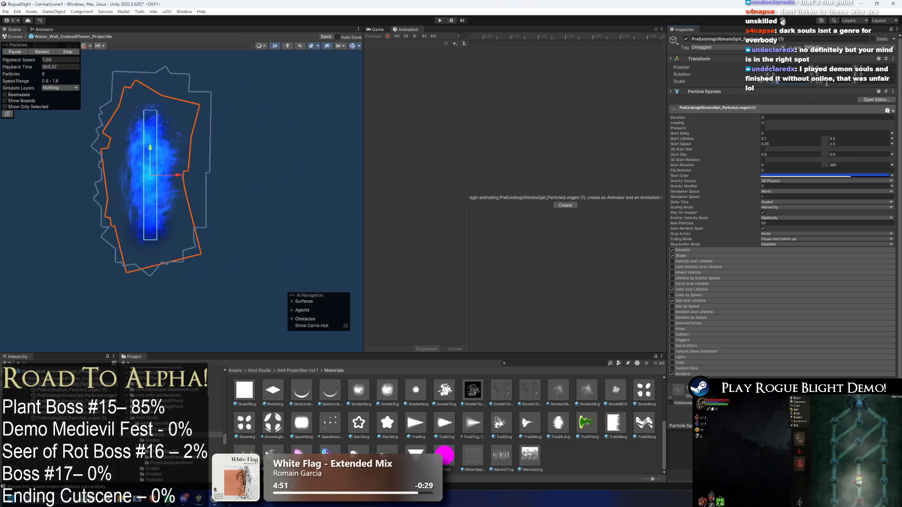
Try scale 3 vertically and horizontally, undo the horizontal stretch, and widen the shape box.
click(821, 82)
text(3)
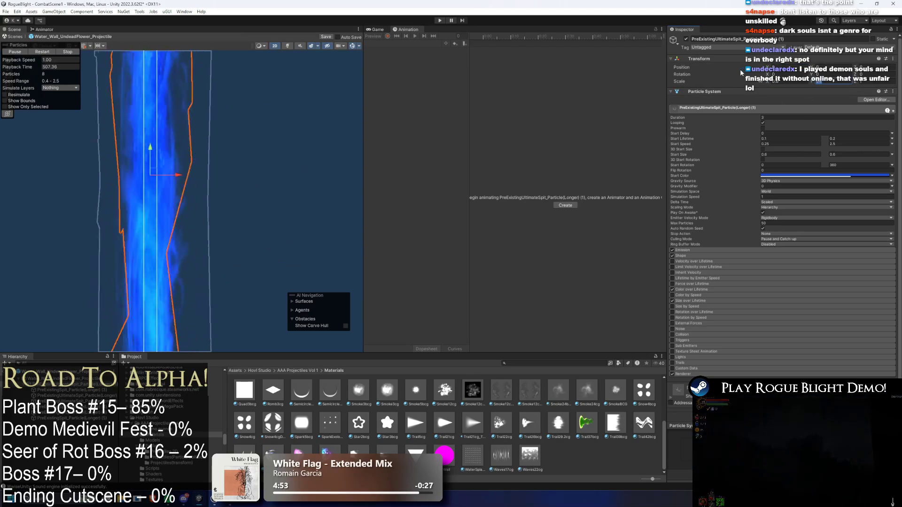
key(ctrl+z)
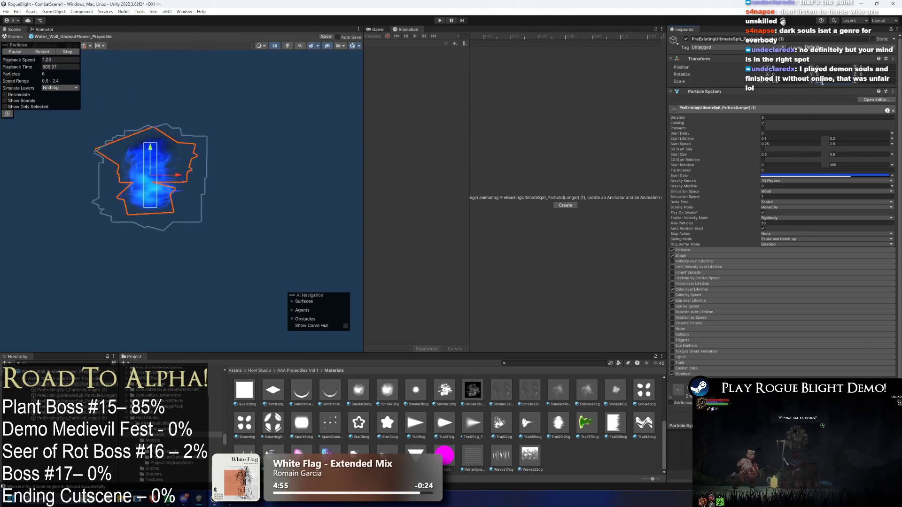
key(ctrl+y)
click(775, 84)
text(3)
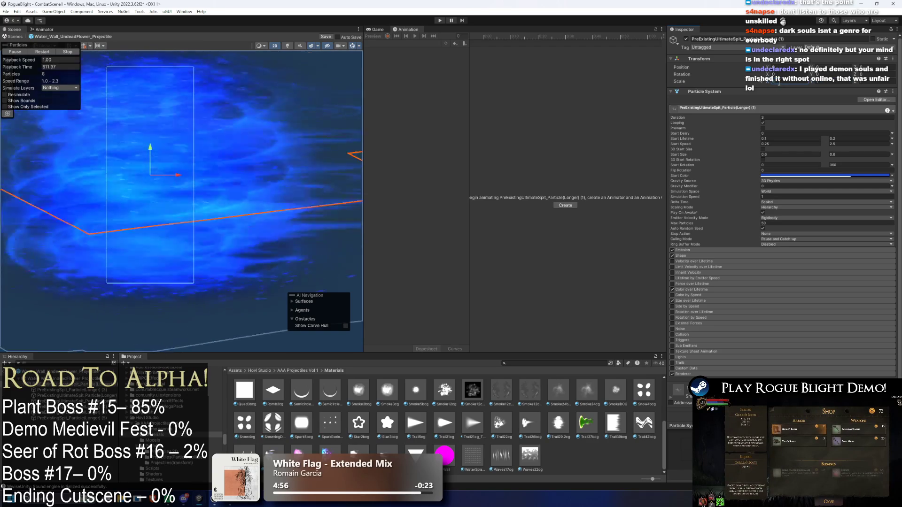
key(ctrl+z)
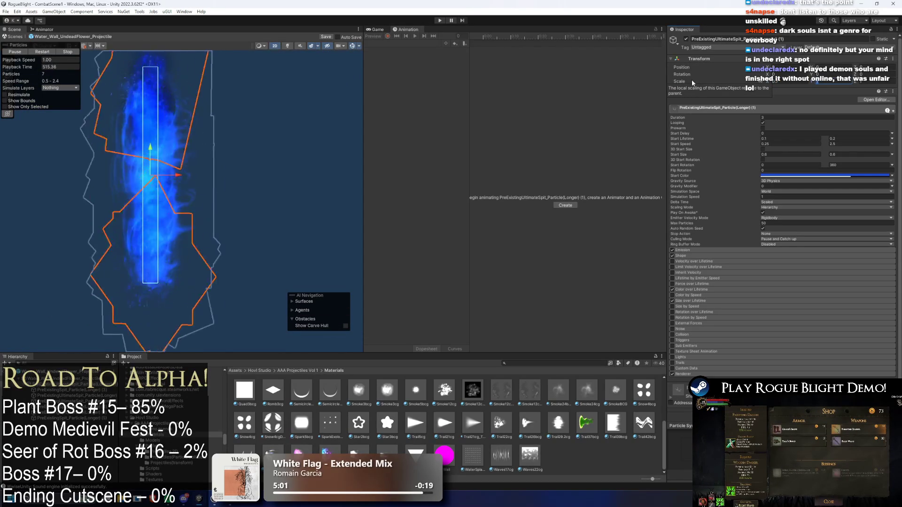
key(ctrl+z)
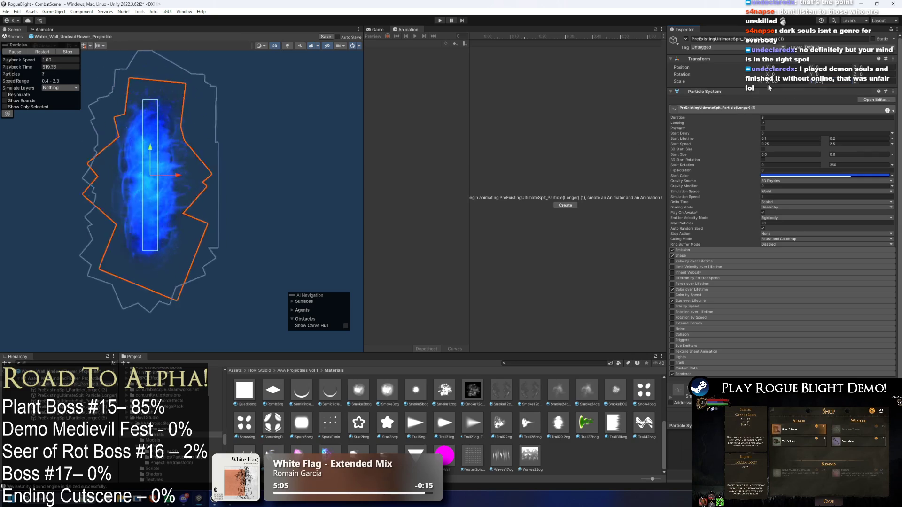
drag(770, 83, 764, 85)
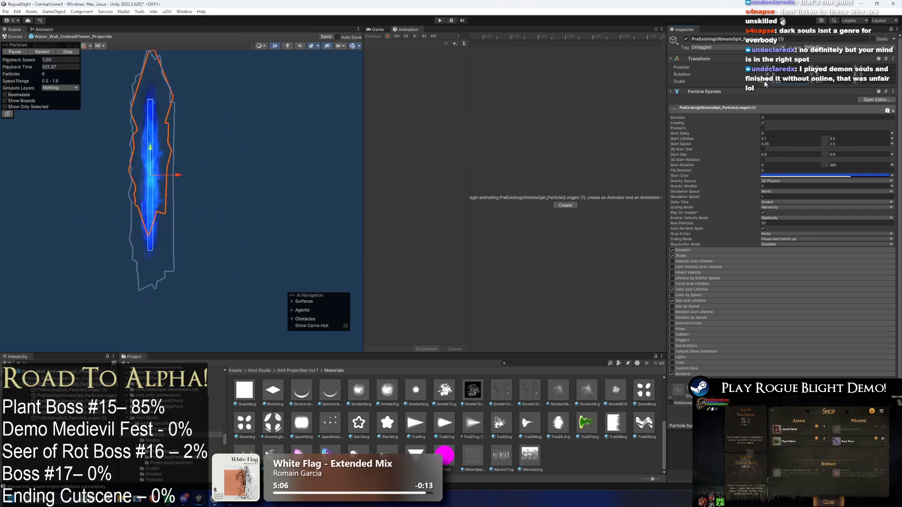
Frame the emitter, test moving it downward and undo, then focus the Project search.
key(f)
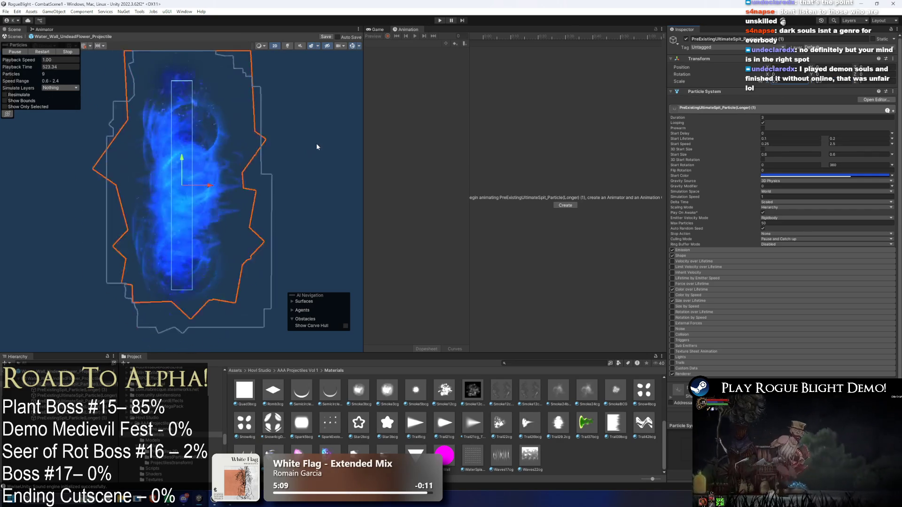
scroll(253, 165, down, 2)
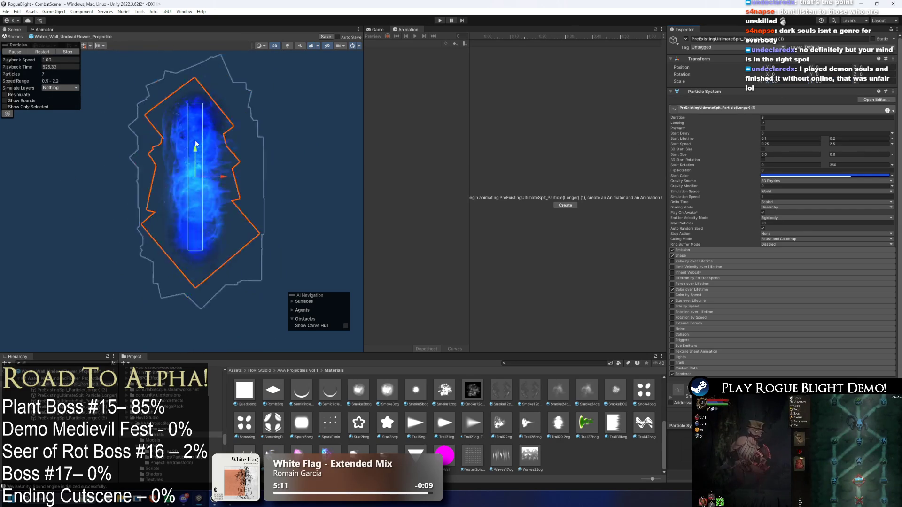
scroll(194, 145, down, 2)
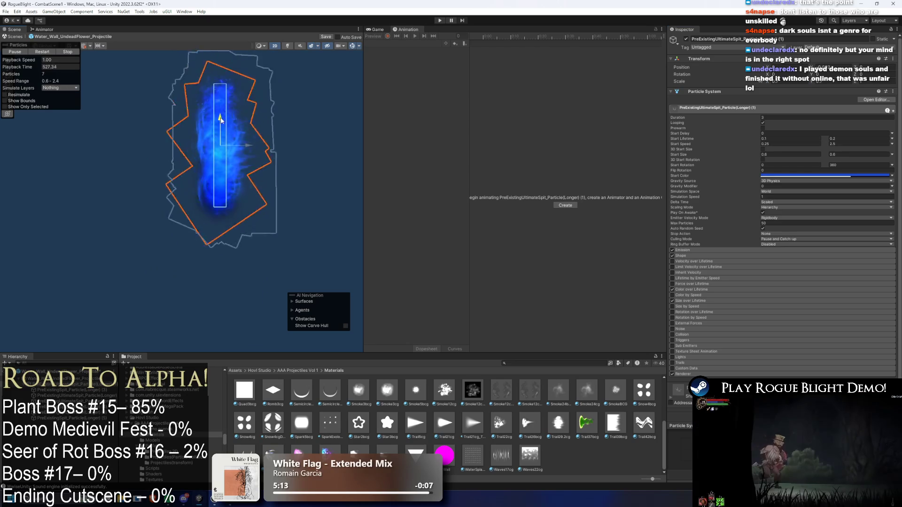
drag(220, 116, 266, 222)
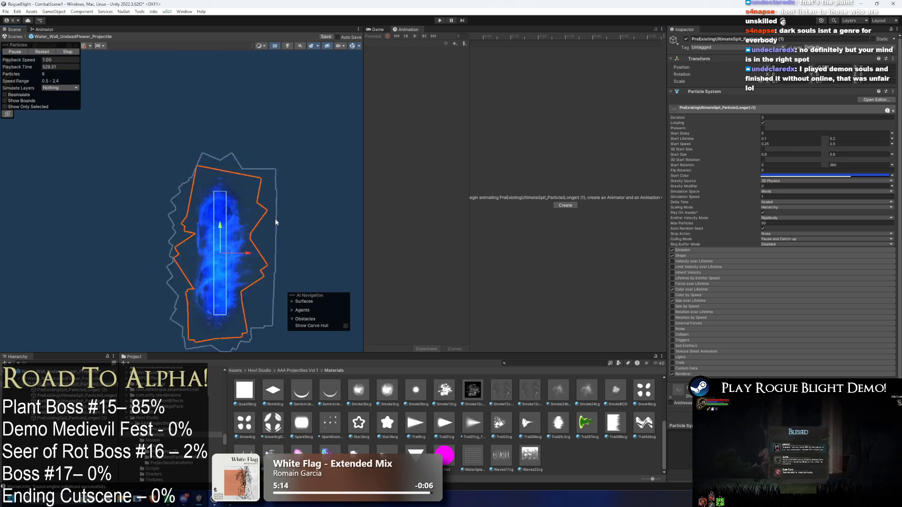
key(ctrl+z)
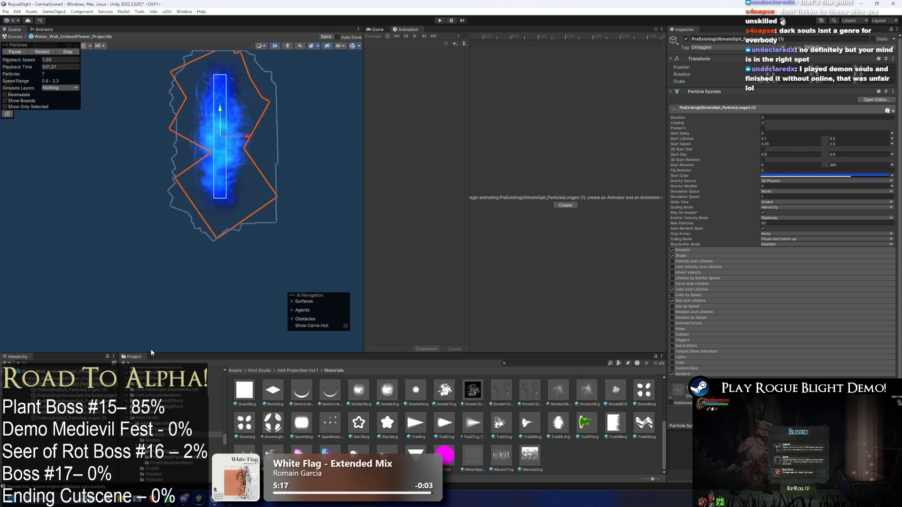
click(550, 363)
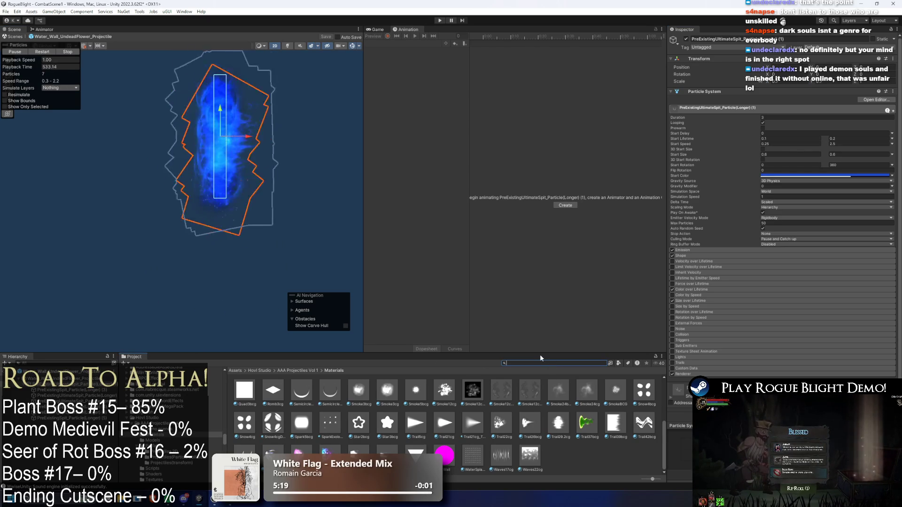
Open UndeadFlowerBoss_Prefab and set the water wall projectile's Velocity to 0.7, -0.2.
text(undead flower pre)
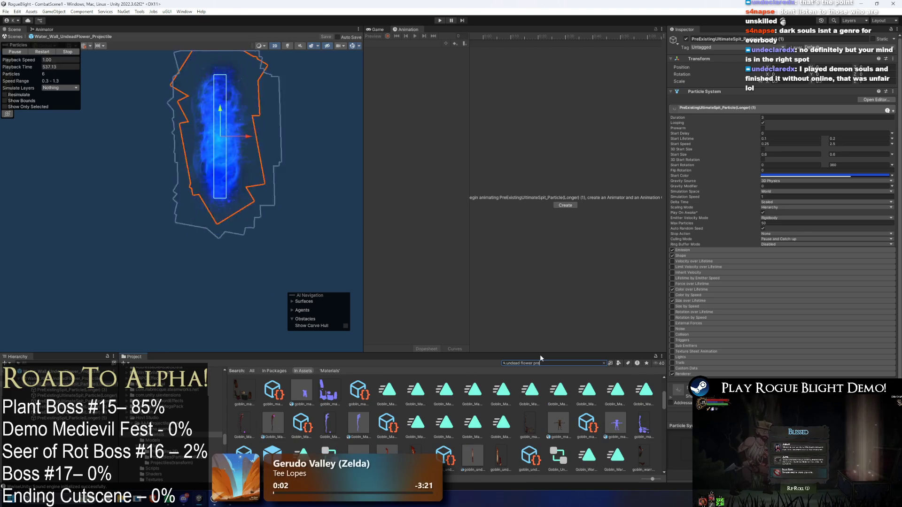
text(fa)
double_click(243, 390)
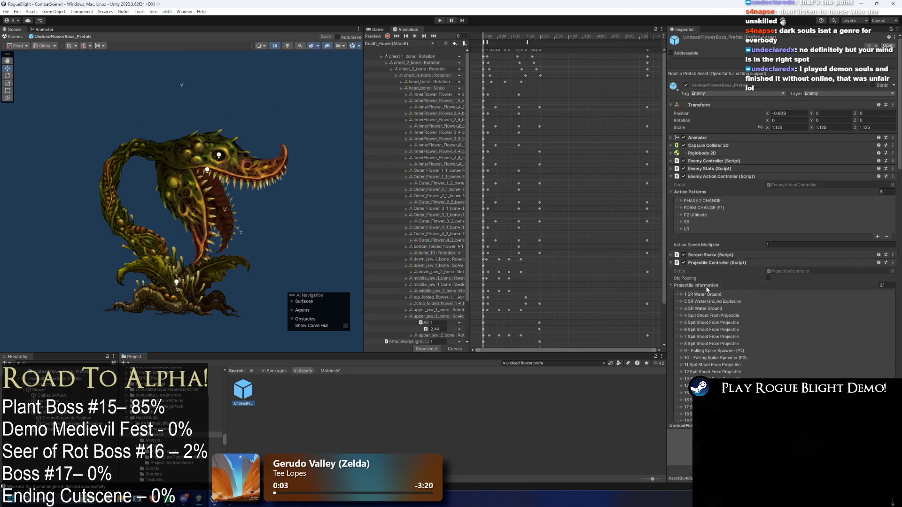
scroll(763, 317, down, 15)
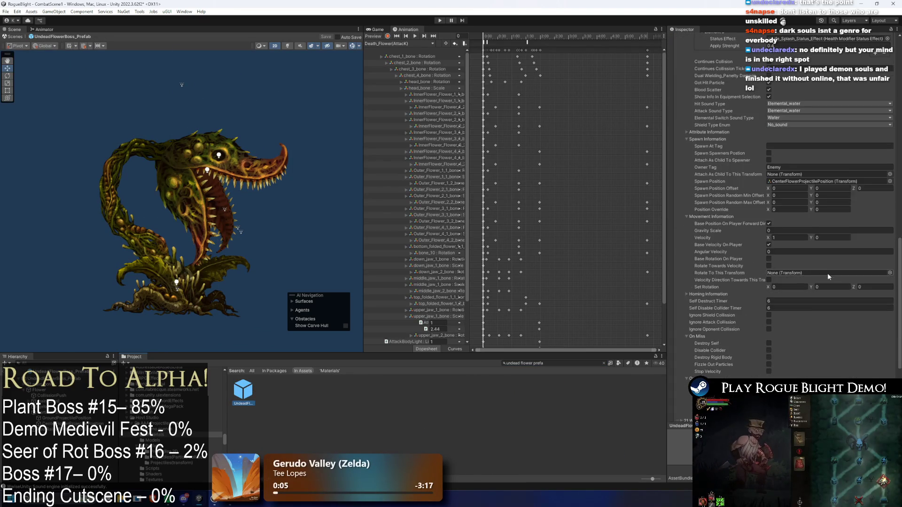
scroll(819, 268, down, 5)
click(790, 141)
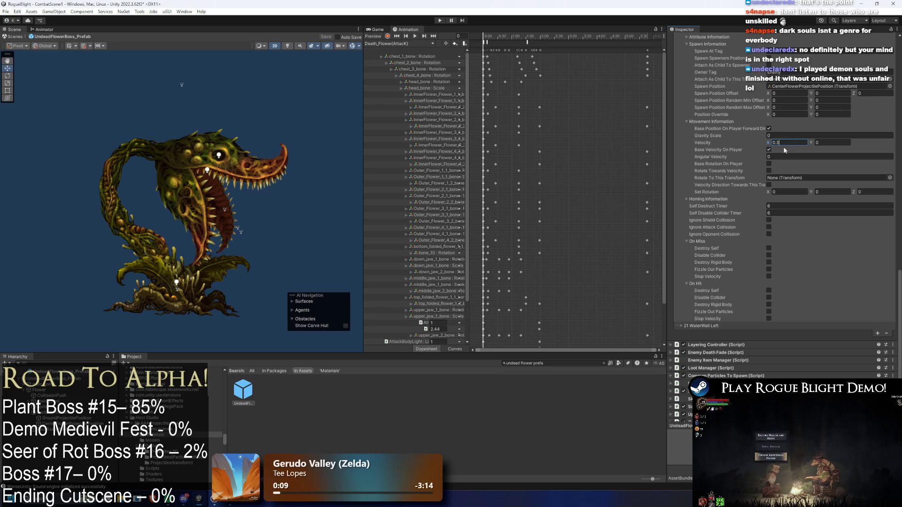
key(BackSpace)
text(7)
click(832, 142)
text(-0.2)
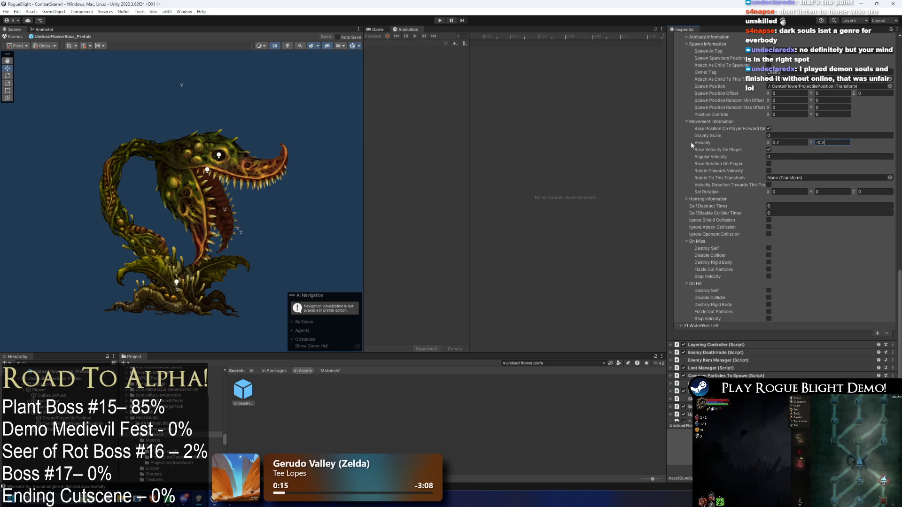
Copy that Velocity and paste it into the 21 WaterWall Left projectile entry.
right_click(700, 144)
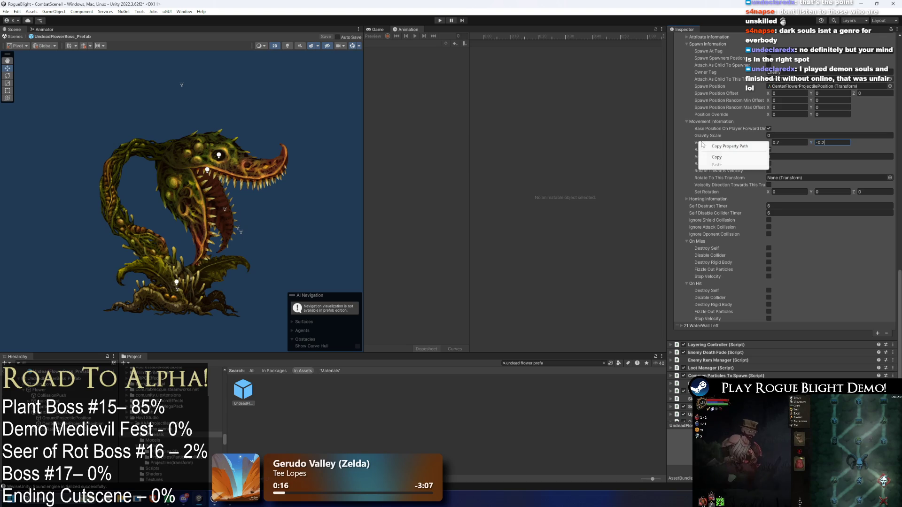
click(716, 158)
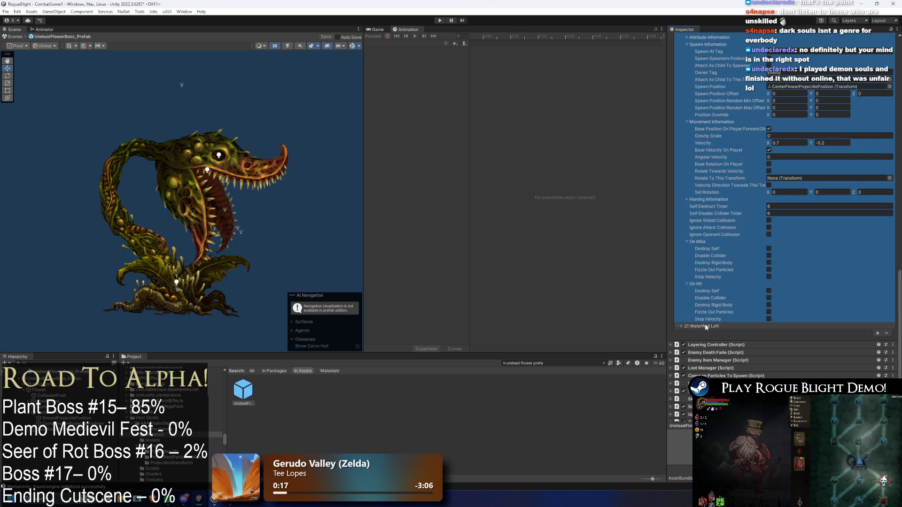
click(704, 324)
scroll(751, 292, down, 2)
scroll(752, 284, down, 15)
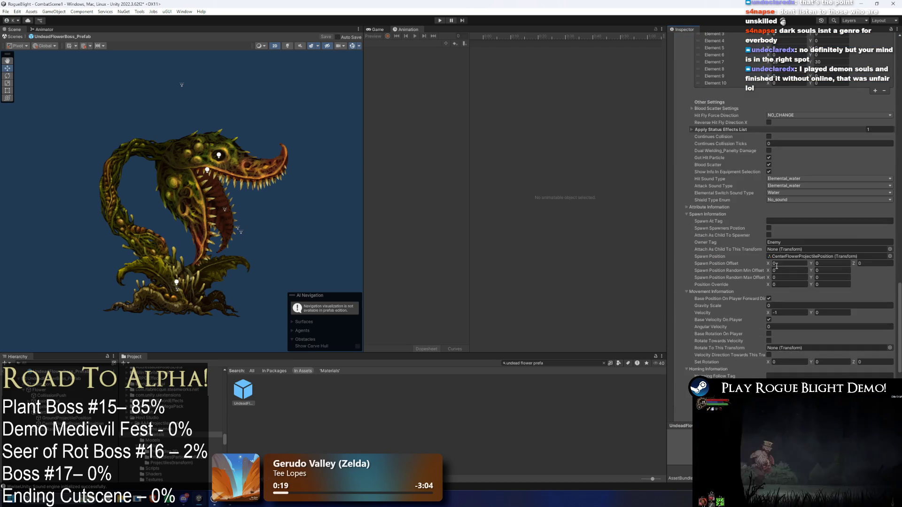
right_click(721, 277)
click(736, 296)
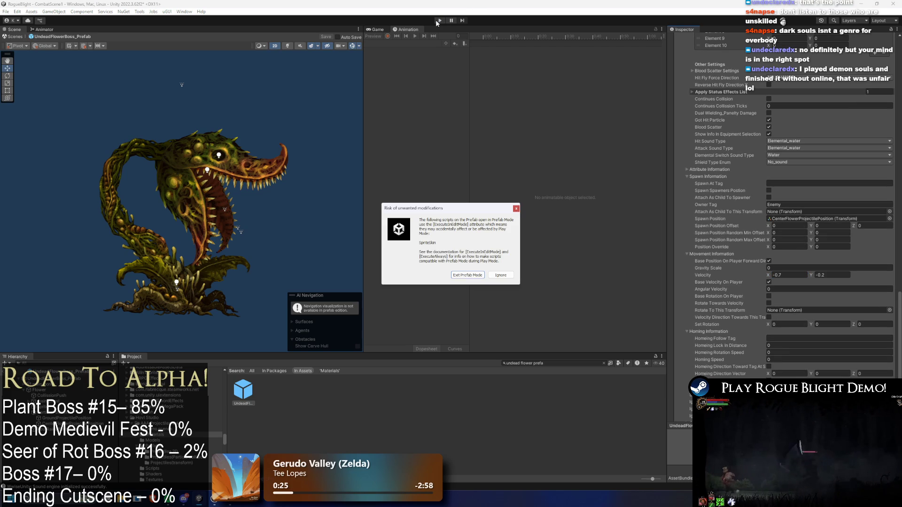
Enter play mode, use F1 cheats to restore enemy health, run left and right, then stop.
key(Return)
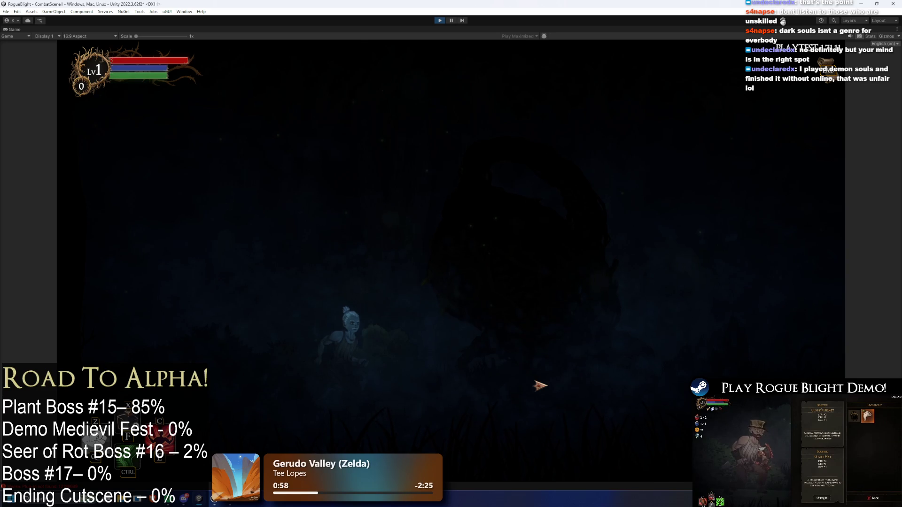
key(F1)
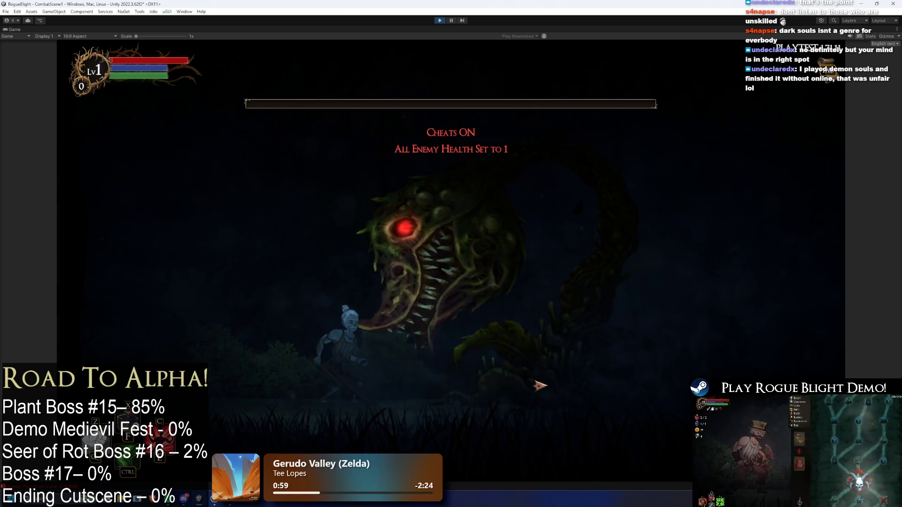
key(F1)
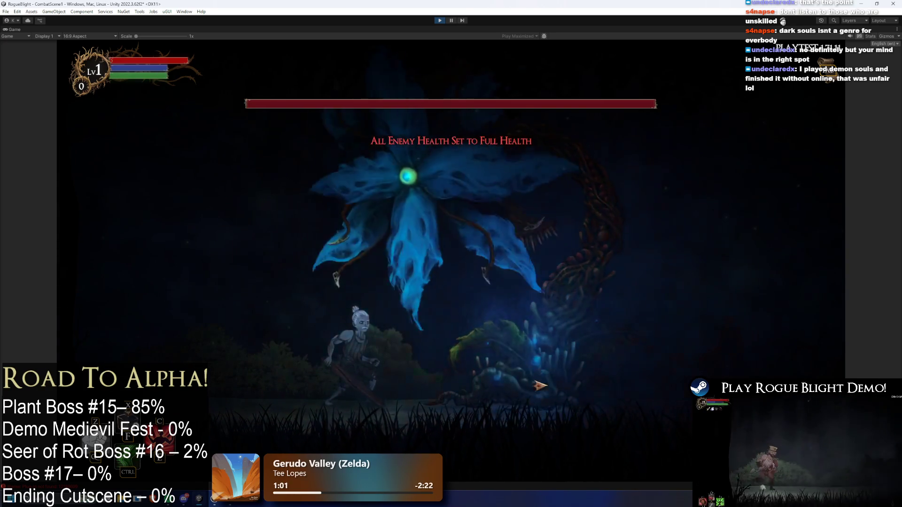
key(a)
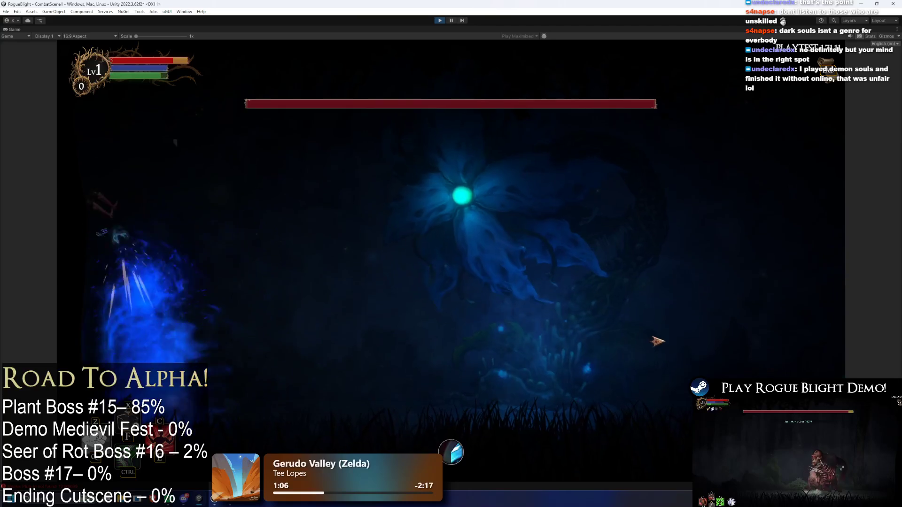
key(d)
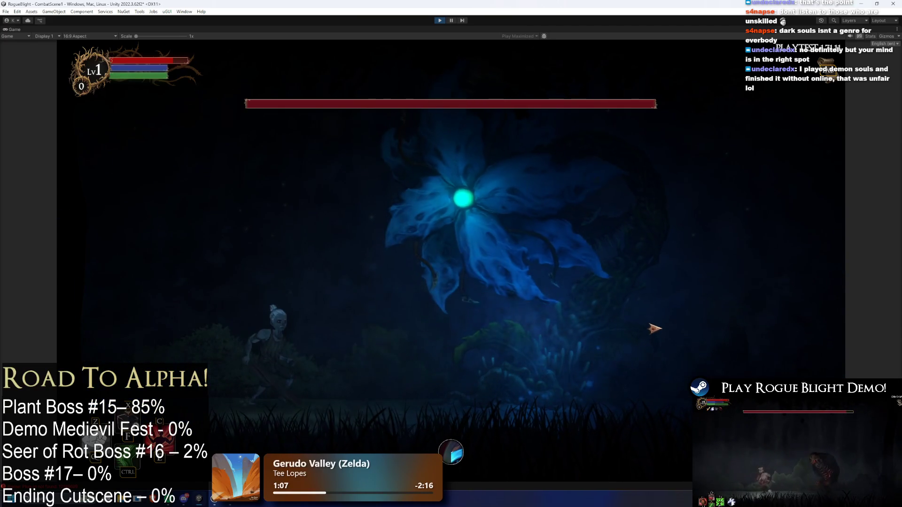
key(a)
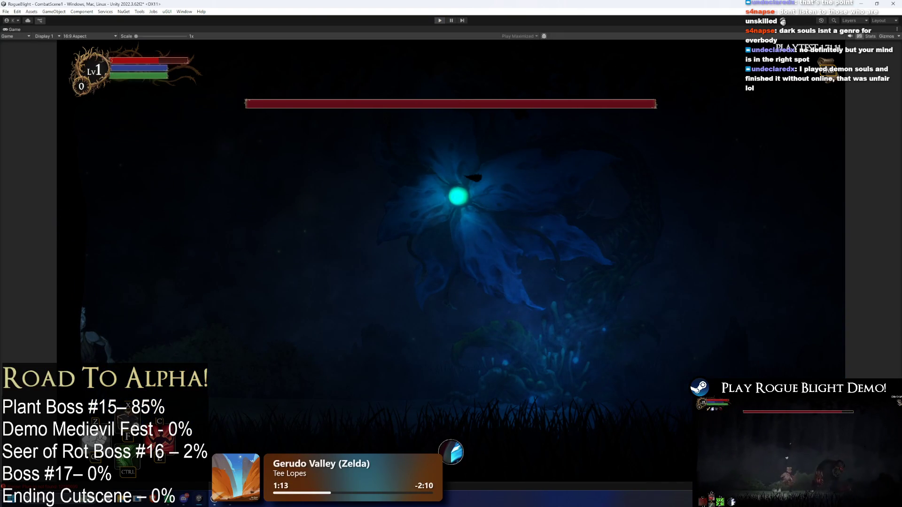
key(ctrl+p)
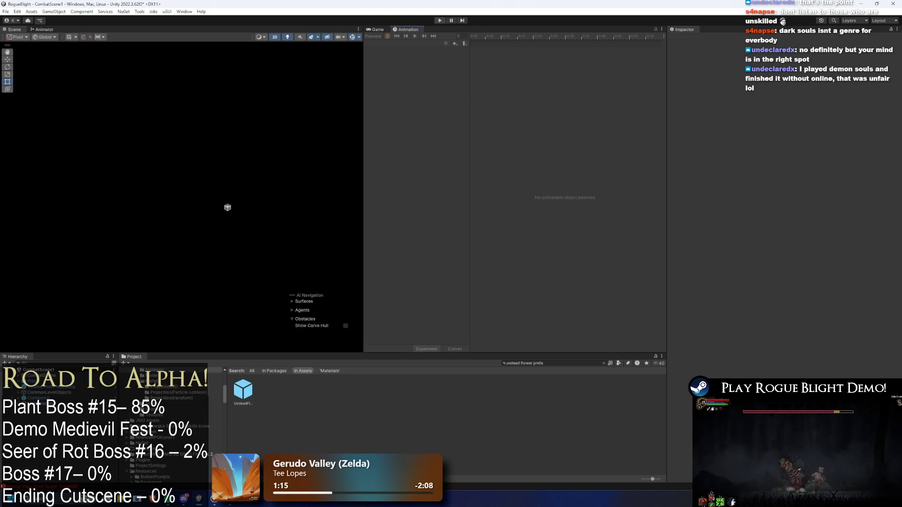
Reopen UndeadFlowerBoss_Prefab and set the water wall velocity to 0.5 horizontally, -0.23 vertically.
double_click(241, 395)
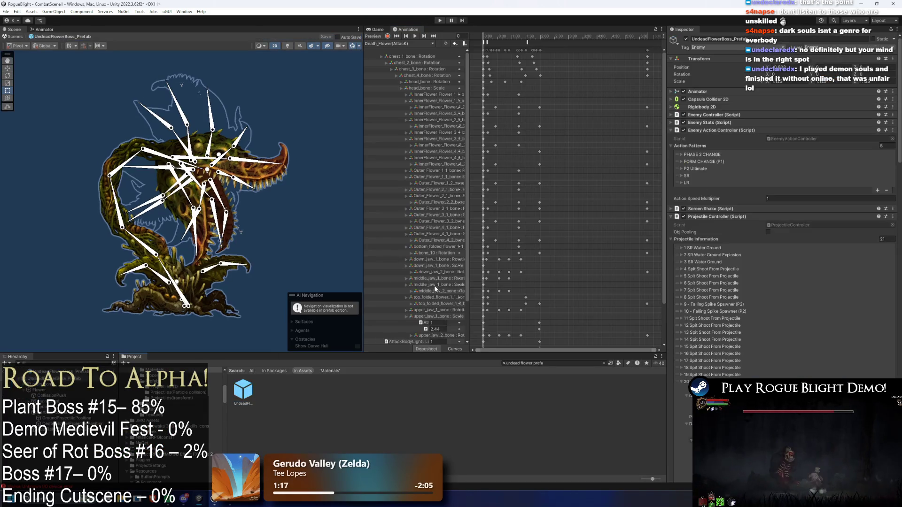
click(824, 303)
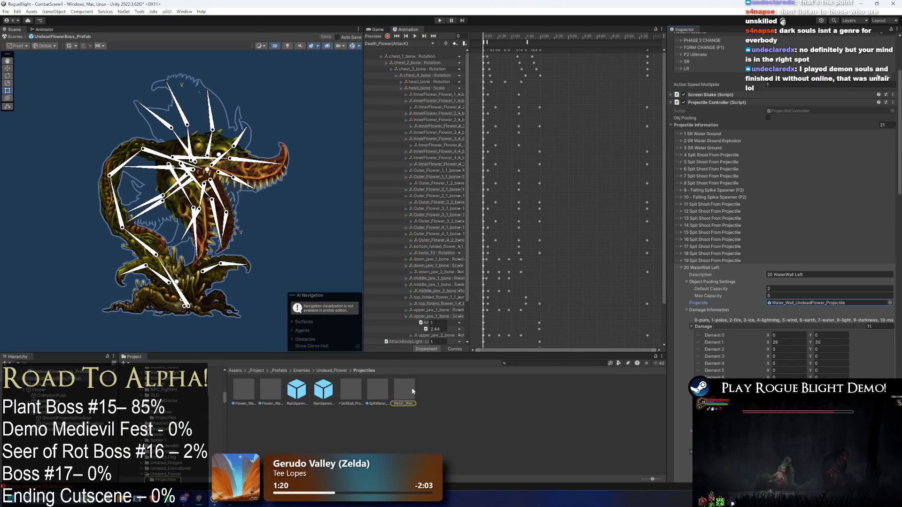
scroll(799, 306, down, 15)
click(822, 324)
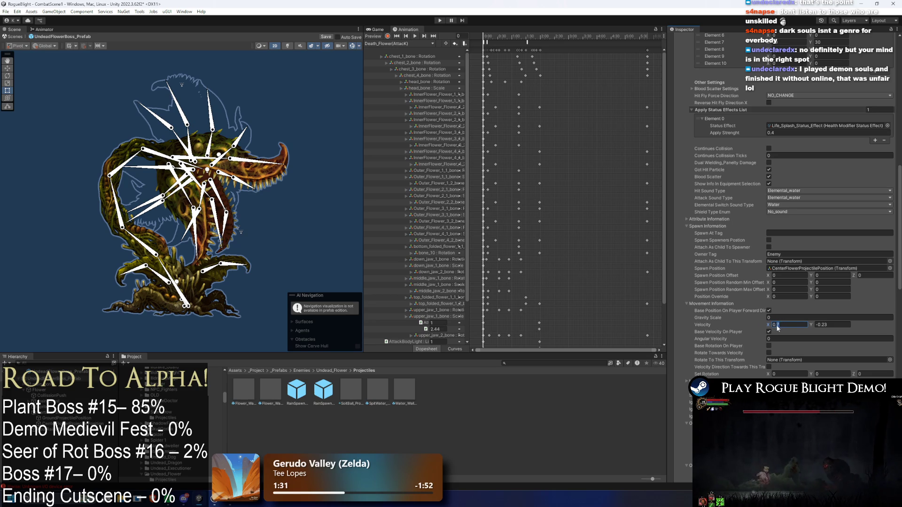
key(ctrl+z)
key(ctrl+z)
key(ctrl+z)
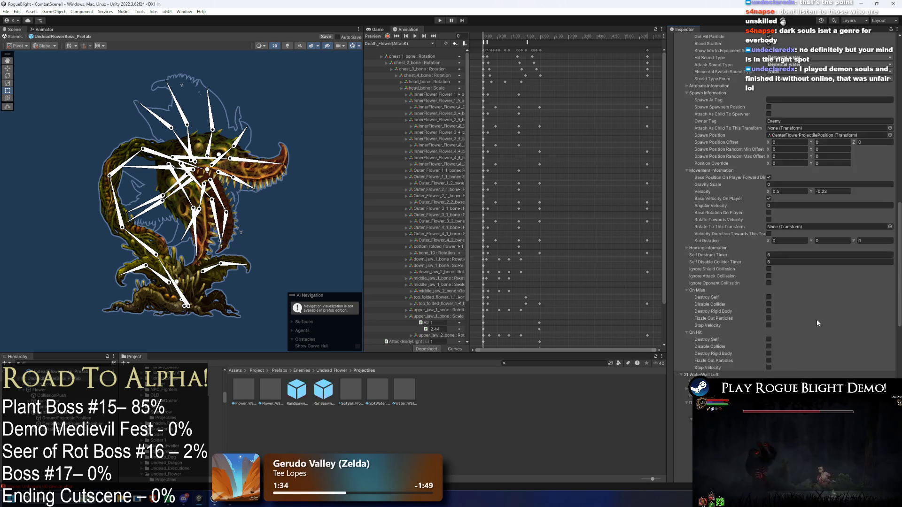
click(778, 329)
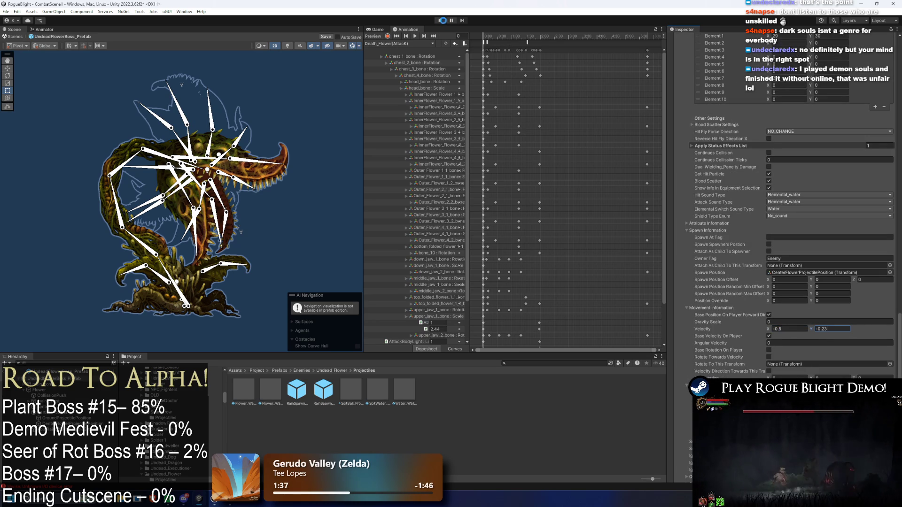
key(Return)
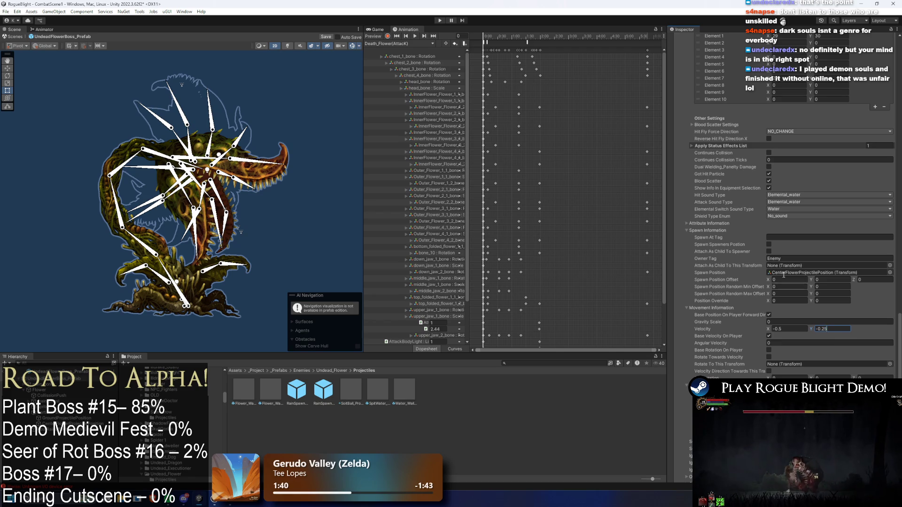
Set the other wall's vertical velocity to -0.225 and start a playtest.
scroll(803, 289, down, 5)
scroll(800, 125, up, 3)
click(826, 250)
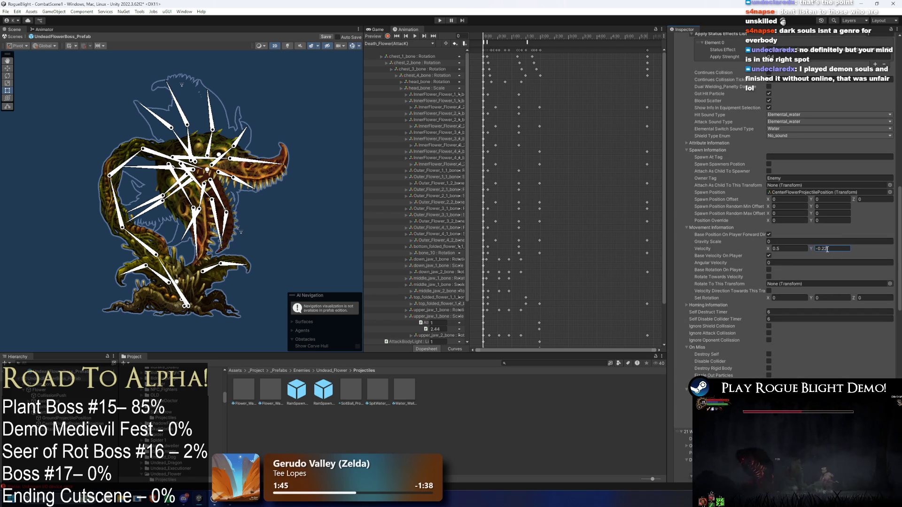
key(Return)
scroll(858, 298, up, 5)
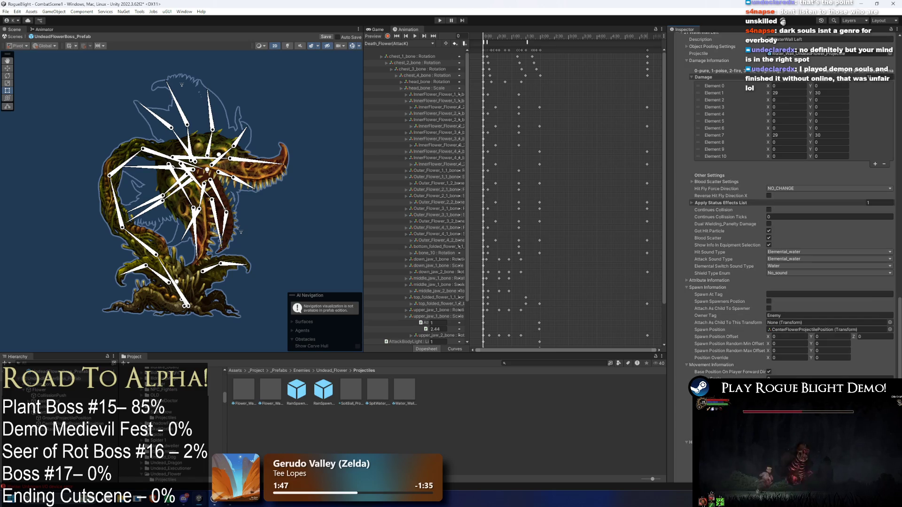
click(438, 20)
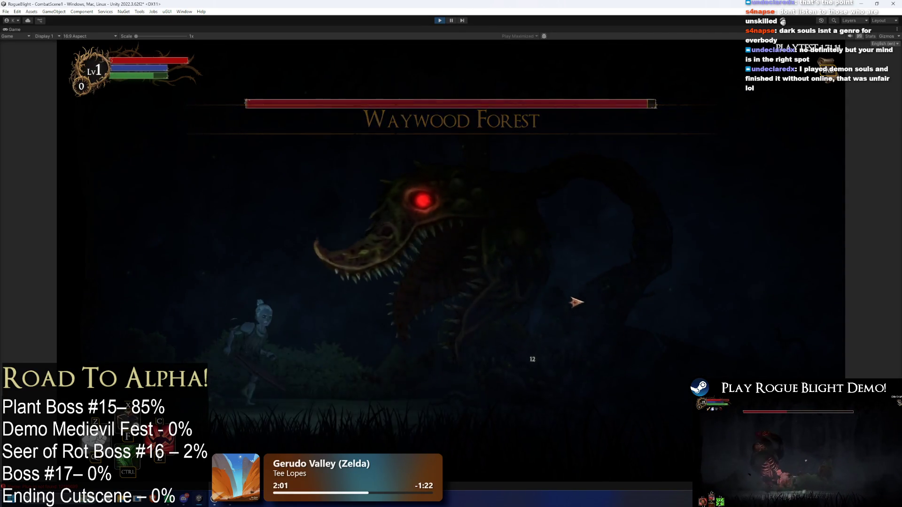
Move around the boss, use cheats to restore enemy health to full, and dodge the water pillars.
key(d)
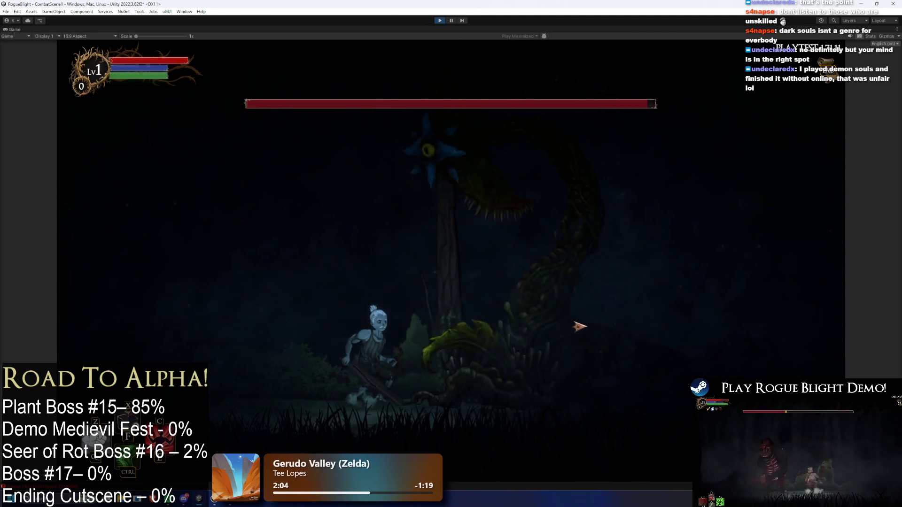
key(a)
key(d)
key(a)
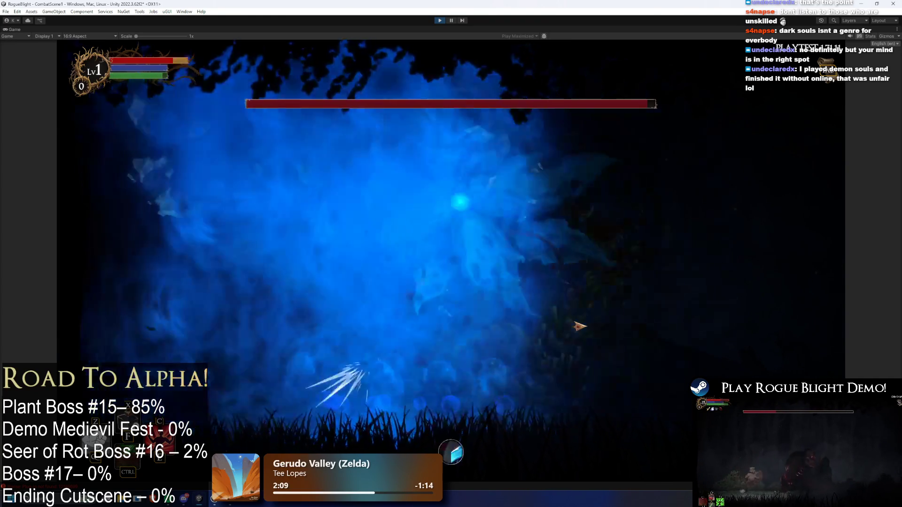
key(c)
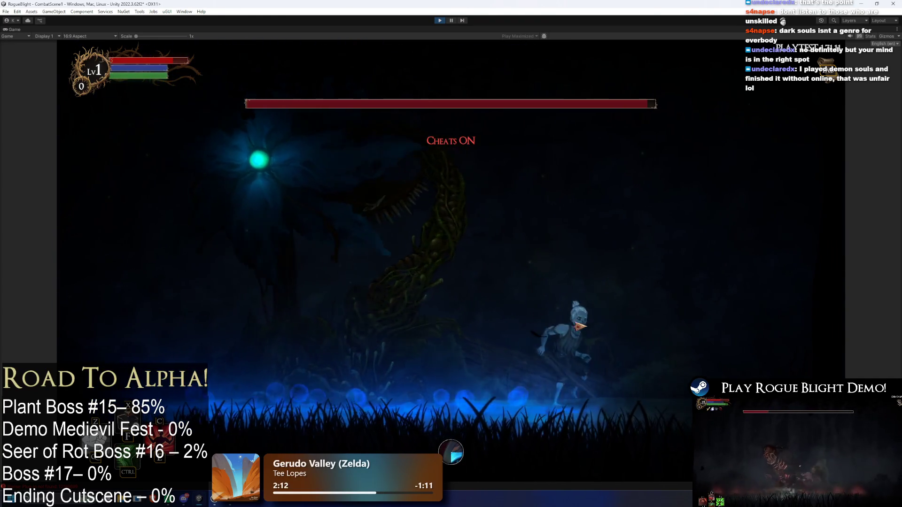
key(1)
key(2)
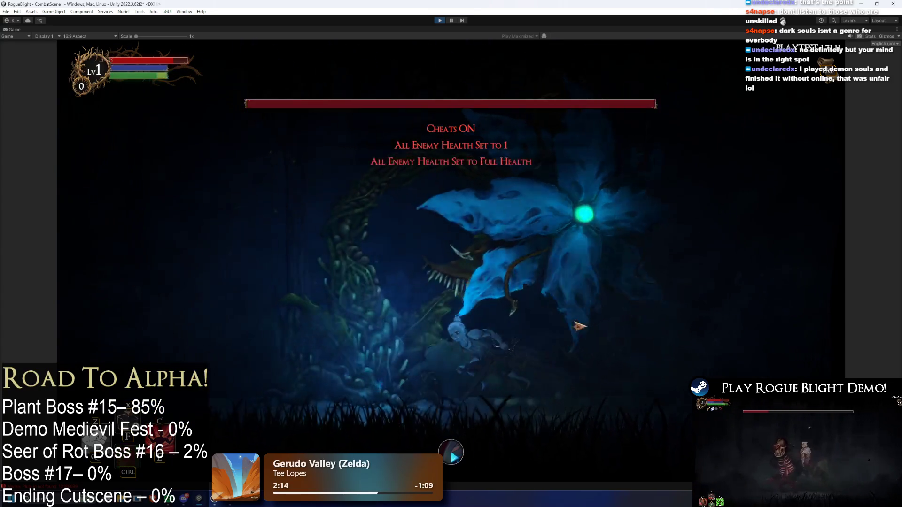
key(a)
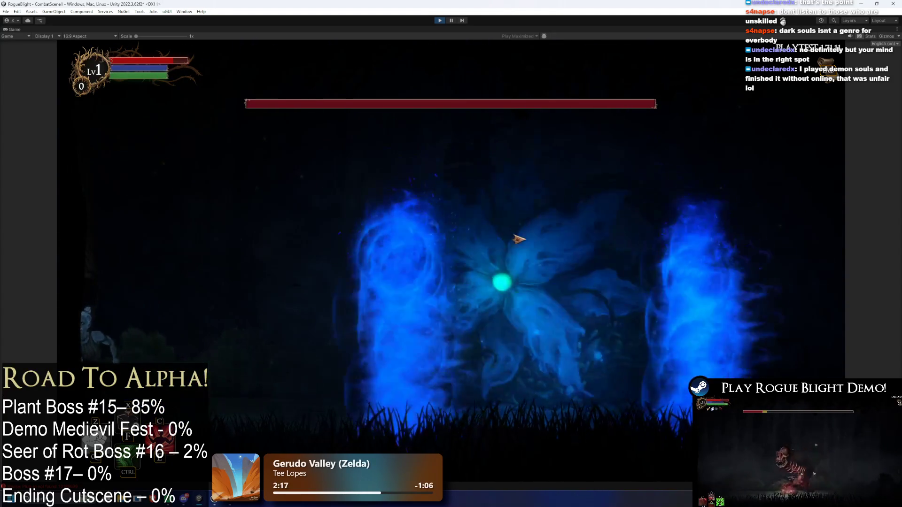
key(space)
key(d)
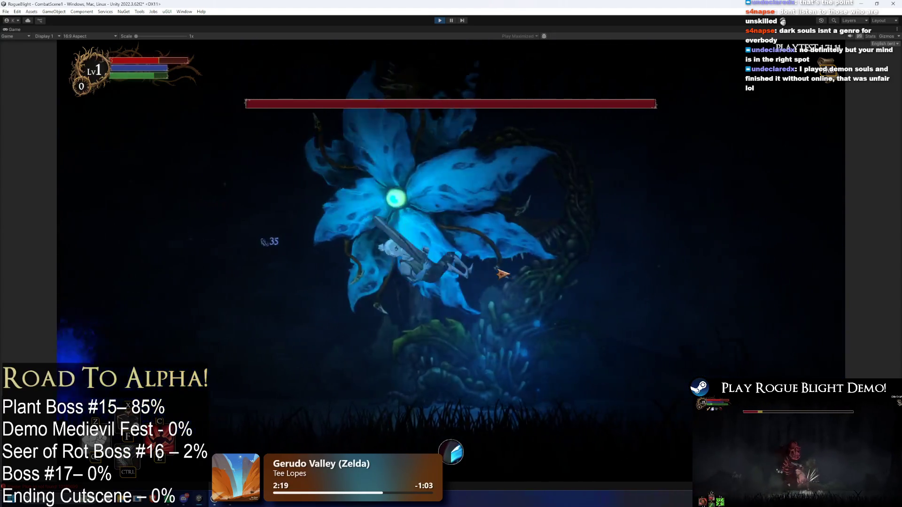
key(d)
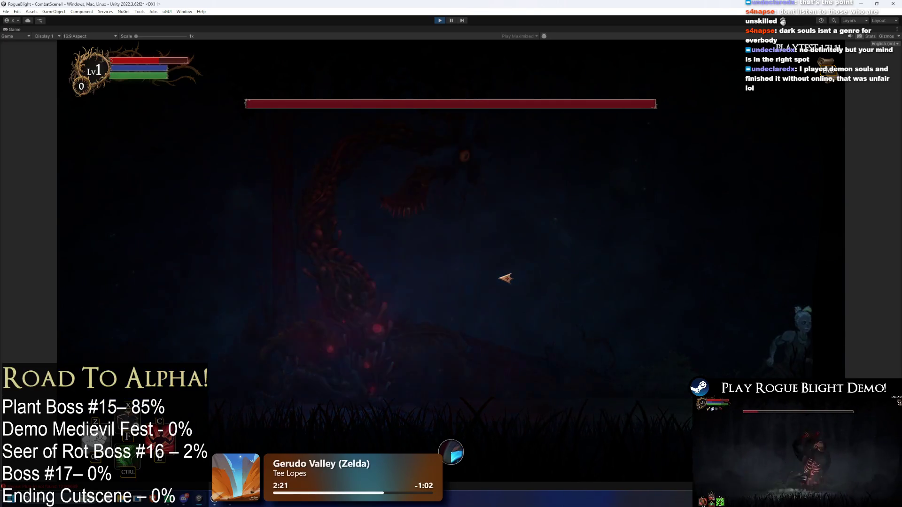
key(a)
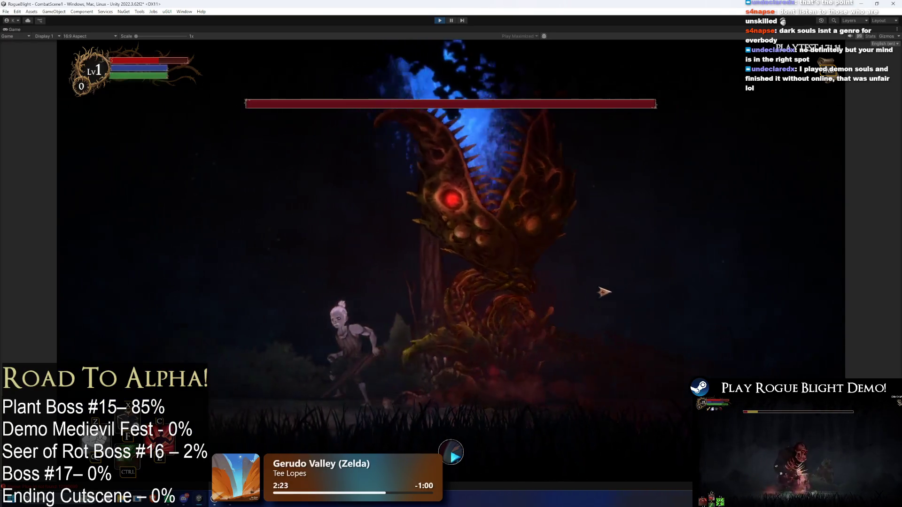
key(a)
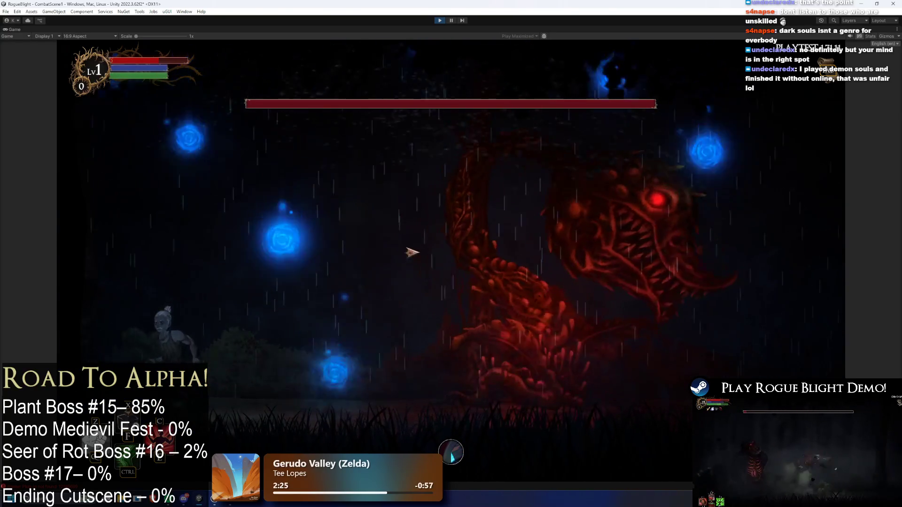
Strike the boss with weapon swings, restore health with F1, dodge the pillars, and stop play.
click(381, 228)
key(d)
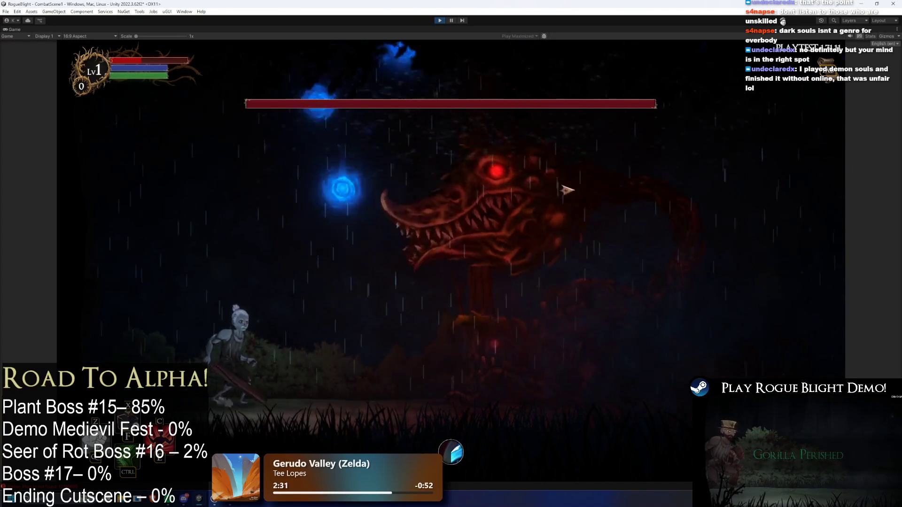
key(d)
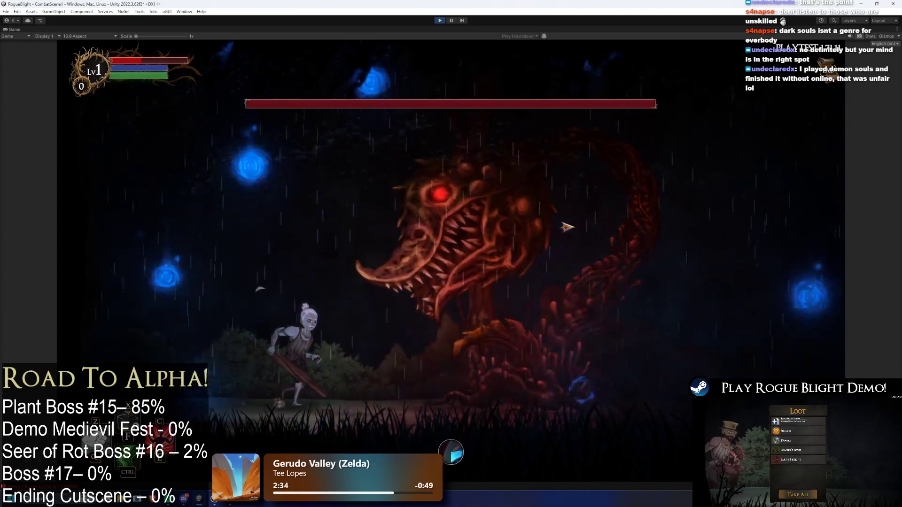
key(d)
click(570, 236)
key(d)
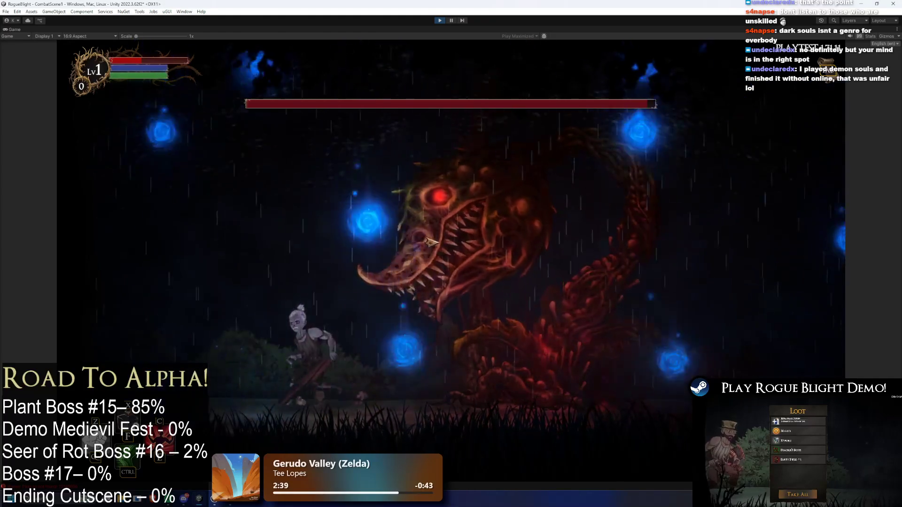
key(a)
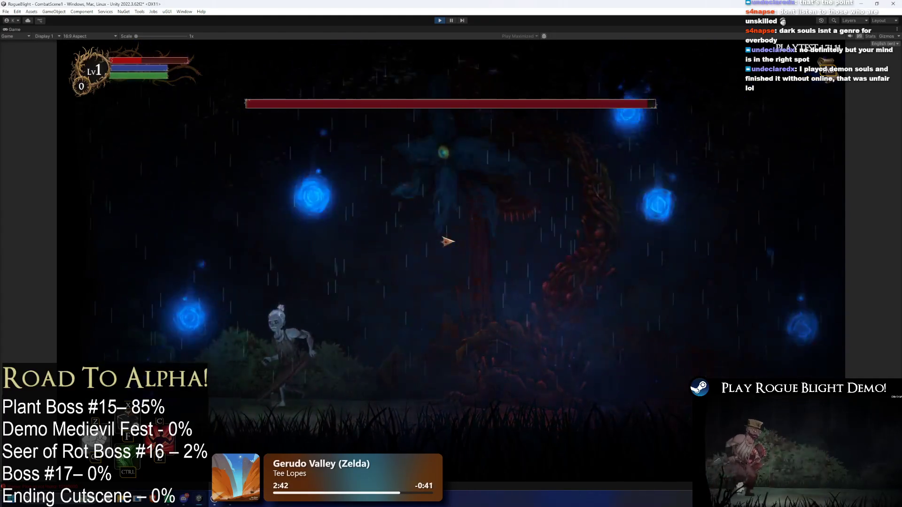
key(a)
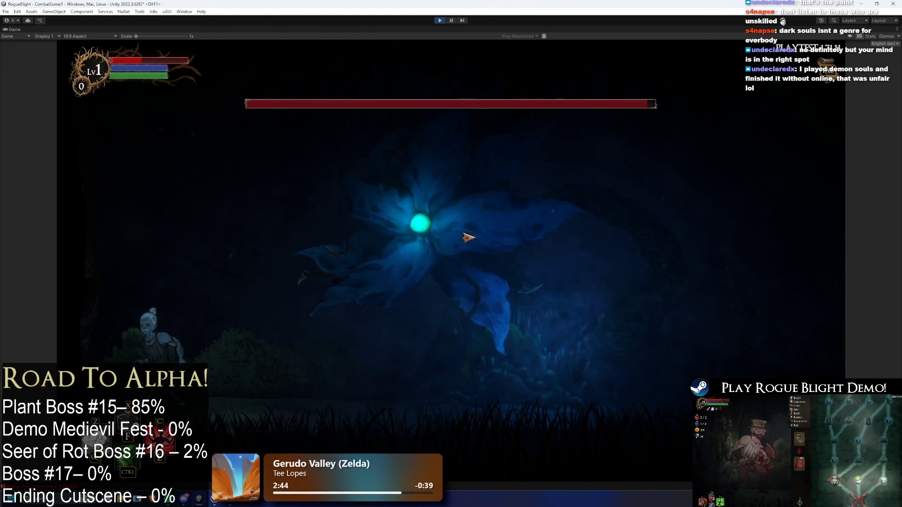
key(F1)
key(a)
key(a)
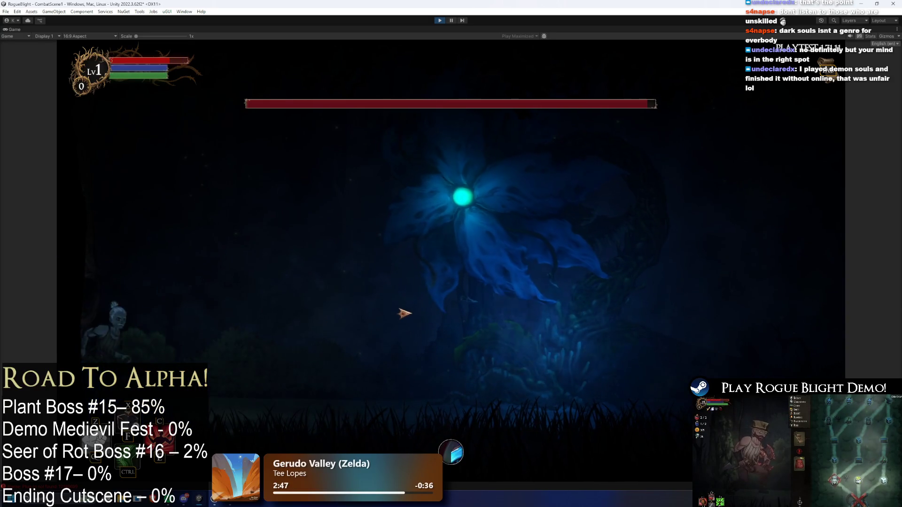
key(a)
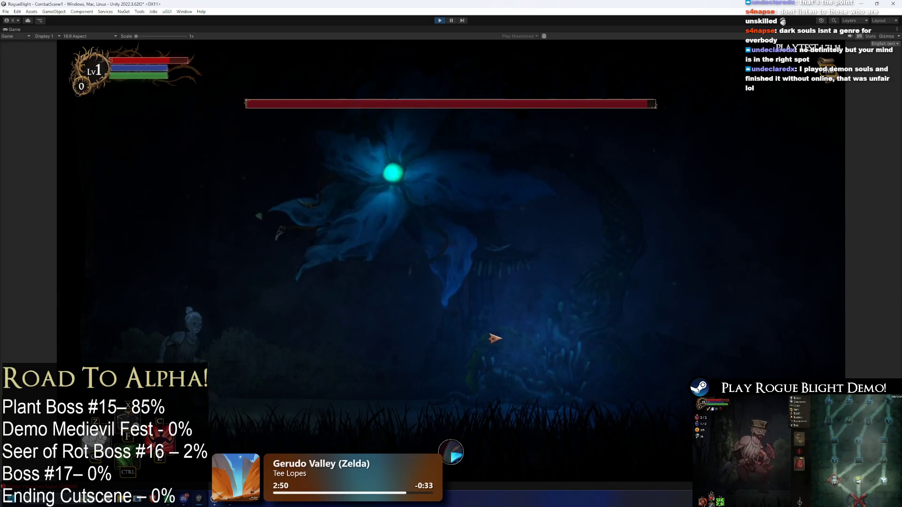
key(a)
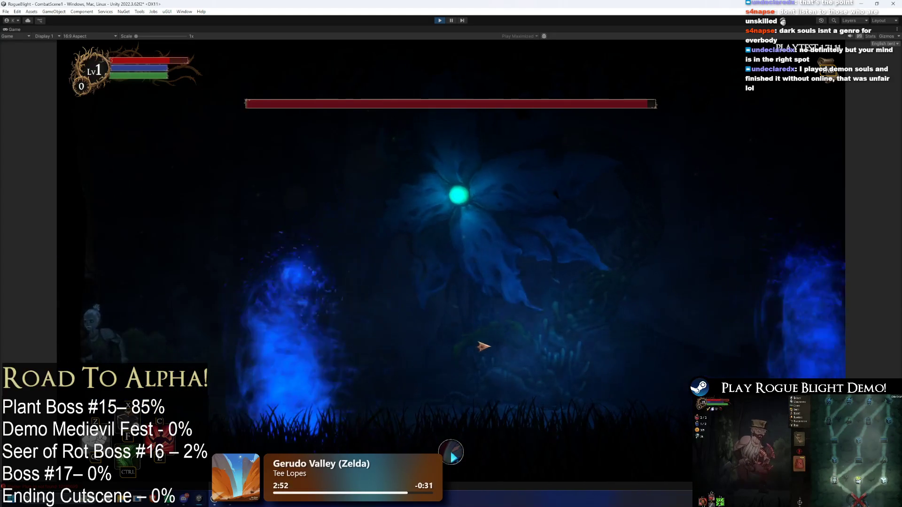
key(d)
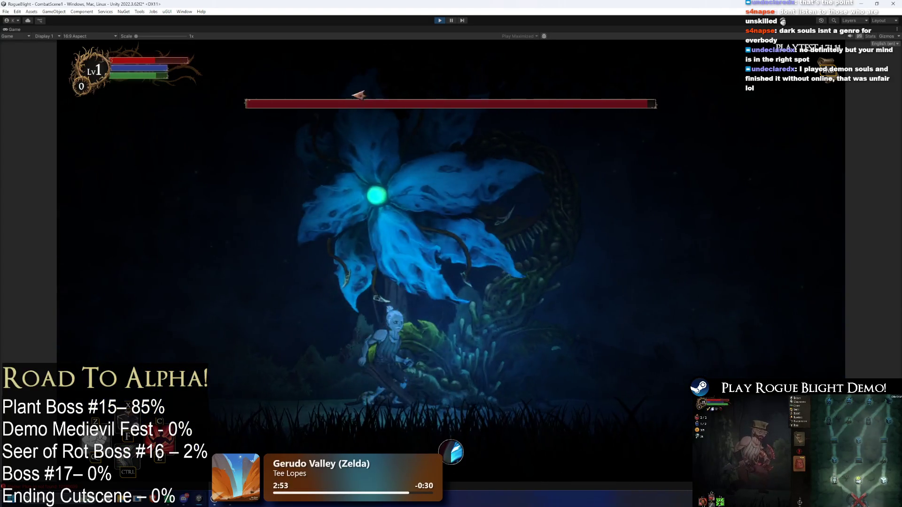
click(439, 20)
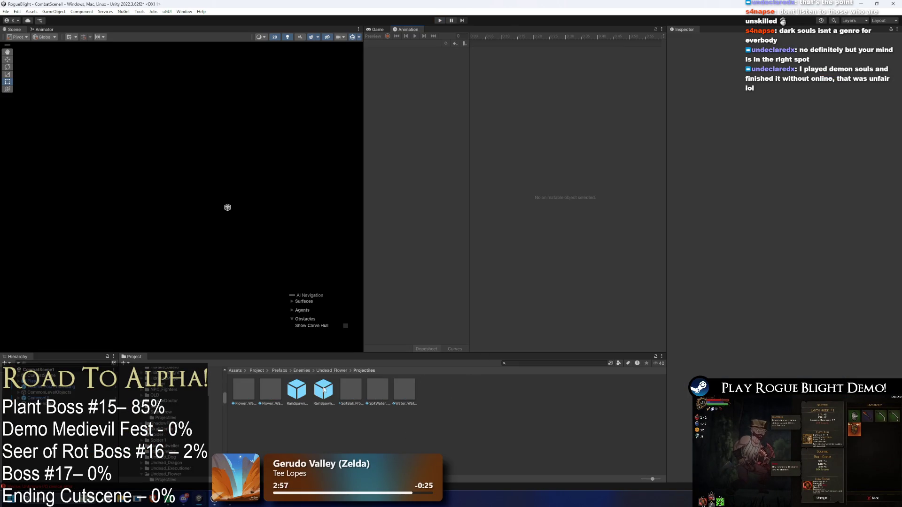
Open UndeadFlowerBoss_Prefab, set both WaterWall Velocity Y values to -0.3, and save.
text(undead flower prefa)
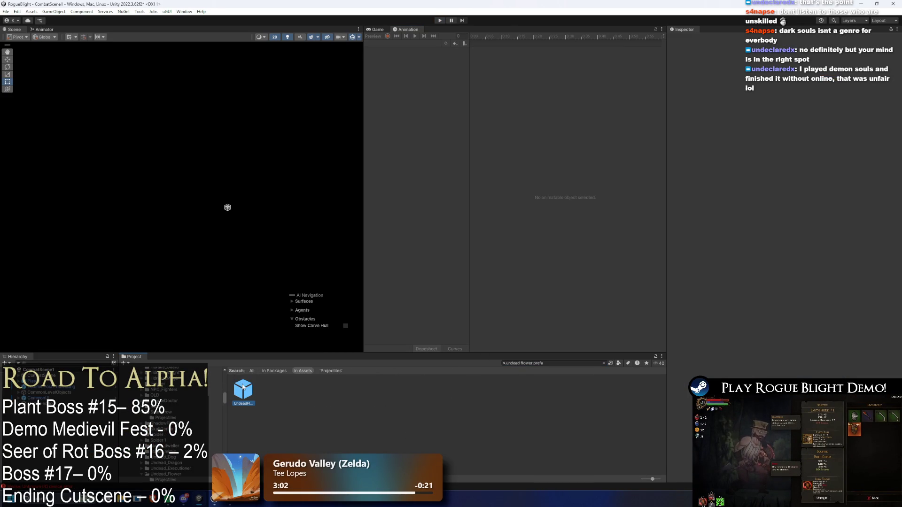
double_click(243, 388)
scroll(844, 252, down, 10)
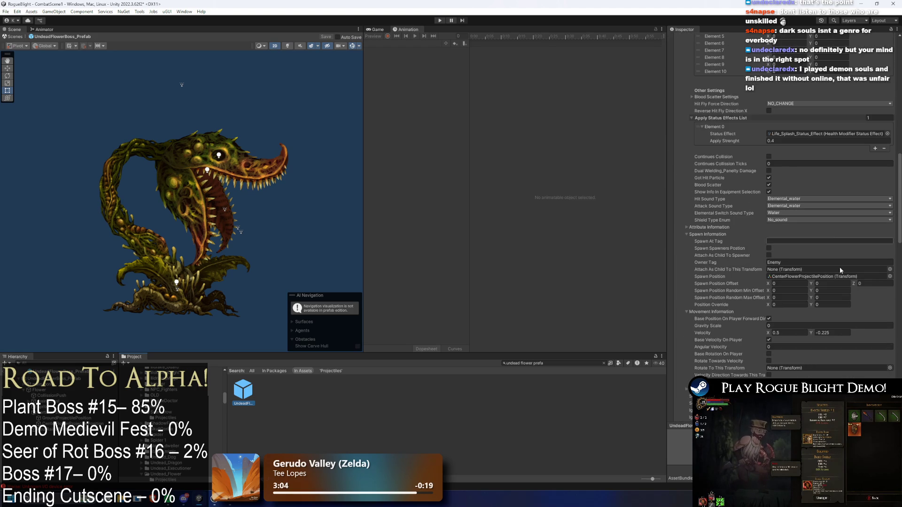
click(822, 333)
text(-0.3)
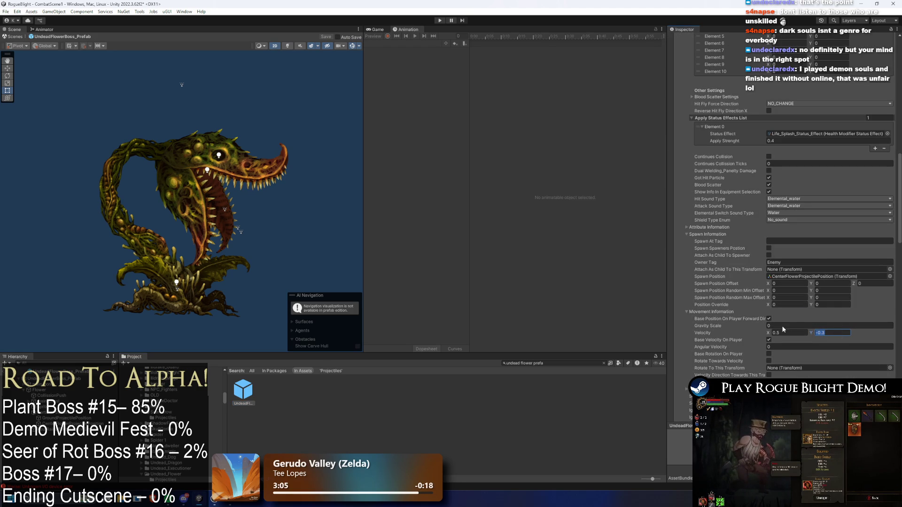
key(Return)
scroll(829, 249, down, 5)
scroll(835, 217, up, 6)
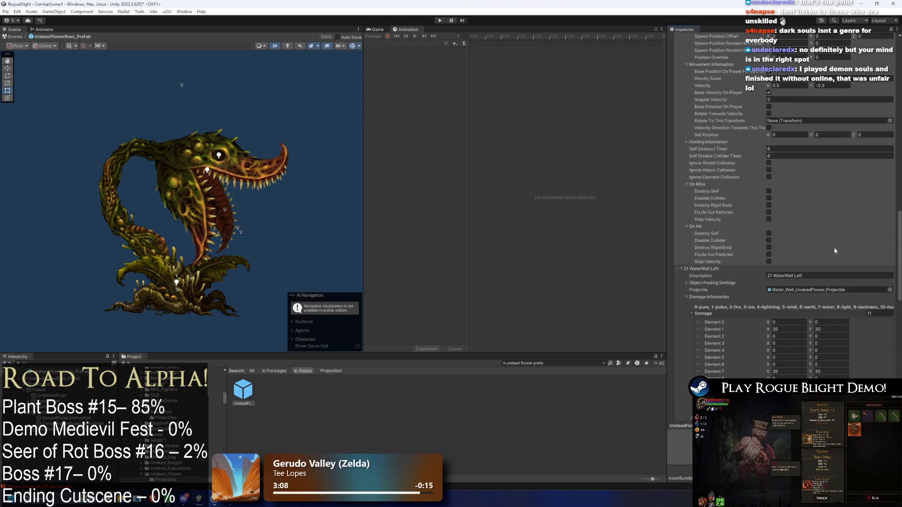
key(ctrl+z)
text(-0.3)
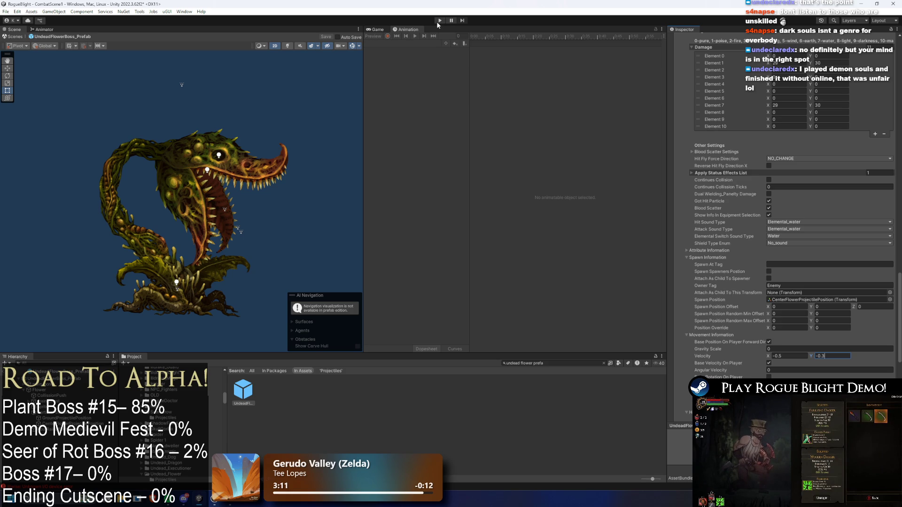
key(ctrl+s)
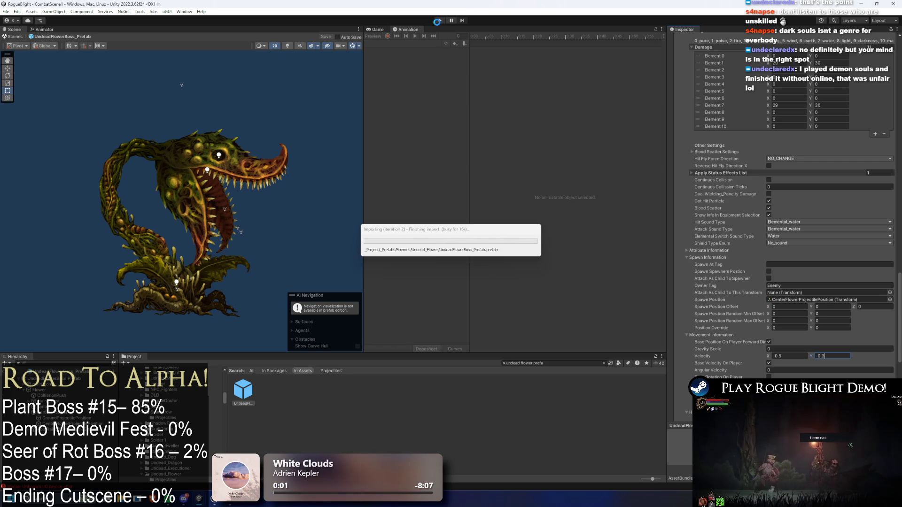
Playtest the fight, dashing and jumping around the retuned water walls, then exit play mode.
key(Return)
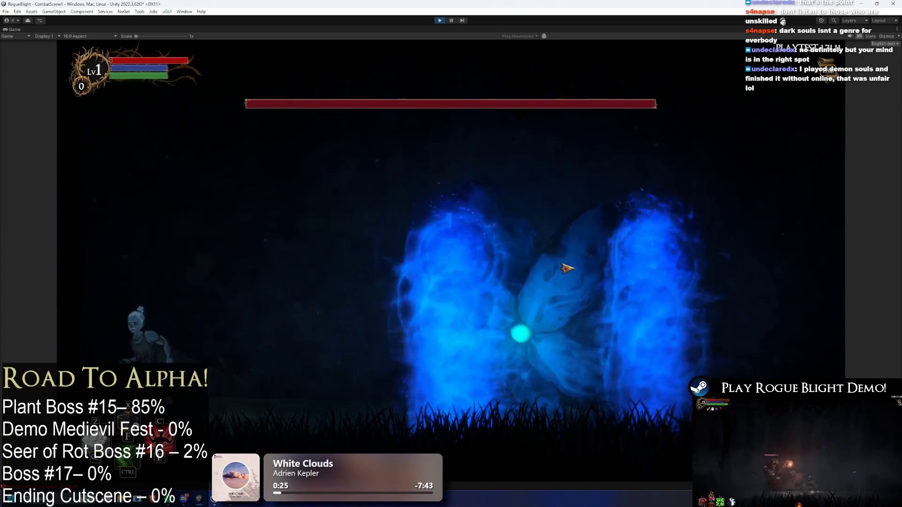
key(Right)
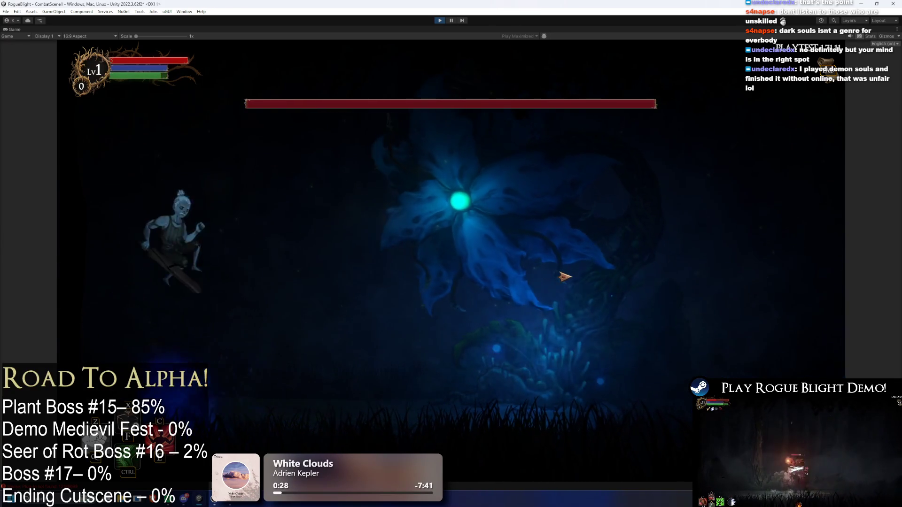
key(Left)
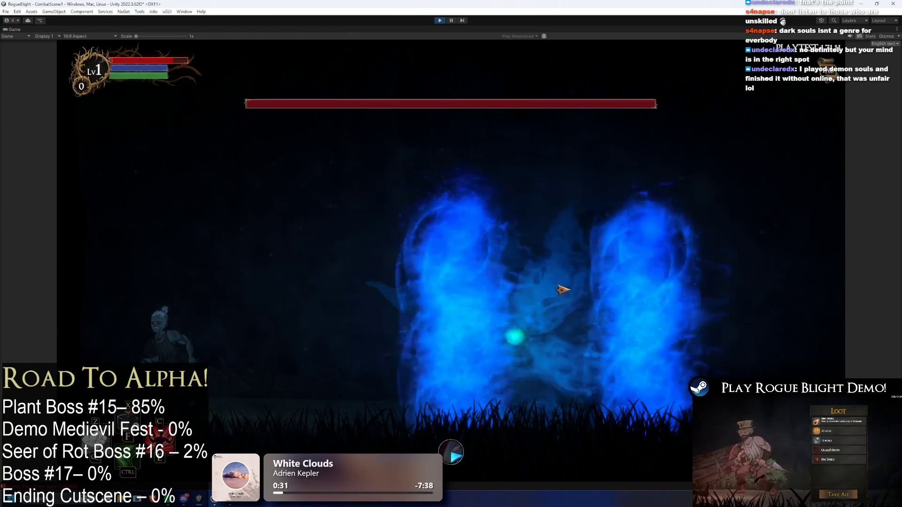
key(space)
key(Right)
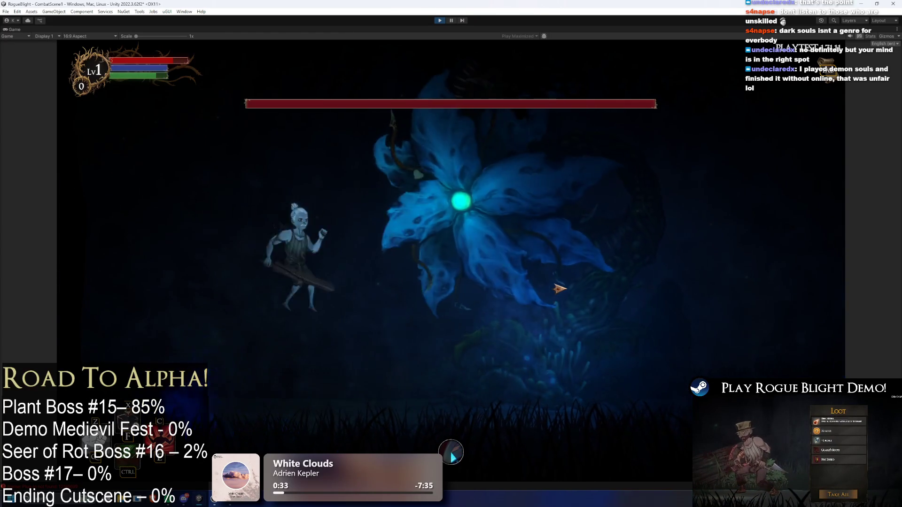
key(Left)
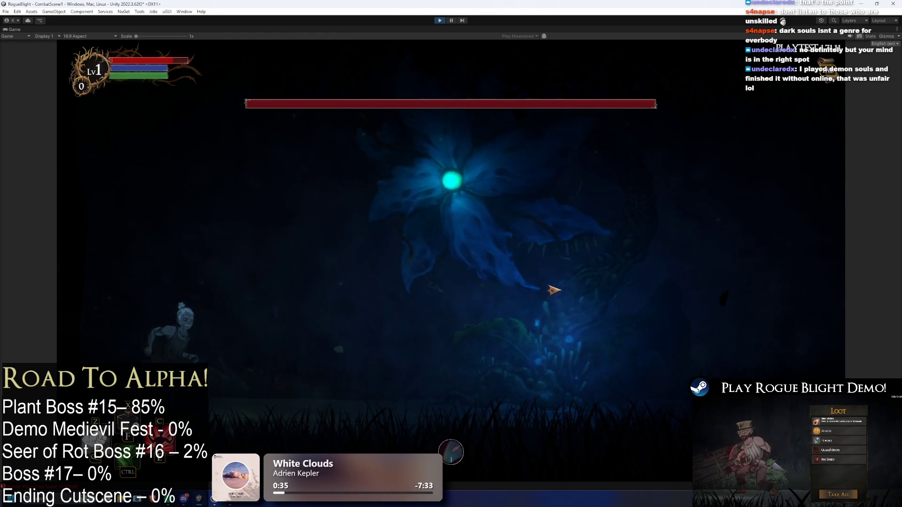
key(Right)
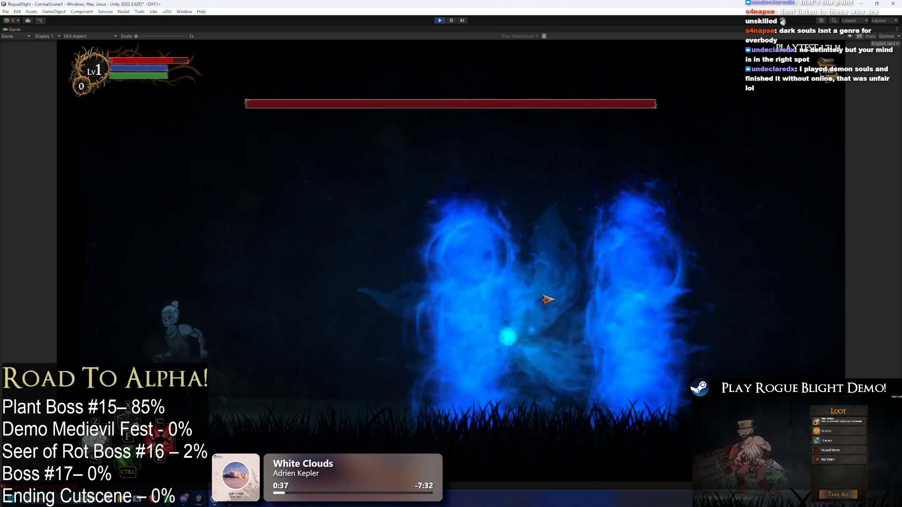
key(space)
key(shift)
key(Left)
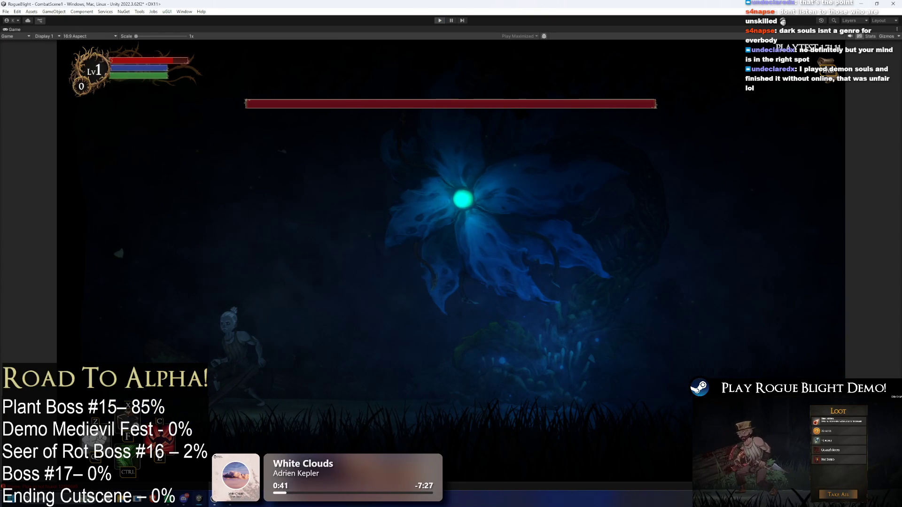
key(ctrl+p)
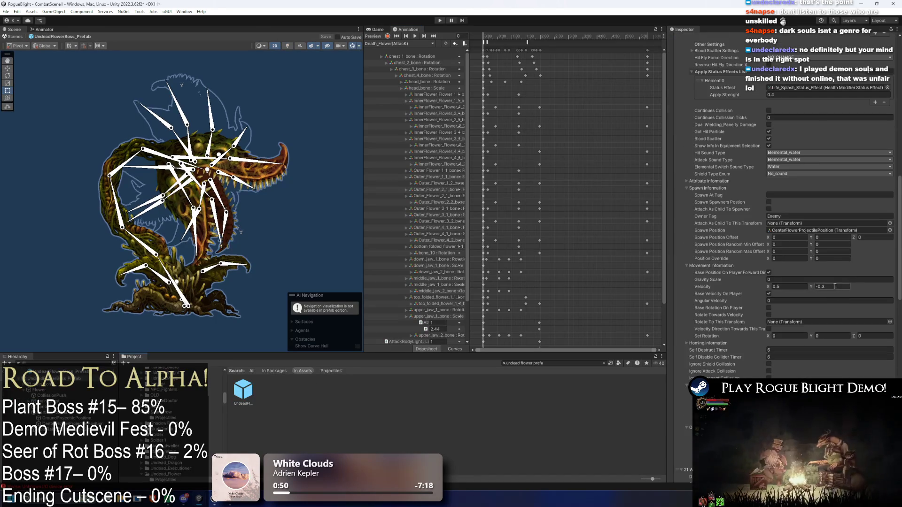
Change the water wall's Velocity Y to -0.28.
double_click(822, 287)
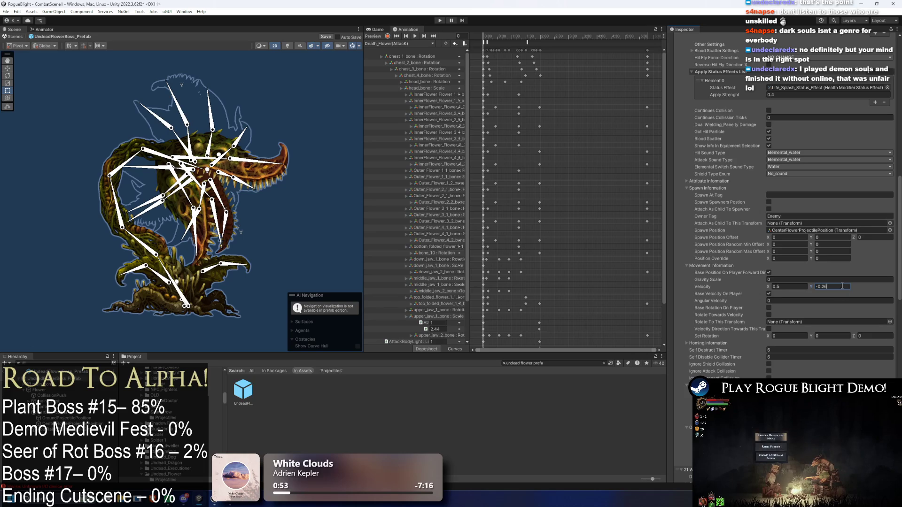